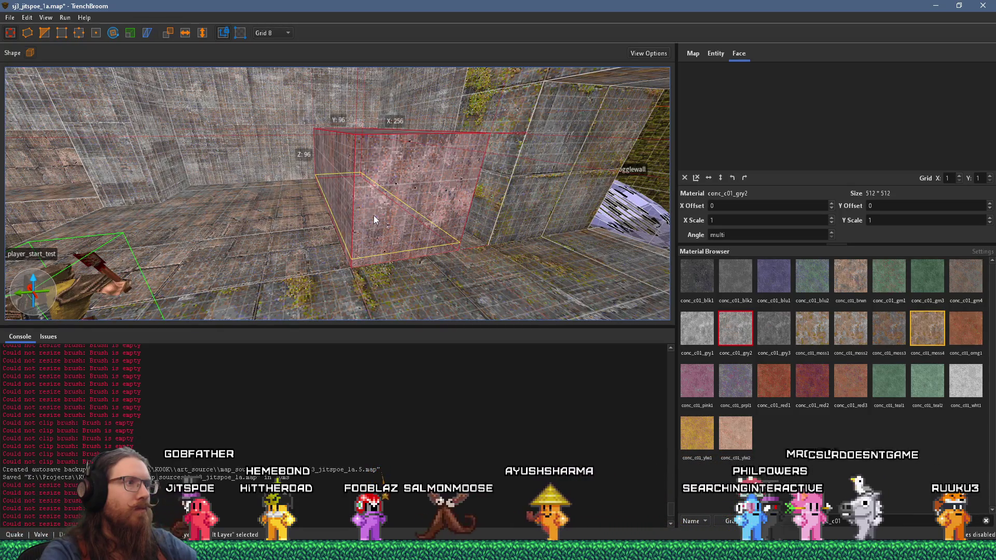
Lower the concrete block's top by 8 units, undoing and redoing the resize
mouse_move(382, 225)
left_mouse_down()
mouse_move(376, 196)
mouse_move(379, 234)
mouse_move(377, 223)
left_mouse_up()
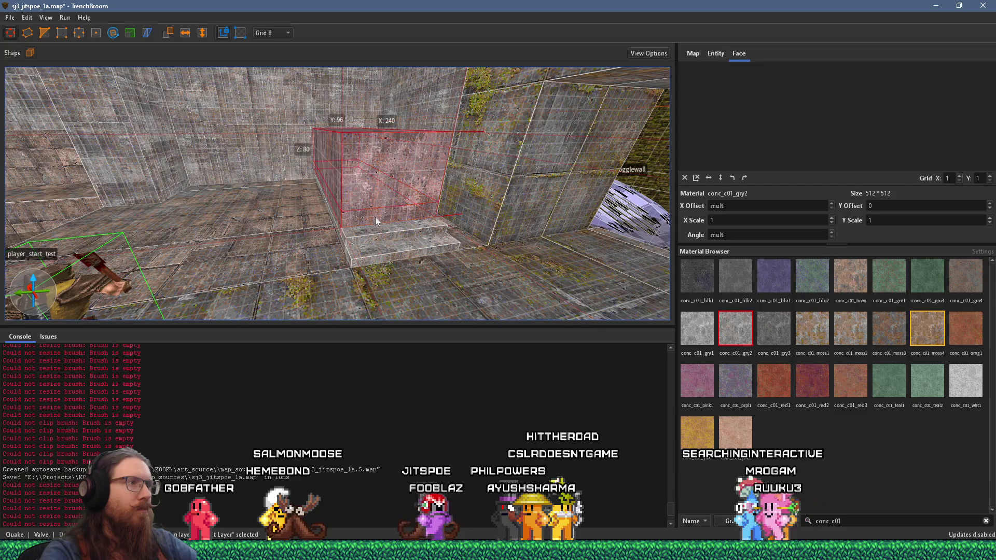
key("ctrl+z")
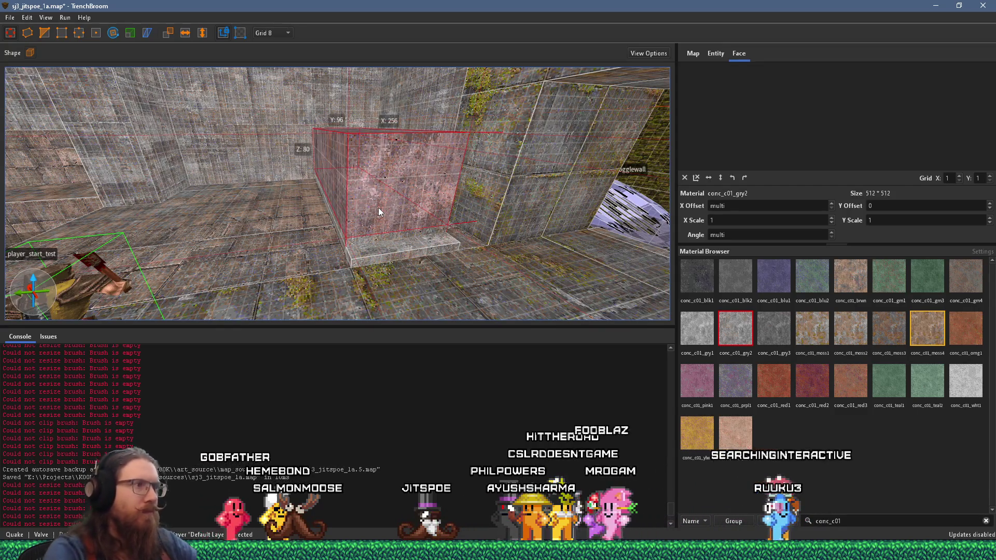
scroll(378, 208, "up", 3)
key("ctrl+shift+z")
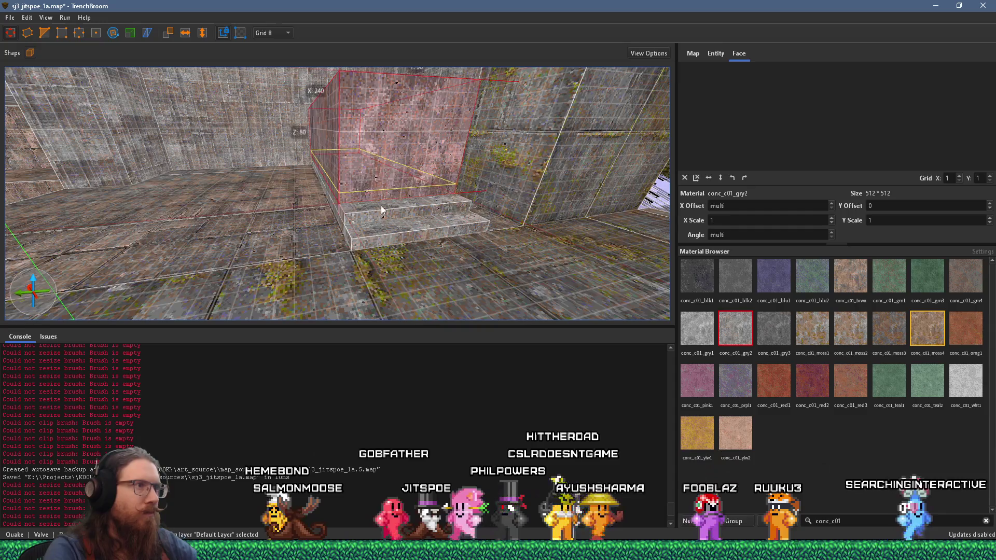
Shrink the block repeatedly to expose successive steps, ending with a thin top slab
mouse_move(387, 173)
left_mouse_down()
mouse_move(374, 160)
mouse_move(463, 267)
left_mouse_up()
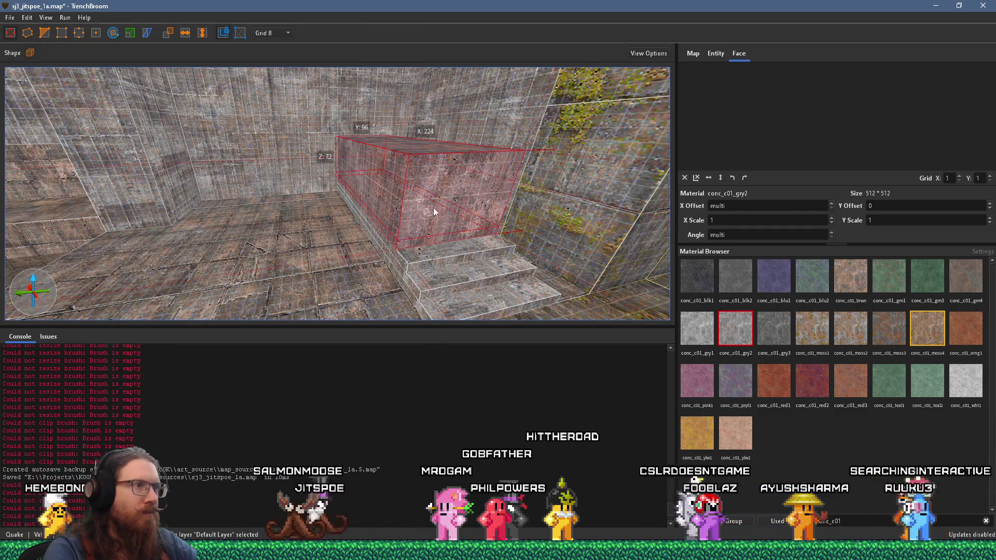
mouse_move(444, 201)
left_mouse_down()
mouse_move(432, 195)
mouse_move(418, 230)
left_mouse_up()
mouse_move(431, 193)
left_mouse_down()
mouse_move(420, 189)
mouse_move(410, 219)
left_mouse_up()
mouse_move(415, 185)
left_mouse_down()
mouse_move(404, 172)
mouse_move(406, 200)
mouse_move(562, 216)
mouse_move(585, 188)
mouse_move(429, 134)
mouse_move(431, 174)
mouse_move(383, 143)
mouse_move(348, 154)
left_mouse_up()
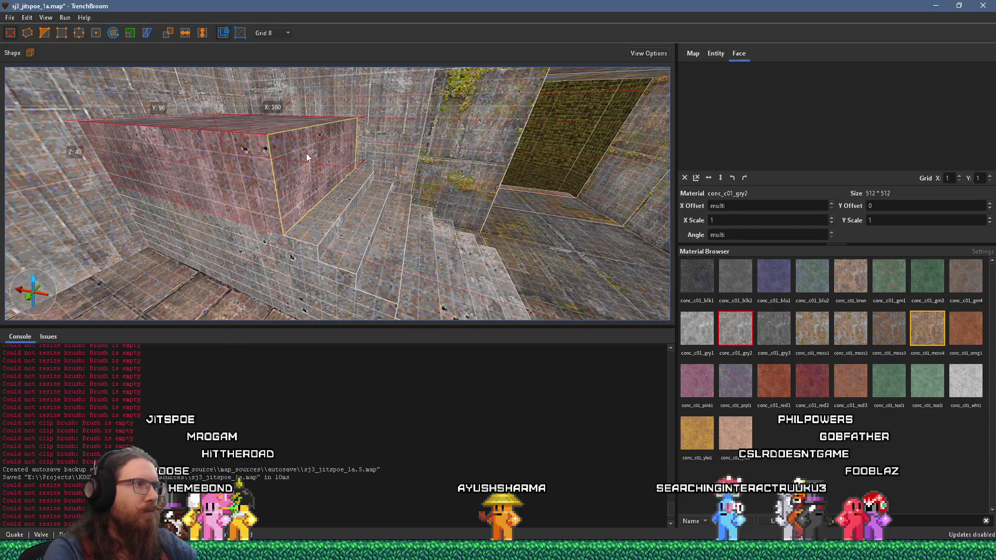
mouse_move(299, 214)
left_mouse_down()
mouse_move(306, 238)
mouse_move(289, 209)
mouse_move(297, 237)
mouse_move(304, 163)
mouse_move(292, 195)
mouse_move(270, 187)
mouse_move(286, 158)
mouse_move(264, 151)
mouse_move(271, 154)
left_mouse_up()
Narrow the top step brush to 112 units
key("Escape")
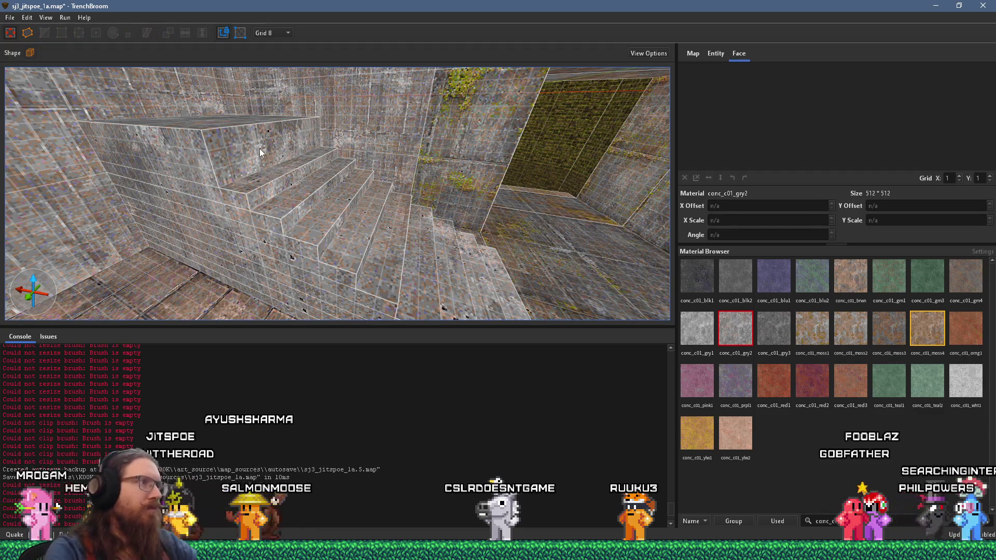
left_click(260, 148)
left_click_drag(259, 136, 241, 132)
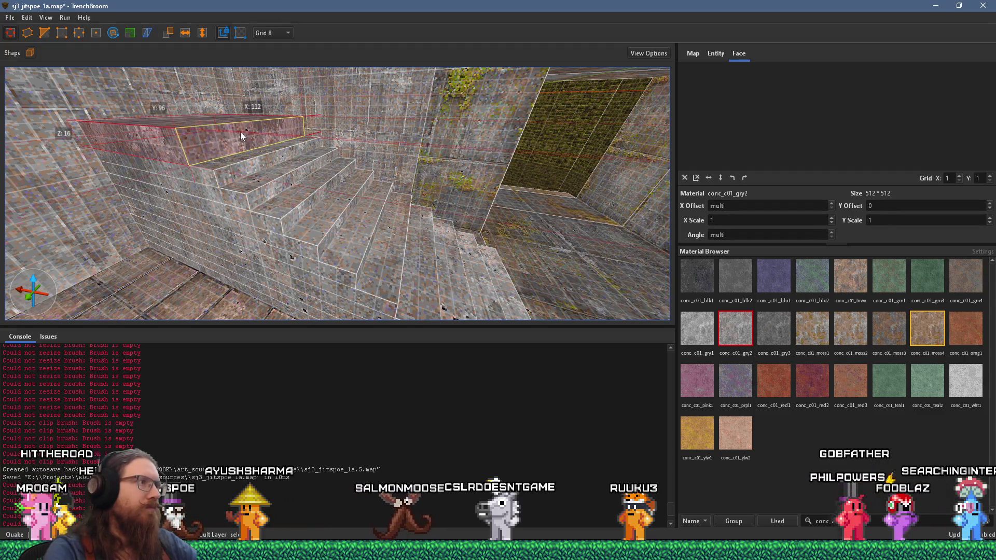
left_click_drag(361, 162, 341, 161)
Survey the staircase and mossy wall, discarding a stray resize at the stair top
mouse_move(367, 222)
left_mouse_down()
mouse_move(404, 230)
mouse_move(289, 167)
mouse_move(227, 256)
mouse_move(273, 250)
left_mouse_up()
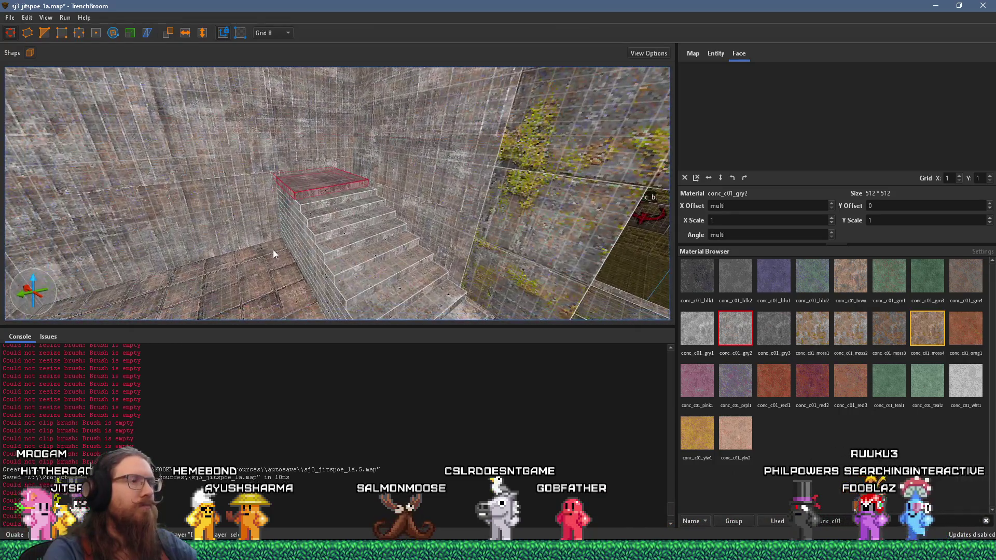
mouse_move(309, 221)
left_mouse_down()
mouse_move(484, 199)
mouse_move(408, 191)
mouse_move(354, 202)
mouse_move(446, 223)
left_mouse_up()
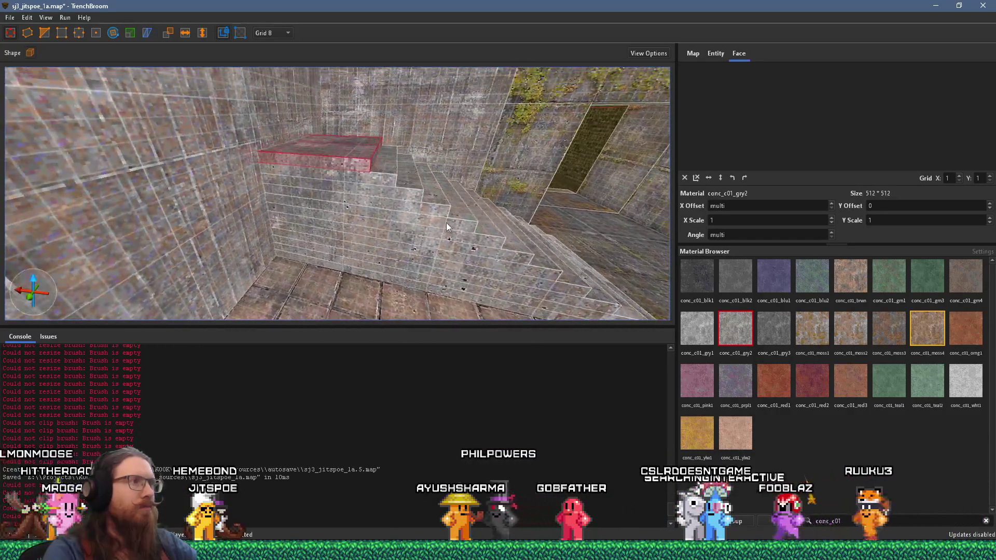
mouse_move(331, 167)
left_mouse_down()
mouse_move(141, 139)
mouse_move(89, 182)
mouse_move(141, 212)
mouse_move(125, 213)
mouse_move(137, 236)
mouse_move(133, 267)
mouse_move(191, 221)
mouse_move(245, 241)
mouse_move(230, 296)
mouse_move(199, 267)
left_mouse_up()
mouse_move(296, 108)
left_mouse_down()
mouse_move(333, 255)
mouse_move(337, 234)
left_mouse_up()
key("Escape")
Box-select the whole staircase and orbit around it toward the doorway
mouse_move(313, 149)
left_mouse_down()
mouse_move(304, 152)
mouse_move(330, 262)
mouse_move(440, 251)
left_mouse_up()
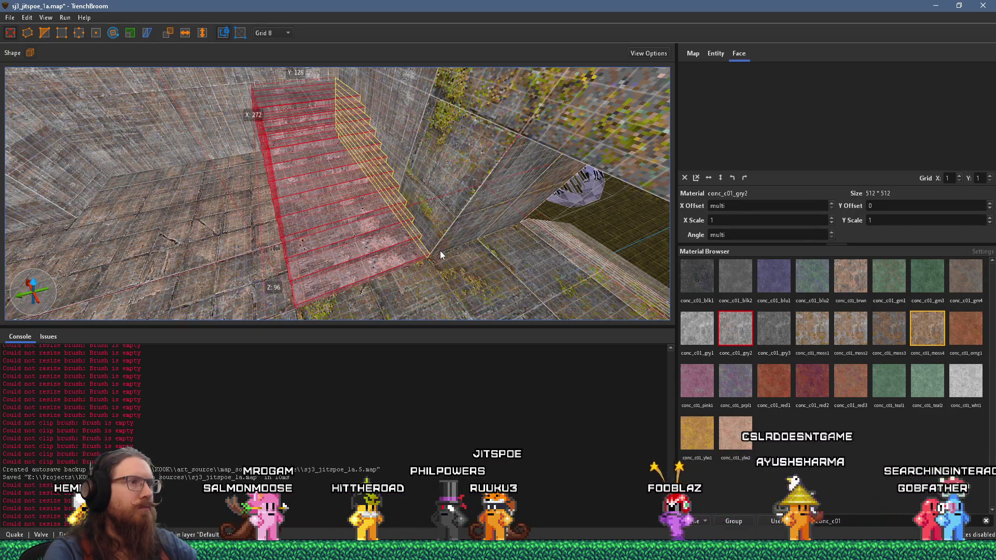
mouse_move(484, 210)
left_mouse_down()
mouse_move(459, 238)
mouse_move(440, 227)
mouse_move(518, 208)
mouse_move(506, 247)
left_mouse_up()
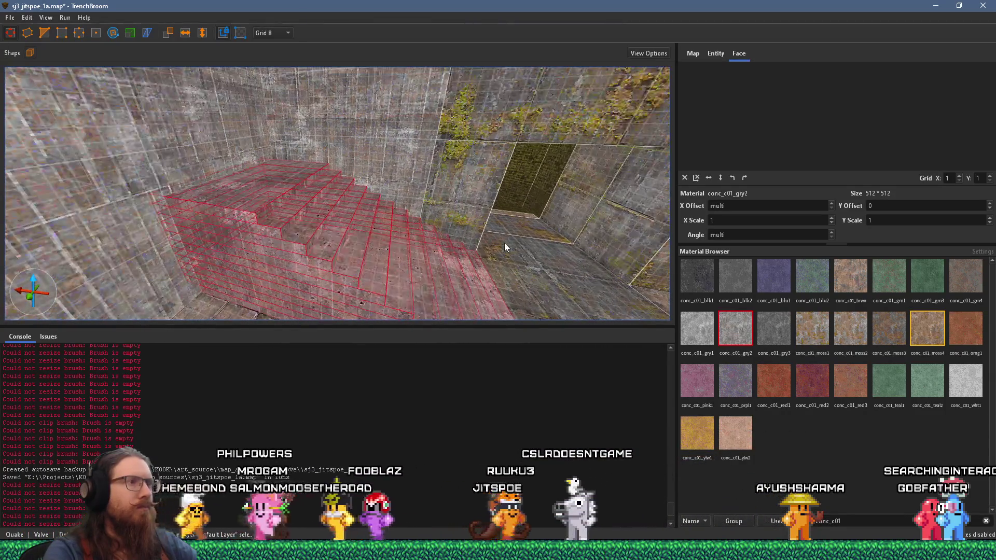
scroll(360, 207, "up", 3)
mouse_move(389, 213)
left_mouse_down()
mouse_move(470, 214)
mouse_move(274, 199)
mouse_move(233, 171)
mouse_move(268, 137)
mouse_move(329, 160)
mouse_move(398, 220)
mouse_move(337, 224)
mouse_move(306, 207)
mouse_move(388, 190)
mouse_move(355, 231)
mouse_move(335, 311)
left_mouse_up()
Set the staircase height to 96 units
key("Escape")
mouse_move(242, 244)
left_mouse_down()
mouse_move(212, 221)
mouse_move(228, 234)
left_mouse_up()
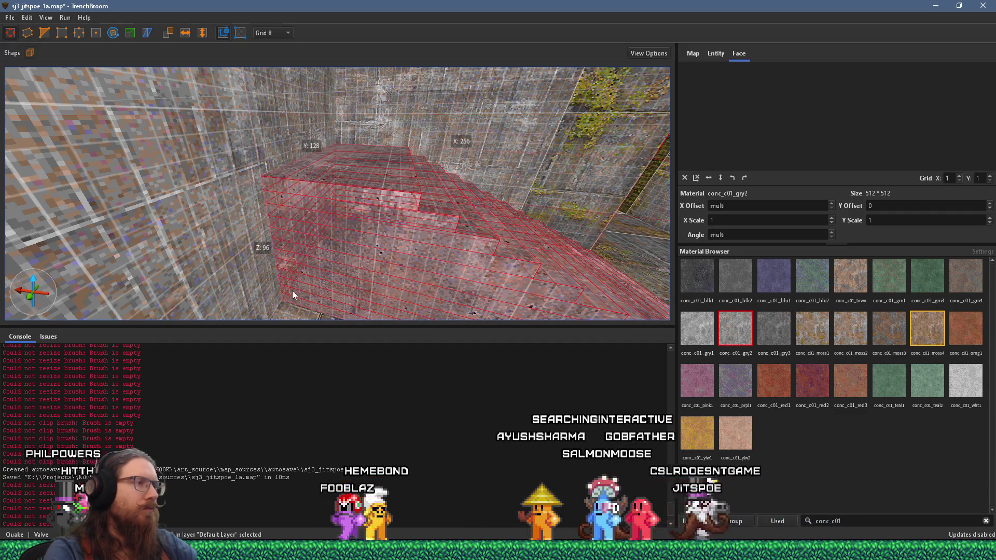
mouse_move(301, 269)
left_mouse_down()
mouse_move(229, 287)
mouse_move(339, 160)
mouse_move(462, 299)
mouse_move(333, 227)
mouse_move(335, 241)
mouse_move(274, 188)
mouse_move(360, 233)
mouse_move(309, 189)
left_mouse_up()
Select every stair brush, lower steps included, as one selection
key("Escape")
left_click(273, 189)
left_click(359, 246)
left_click(428, 279, "ctrl")
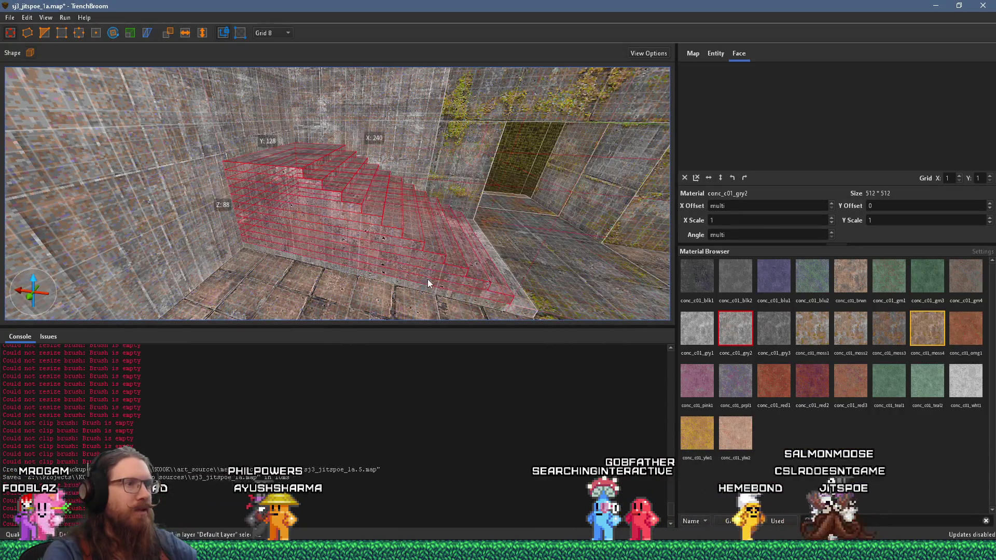
Convert the selected stairs into a func_detail brush entity
right_click(373, 224)
mouse_move(439, 421)
mouse_move(564, 423)
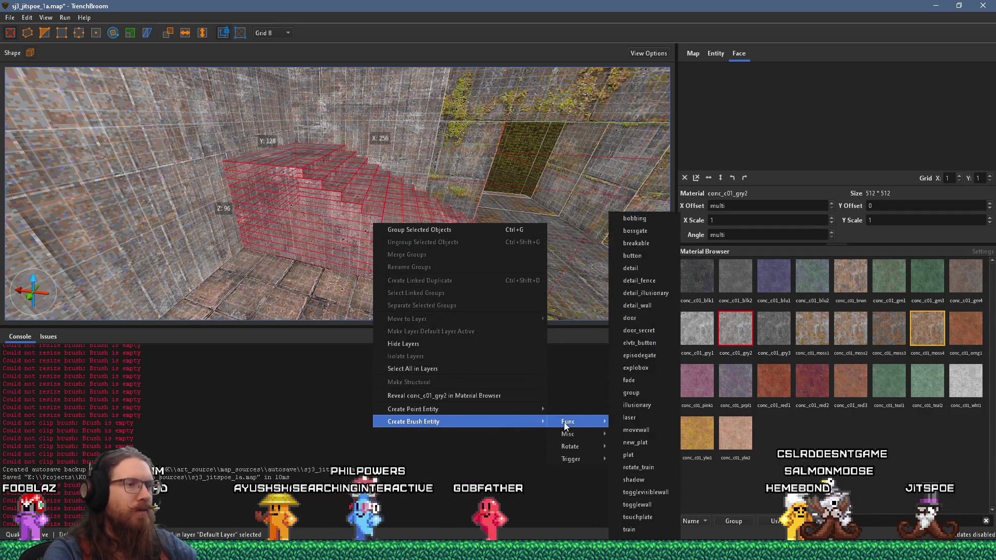
left_click(653, 270)
Resize the stair-top strip to 16 × 128 × 8 units
mouse_move(329, 247)
left_mouse_down()
mouse_move(354, 232)
mouse_move(362, 212)
mouse_move(346, 186)
mouse_move(425, 216)
mouse_move(425, 206)
left_mouse_up()
mouse_move(375, 182)
left_mouse_down()
mouse_move(420, 197)
mouse_move(384, 192)
mouse_move(350, 168)
left_mouse_up()
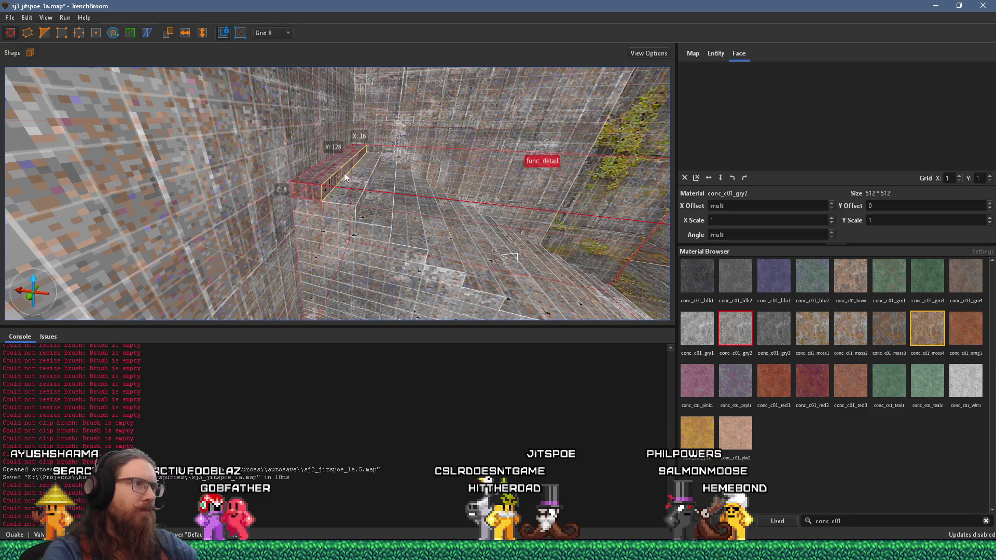
scroll(382, 206, "down", 3)
mouse_move(240, 205)
left_mouse_down()
mouse_move(301, 196)
mouse_move(238, 121)
left_mouse_up()
Reset the texture angle on the bottom step's front face to 0
mouse_move(292, 153)
left_mouse_down()
mouse_move(255, 213)
mouse_move(315, 204)
mouse_move(314, 158)
mouse_move(341, 172)
left_mouse_up()
left_click(340, 173)
left_click(685, 177)
mouse_move(467, 161)
left_mouse_down()
mouse_move(427, 157)
mouse_move(423, 234)
left_mouse_up()
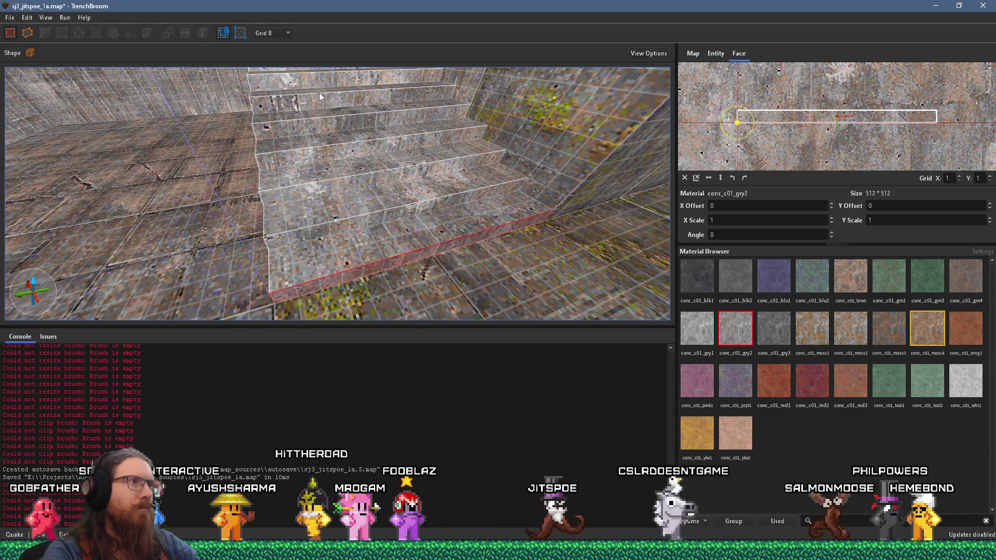
Set the step faces' texture Y offsets to 144 and -192 so the concrete lines up
left_click_drag(319, 93, 368, 233)
left_click(374, 241)
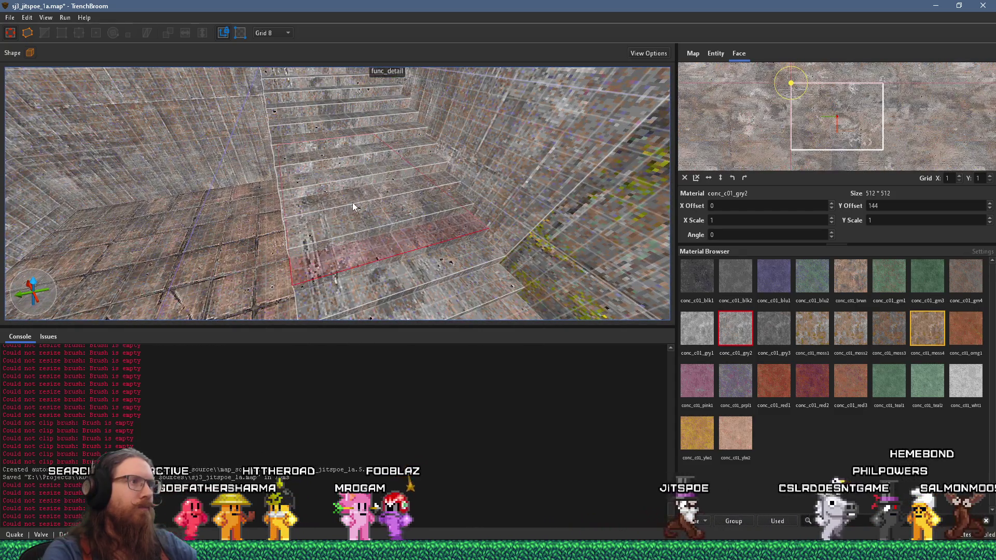
mouse_move(323, 114)
left_mouse_down()
mouse_move(364, 203)
mouse_move(365, 244)
left_mouse_up()
left_click(363, 233)
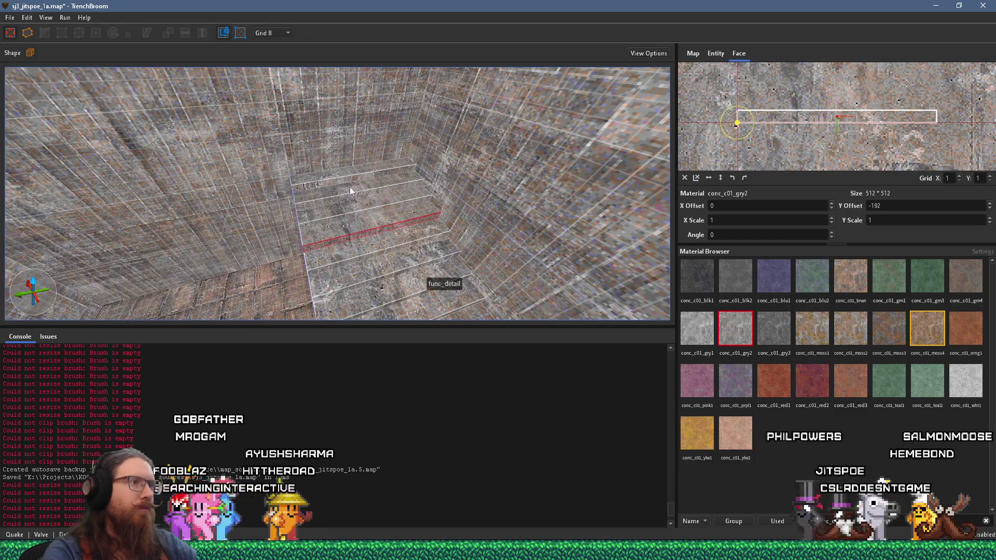
scroll(345, 173, "down", 3)
key("Escape")
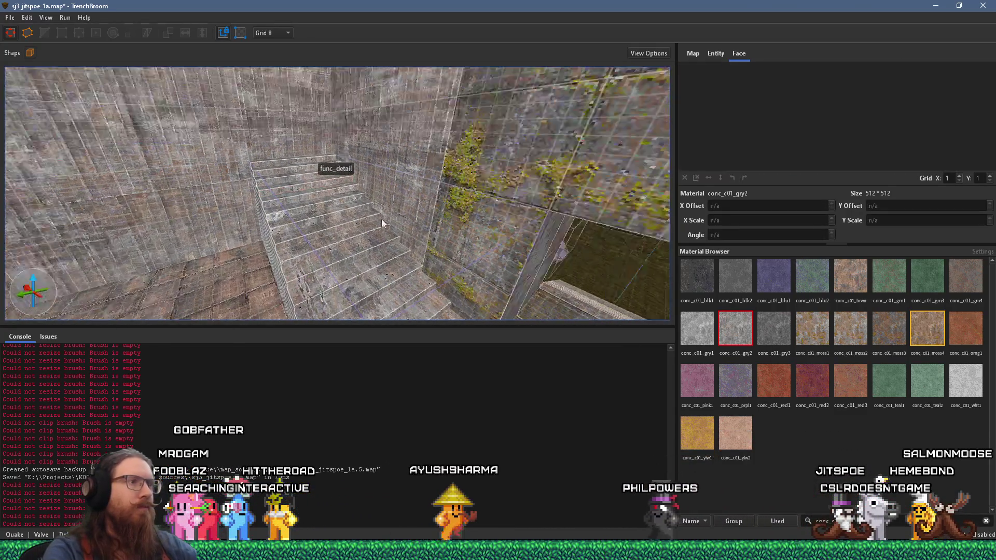
Select a wall brush beside the staircase and look up at it
mouse_move(557, 195)
left_mouse_down()
mouse_move(465, 208)
mouse_move(601, 168)
mouse_move(286, 221)
mouse_move(334, 223)
mouse_move(437, 266)
mouse_move(346, 268)
mouse_move(392, 237)
mouse_move(314, 252)
left_mouse_up()
left_click(401, 191)
mouse_move(401, 191)
left_mouse_down()
mouse_move(412, 201)
mouse_move(373, 295)
mouse_move(401, 162)
mouse_move(411, 215)
mouse_move(457, 129)
left_mouse_up()
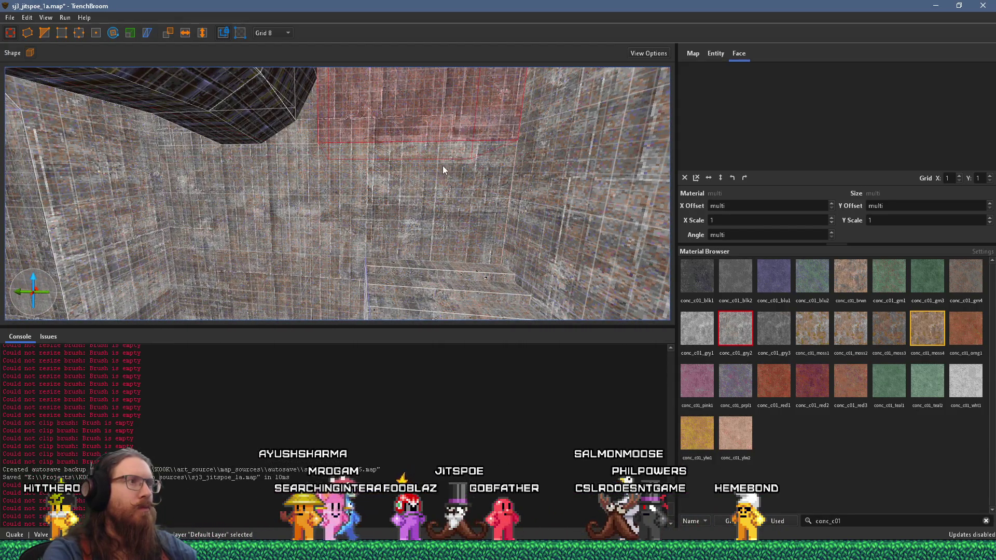
left_click(429, 196, "ctrl")
mouse_move(523, 182)
left_mouse_down()
mouse_move(502, 245)
mouse_move(513, 256)
mouse_move(367, 250)
mouse_move(362, 173)
mouse_move(339, 215)
mouse_move(378, 223)
mouse_move(354, 284)
mouse_move(360, 268)
left_mouse_up()
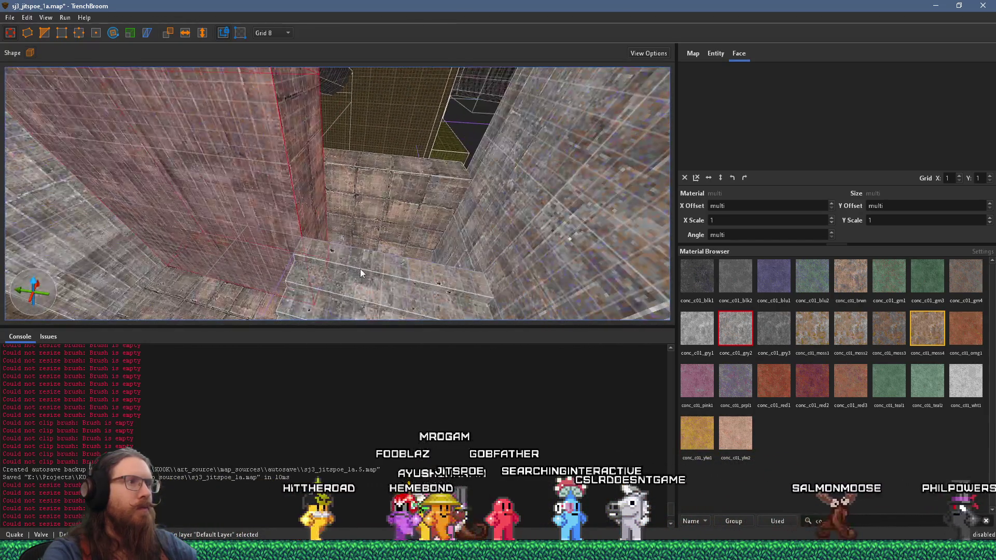
left_click(368, 266)
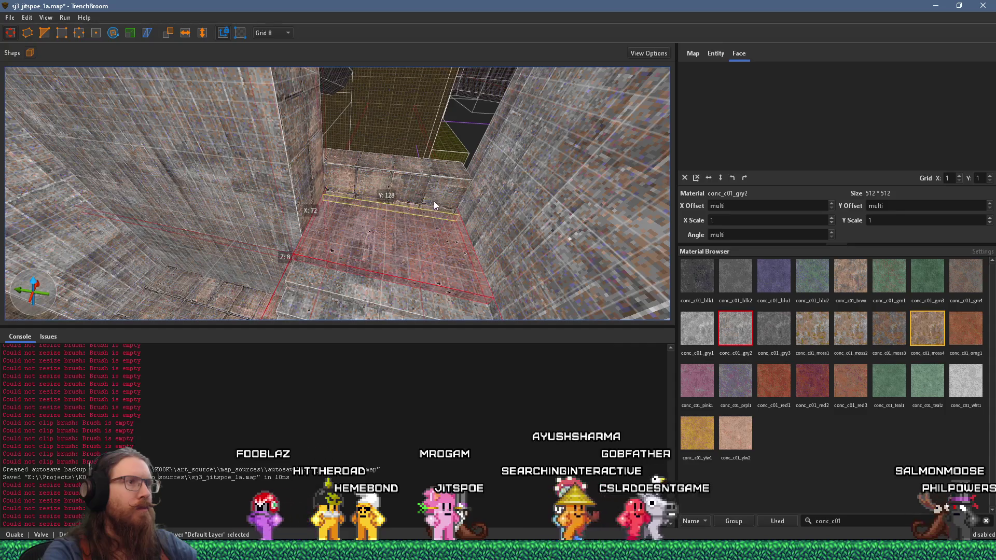
mouse_move(415, 199)
left_mouse_down()
mouse_move(427, 161)
mouse_move(378, 153)
mouse_move(366, 118)
mouse_move(343, 270)
mouse_move(447, 216)
mouse_move(578, 231)
mouse_move(333, 192)
mouse_move(394, 222)
mouse_move(250, 246)
mouse_move(163, 239)
mouse_move(216, 230)
mouse_move(621, 285)
mouse_move(680, 282)
mouse_move(270, 262)
mouse_move(316, 202)
mouse_move(275, 190)
mouse_move(245, 160)
mouse_move(239, 183)
mouse_move(149, 169)
mouse_move(219, 240)
mouse_move(326, 251)
mouse_move(342, 205)
mouse_move(466, 253)
mouse_move(402, 270)
left_mouse_up()
left_click(486, 227)
left_click(403, 270)
left_click_drag(492, 274, 461, 267)
Set the grid size to 32 units
left_click(273, 33)
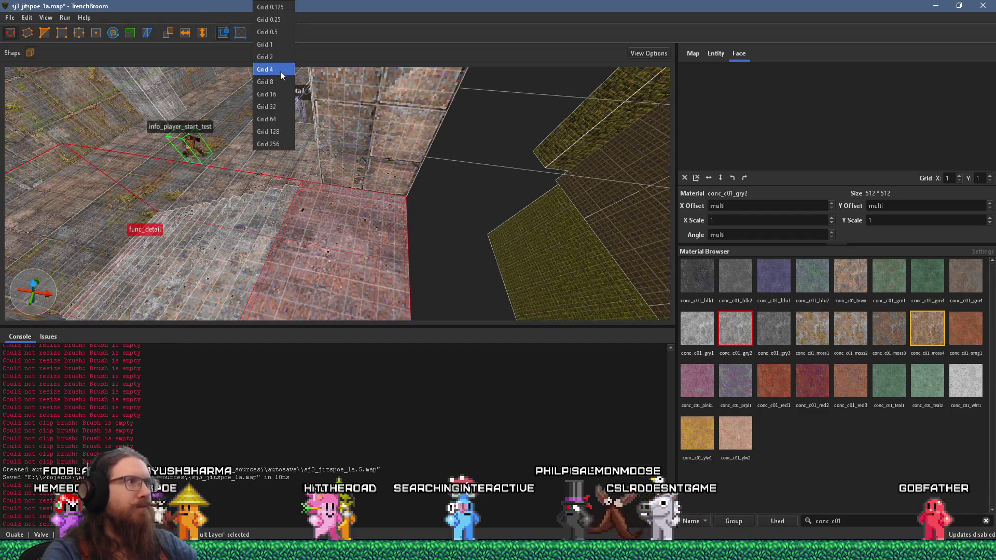
left_click(276, 99)
mouse_move(439, 237)
left_mouse_down()
mouse_move(606, 263)
mouse_move(444, 269)
mouse_move(398, 177)
mouse_move(332, 168)
mouse_move(428, 152)
mouse_move(302, 157)
left_mouse_up()
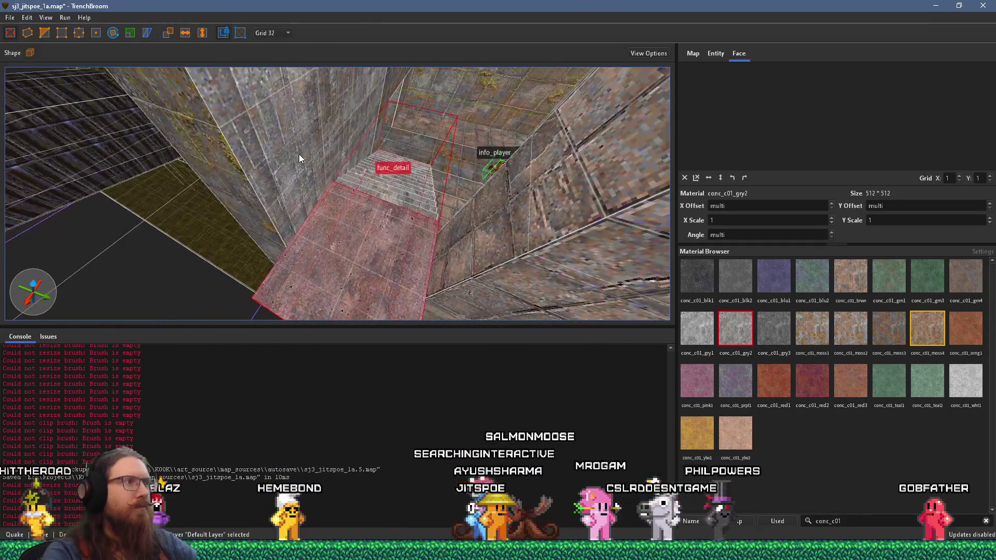
Select the tall wall brush and pick one of its faces
left_click(243, 190)
mouse_move(256, 184)
left_mouse_down()
mouse_move(193, 156)
mouse_move(252, 116)
mouse_move(259, 183)
mouse_move(236, 190)
mouse_move(285, 203)
mouse_move(219, 137)
mouse_move(235, 192)
mouse_move(198, 116)
mouse_move(276, 151)
left_mouse_up()
left_click(243, 172)
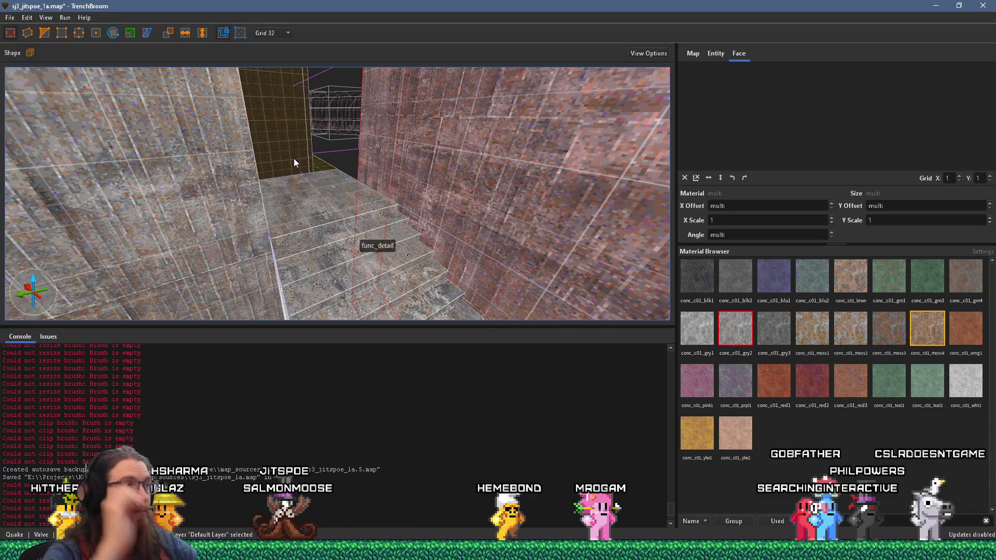
mouse_move(351, 163)
left_mouse_down()
mouse_move(298, 172)
mouse_move(338, 256)
mouse_move(389, 258)
mouse_move(416, 244)
mouse_move(364, 255)
mouse_move(234, 203)
mouse_move(142, 194)
left_mouse_up()
Drag out a trial func_detail slab across the floor, then delete it
left_click(417, 245)
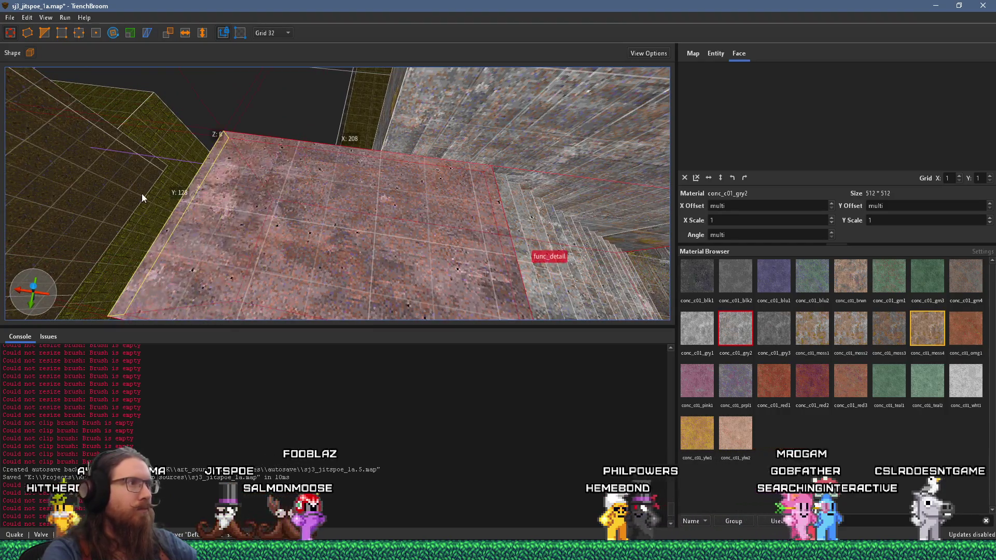
mouse_move(212, 201)
left_mouse_down()
mouse_move(322, 209)
mouse_move(396, 196)
mouse_move(430, 236)
mouse_move(518, 290)
mouse_move(346, 114)
mouse_move(307, 102)
mouse_move(348, 147)
mouse_move(170, 104)
left_mouse_up()
key("s")
left_click_drag(160, 102, 333, 222)
key("Delete")
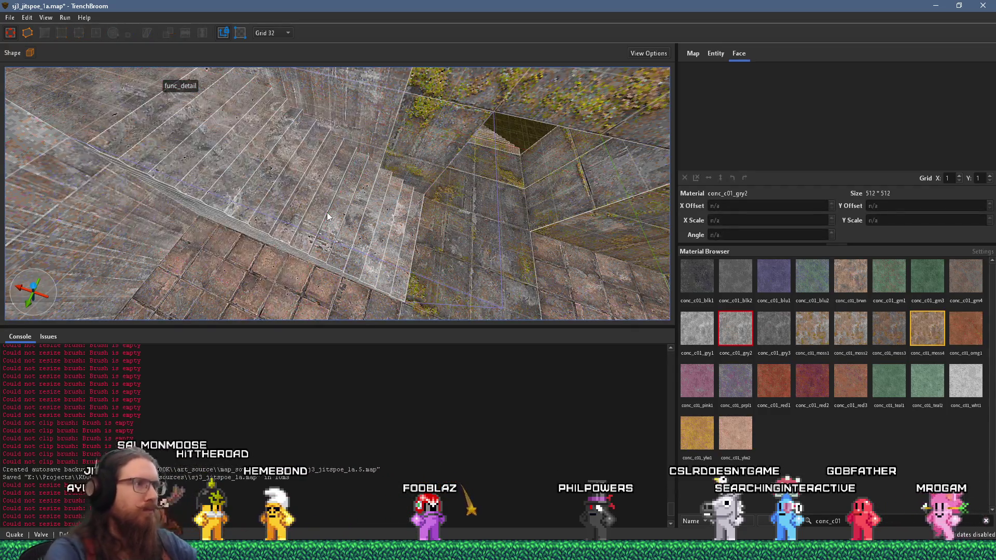
Rotate the func_detail staircase to a new heading with the Rotate tool
left_click(383, 273)
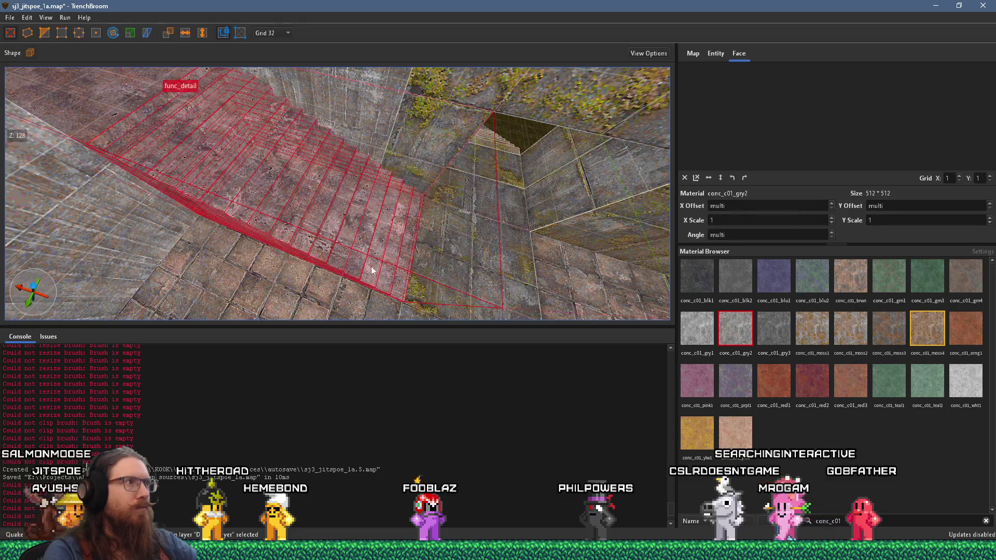
mouse_move(384, 263)
left_mouse_down()
mouse_move(220, 190)
mouse_move(208, 171)
left_mouse_up()
left_click(115, 32)
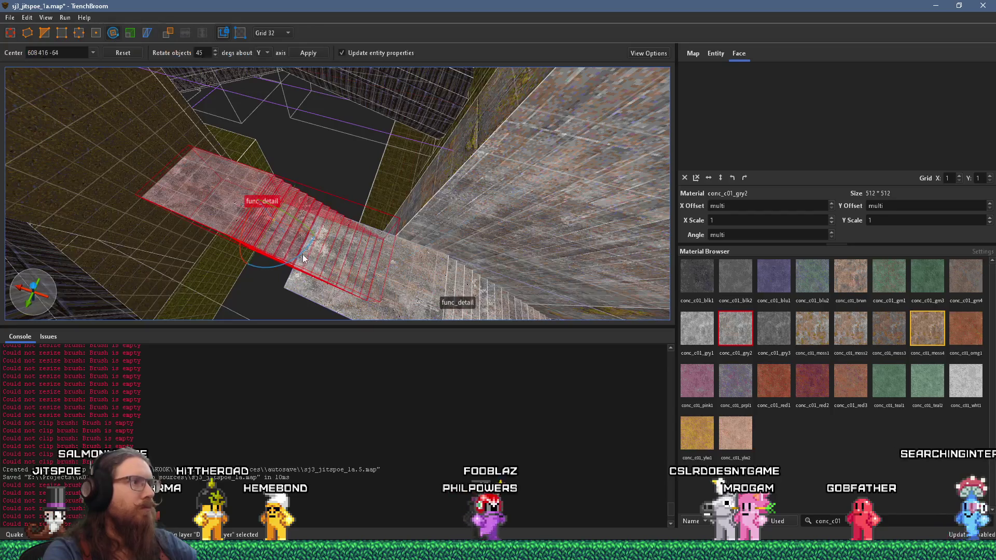
mouse_move(295, 258)
left_mouse_down()
mouse_move(185, 282)
mouse_move(273, 185)
mouse_move(342, 245)
mouse_move(424, 267)
mouse_move(435, 136)
mouse_move(412, 86)
mouse_move(437, 114)
mouse_move(420, 174)
left_mouse_up()
key("r")
Shift the staircase vertically into place, then inspect the adjoining mossy wall
mouse_move(368, 195)
left_mouse_down()
mouse_move(360, 182)
mouse_move(358, 203)
mouse_move(363, 196)
mouse_move(323, 190)
mouse_move(500, 193)
mouse_move(380, 183)
mouse_move(571, 160)
mouse_move(649, 135)
mouse_move(644, 97)
mouse_move(382, 105)
mouse_move(155, 203)
mouse_move(289, 174)
mouse_move(210, 246)
left_mouse_up()
key("Escape")
mouse_move(273, 223)
left_mouse_down()
mouse_move(341, 199)
mouse_move(251, 168)
mouse_move(468, 289)
mouse_move(498, 287)
mouse_move(431, 268)
mouse_move(565, 355)
mouse_move(511, 245)
mouse_move(525, 251)
mouse_move(456, 215)
mouse_move(224, 173)
left_mouse_up()
left_click(526, 251)
mouse_move(279, 213)
left_mouse_down()
mouse_move(402, 167)
mouse_move(342, 173)
mouse_move(313, 196)
mouse_move(312, 102)
mouse_move(394, 255)
left_mouse_up()
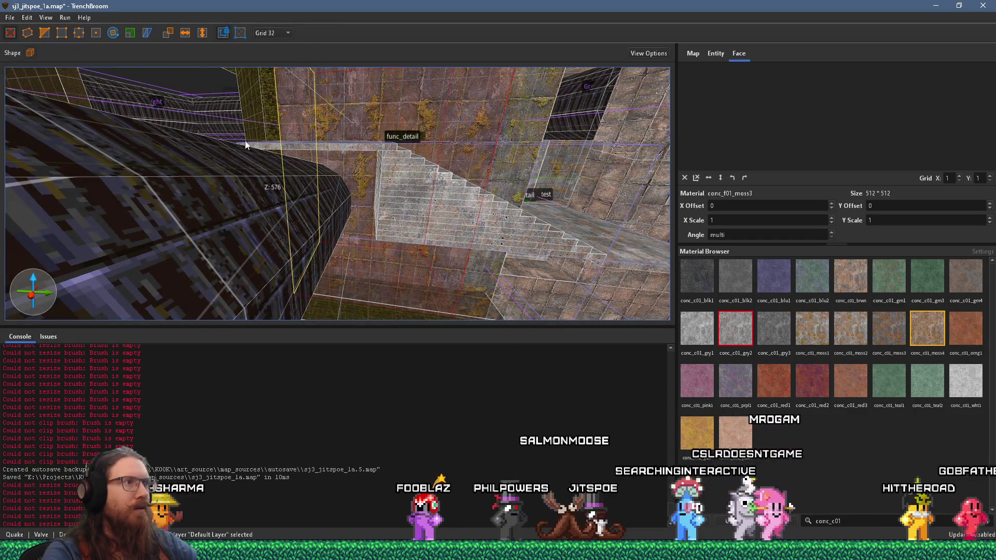
left_click(363, 263)
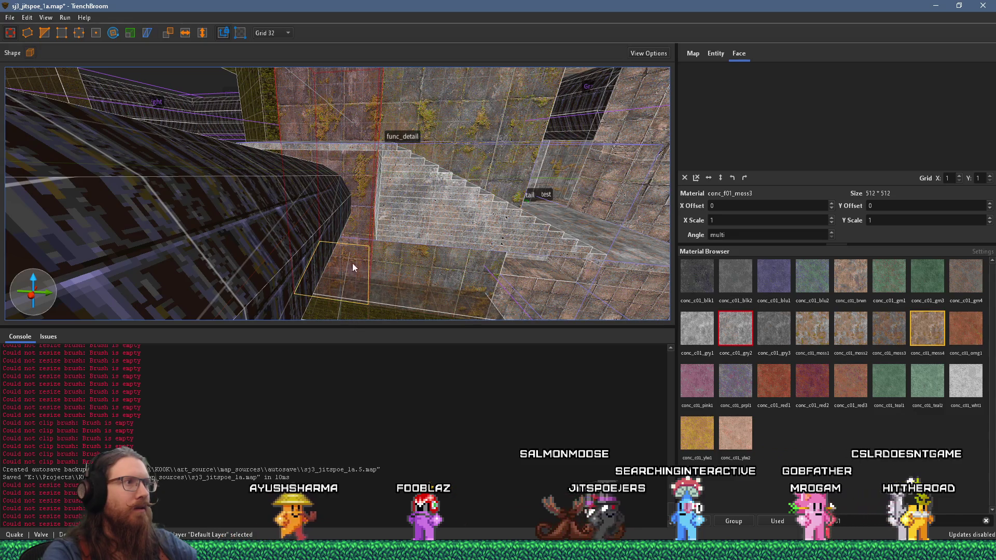
mouse_move(344, 301)
left_mouse_down()
mouse_move(327, 183)
mouse_move(340, 262)
mouse_move(589, 292)
mouse_move(411, 217)
left_mouse_up()
mouse_move(381, 184)
left_mouse_down()
mouse_move(206, 279)
mouse_move(400, 181)
left_mouse_up()
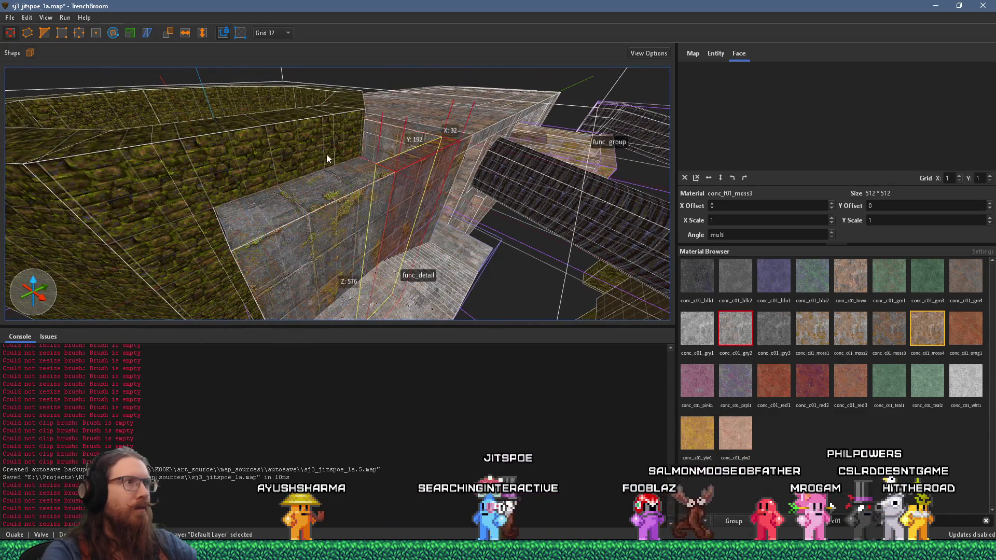
mouse_move(327, 156)
left_mouse_down()
mouse_move(318, 201)
mouse_move(272, 205)
mouse_move(436, 62)
mouse_move(391, 183)
mouse_move(376, 138)
mouse_move(482, 244)
mouse_move(168, 233)
mouse_move(155, 261)
mouse_move(378, 216)
mouse_move(131, 161)
mouse_move(322, 156)
mouse_move(307, 241)
mouse_move(197, 224)
mouse_move(193, 90)
mouse_move(244, 190)
mouse_move(169, 241)
mouse_move(167, 163)
mouse_move(362, 163)
left_mouse_up()
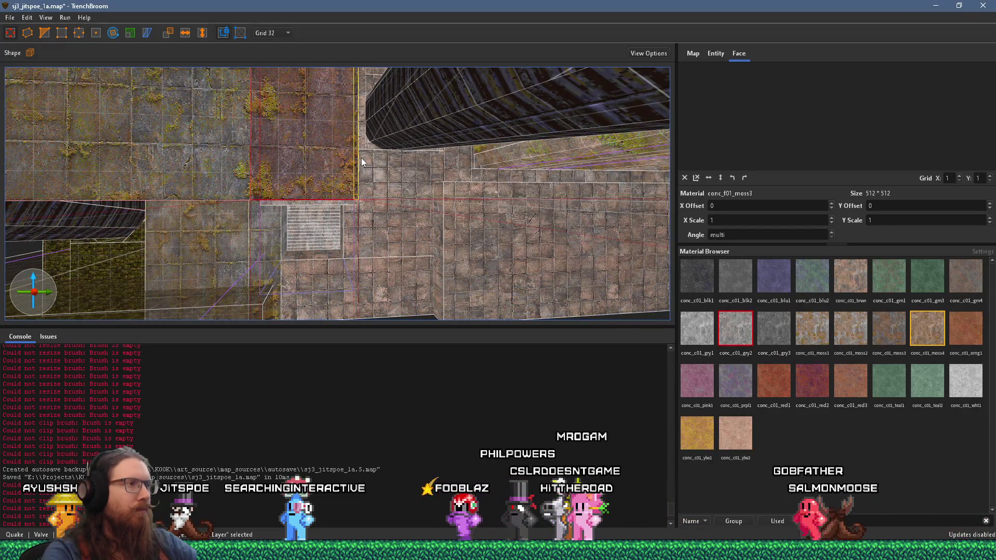
mouse_move(214, 172)
left_mouse_down()
mouse_move(267, 169)
mouse_move(302, 304)
mouse_move(294, 259)
mouse_move(511, 277)
mouse_move(320, 220)
mouse_move(340, 207)
mouse_move(325, 238)
mouse_move(380, 181)
mouse_move(355, 203)
mouse_move(386, 248)
mouse_move(388, 210)
mouse_move(390, 237)
mouse_move(449, 273)
mouse_move(487, 373)
mouse_move(326, 252)
mouse_move(400, 266)
mouse_move(412, 297)
mouse_move(428, 230)
mouse_move(360, 283)
mouse_move(360, 259)
left_mouse_up()
Extend the brush beside the doorway into a 32-unit slab reaching the left wall
left_click(308, 210)
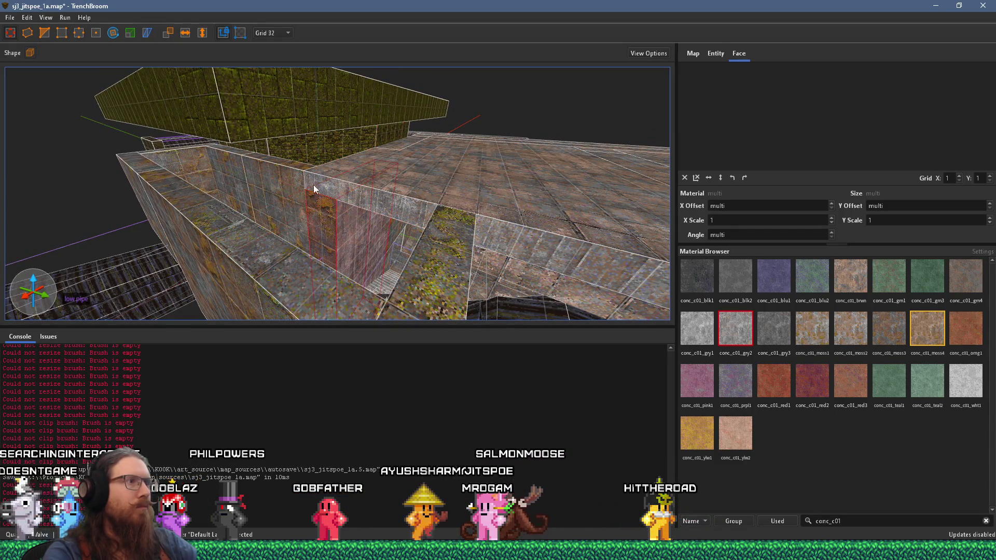
left_click(275, 186)
left_click(214, 231, "ctrl")
left_click(423, 277, "ctrl")
left_click(437, 296, "ctrl")
mouse_move(430, 285)
left_mouse_down()
mouse_move(389, 258)
mouse_move(462, 222)
mouse_move(405, 241)
mouse_move(444, 234)
left_mouse_up()
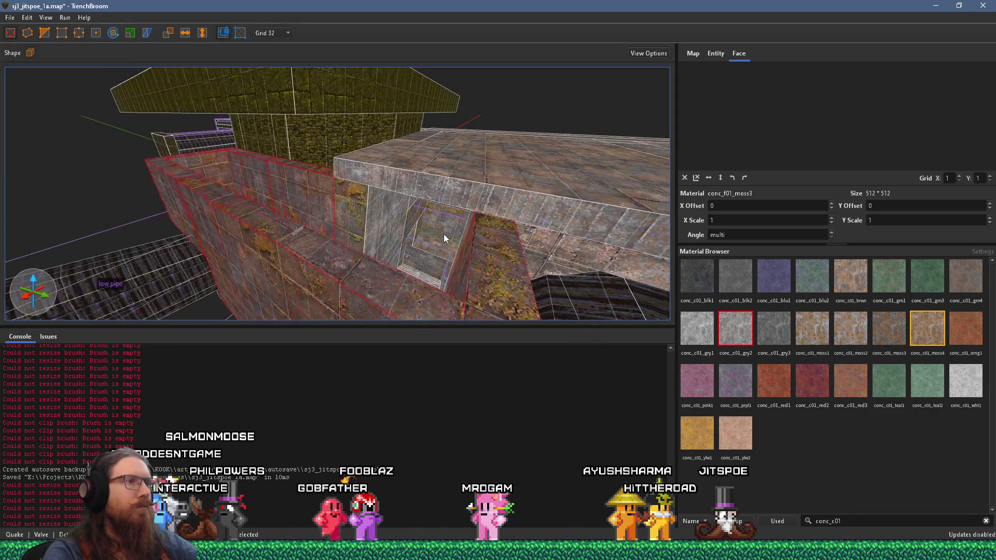
left_click(443, 233)
left_click(486, 265)
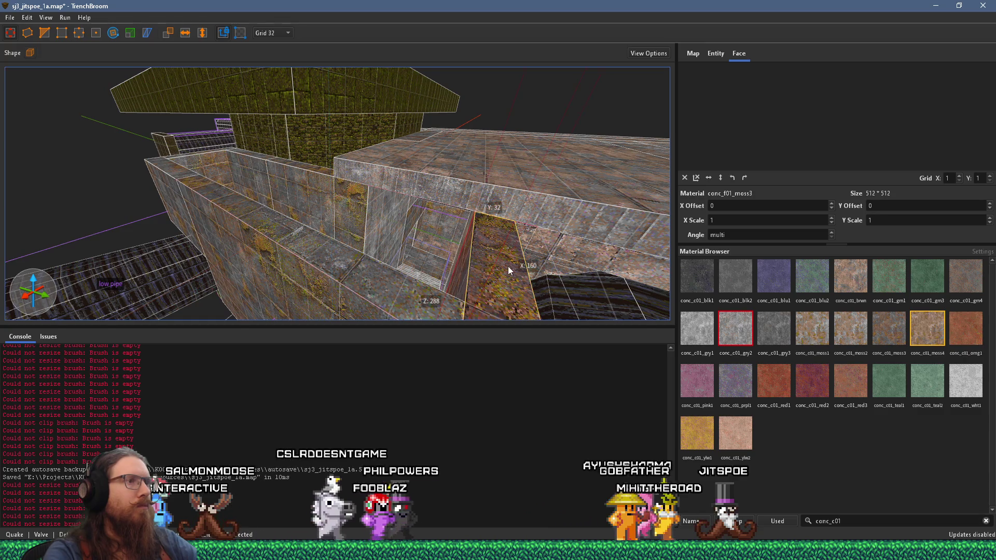
left_click_drag(498, 241, 182, 172)
Fly into the walled room and check the ceiling face's texture
key("w")
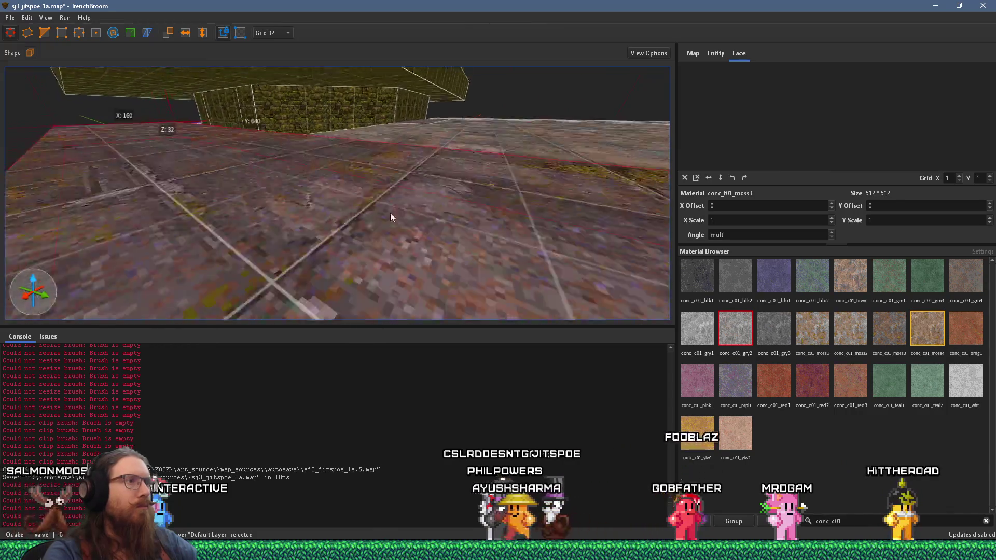
left_click(280, 79, "shift")
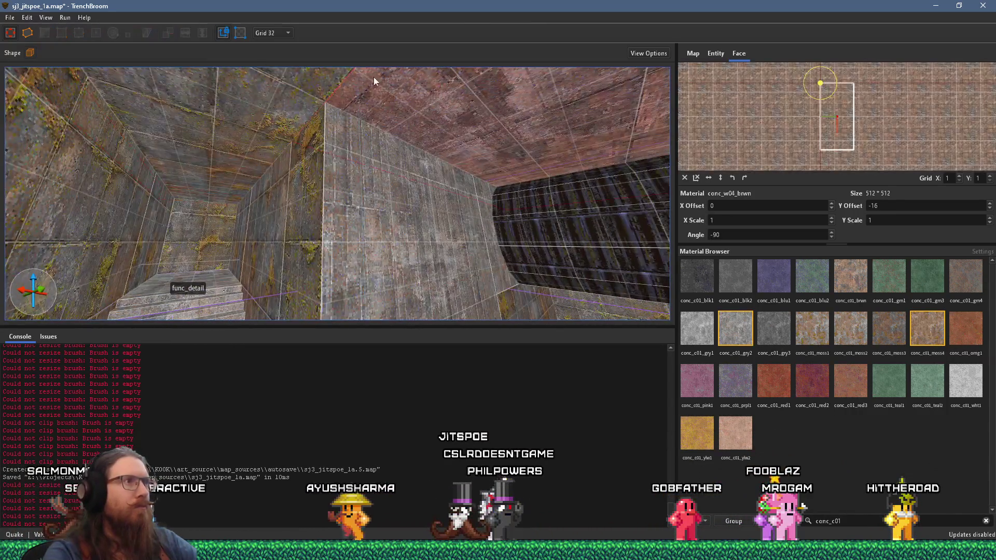
key("w")
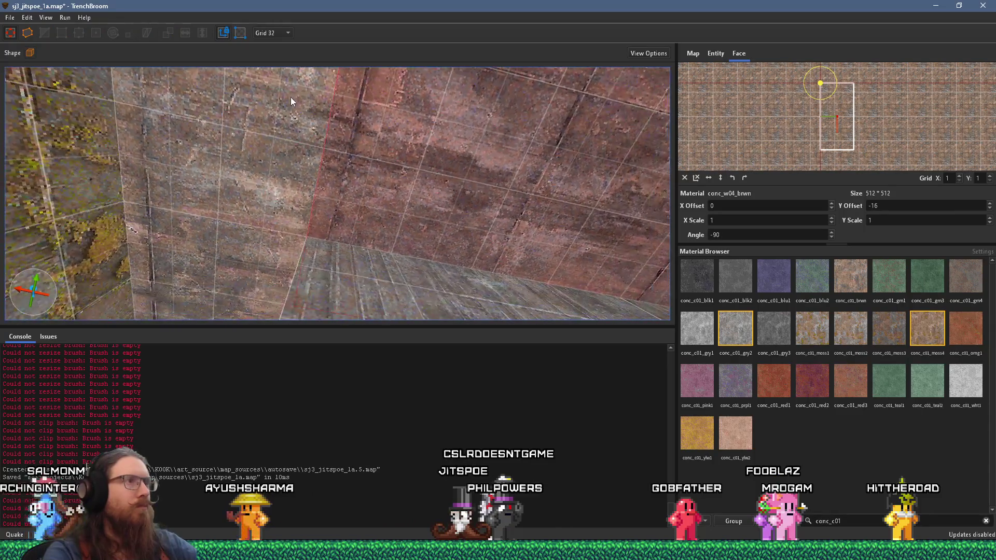
key("s")
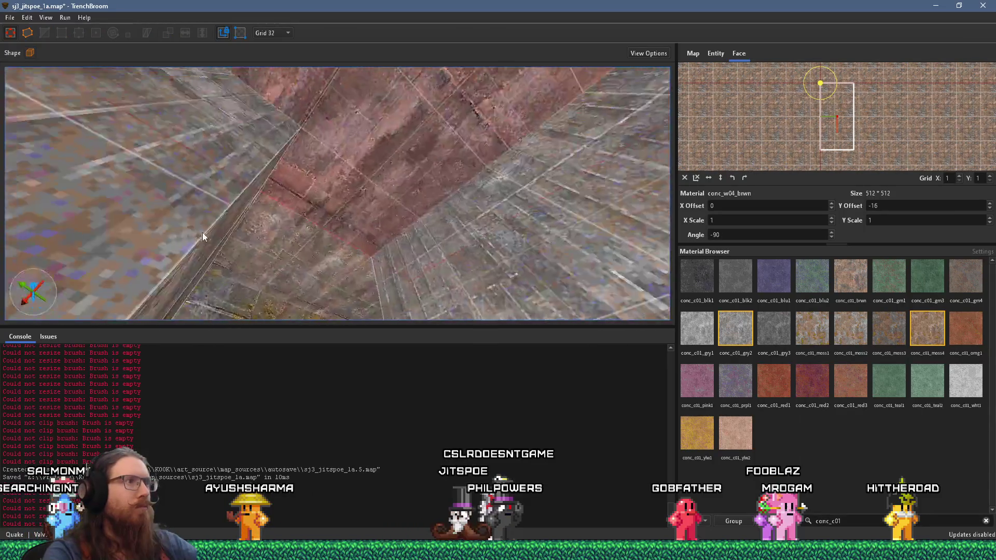
key("Escape")
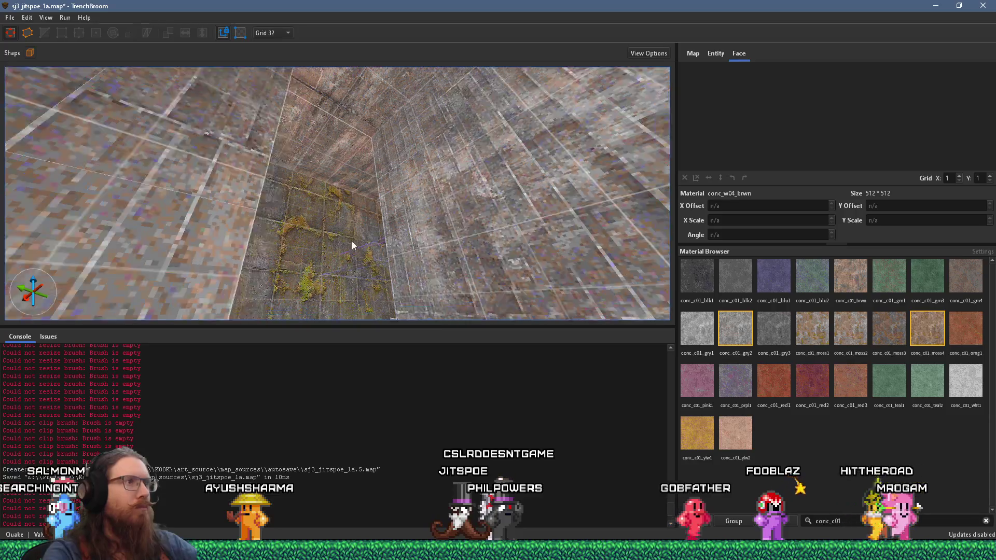
Rotate the concrete texture on the shaft wall faces to -90 degrees
key("w")
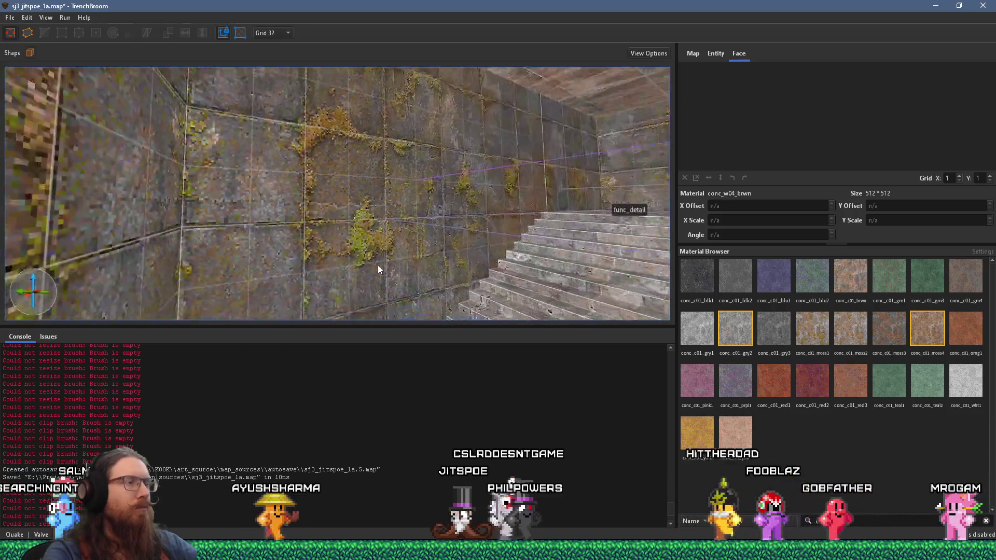
key("w")
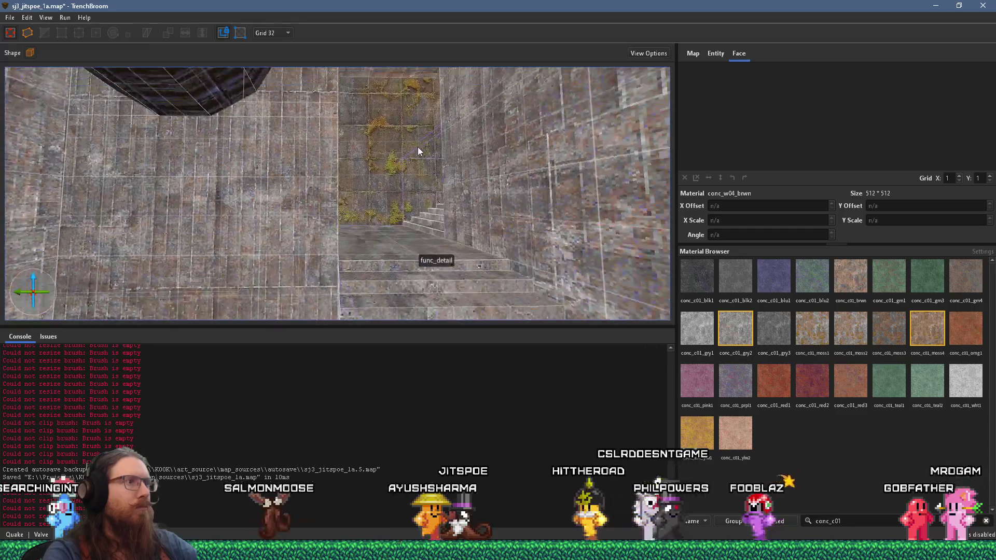
left_click(231, 227, "shift")
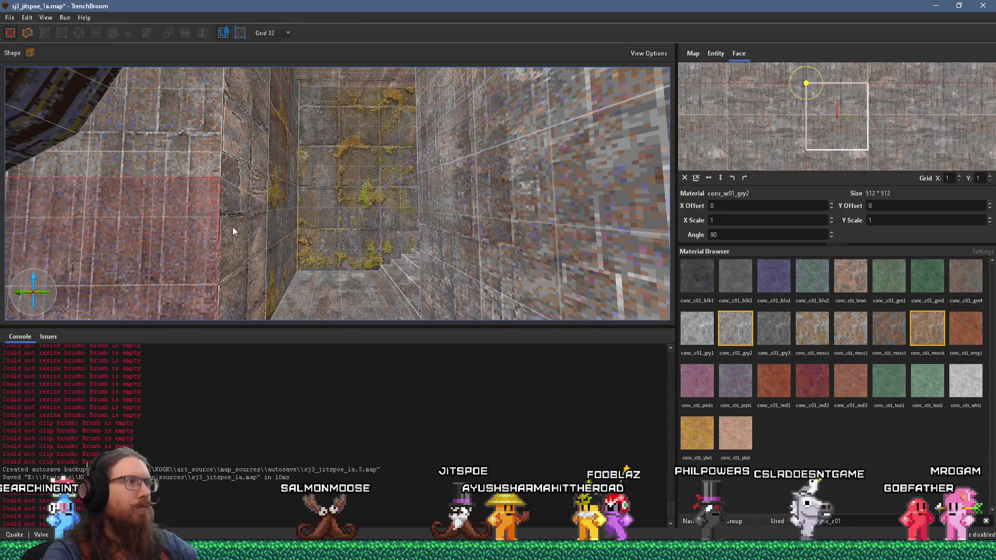
key("a")
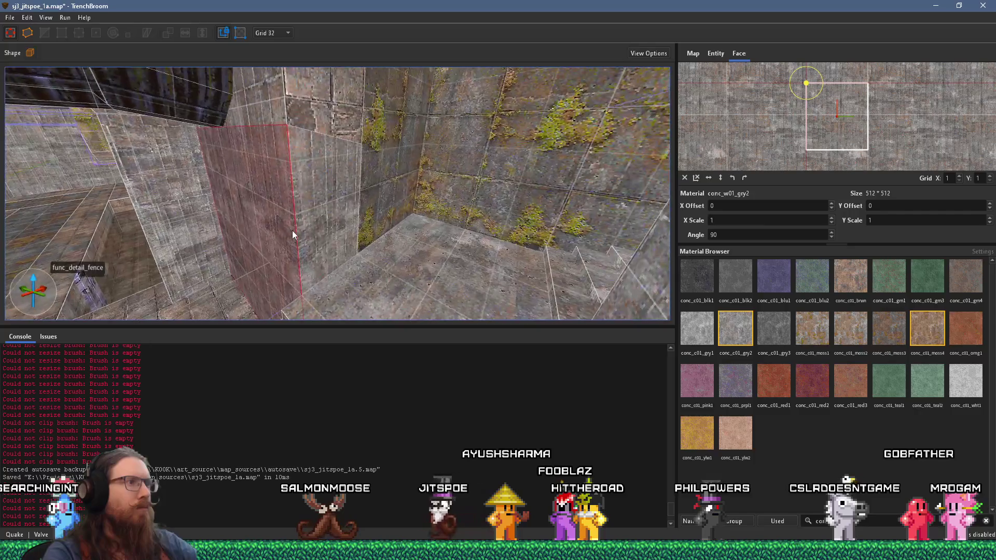
left_click(318, 225, "shift")
left_click(732, 177)
left_click(732, 178)
Check further wall faces beside the stairs and along the corridor
scroll(370, 194, "up", 5)
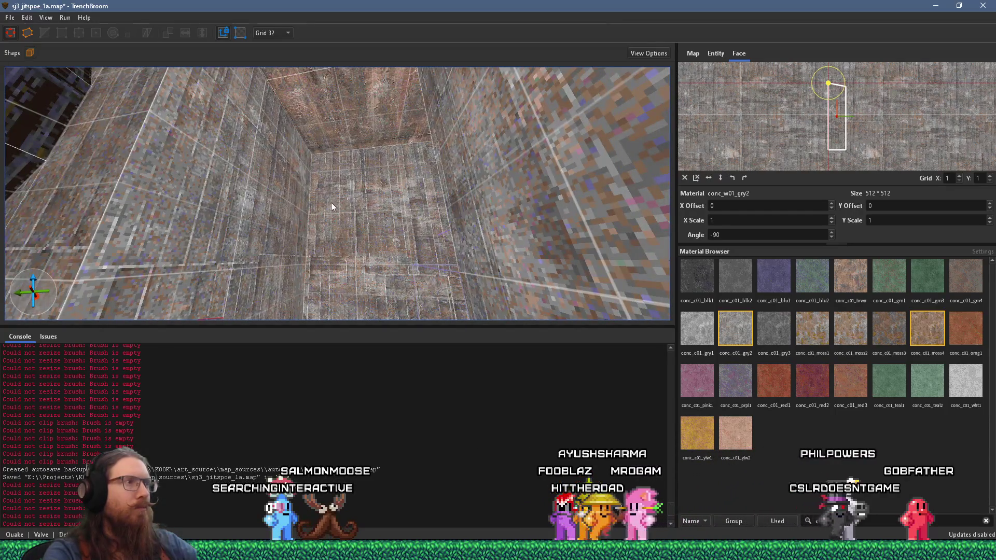
scroll(331, 203, "up", 10)
scroll(367, 234, "down", 8)
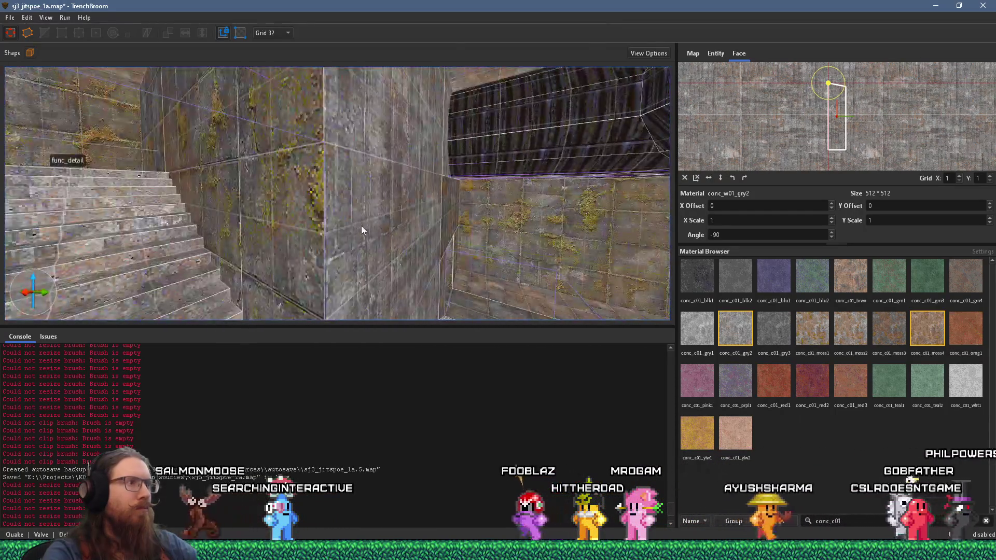
left_click(416, 221)
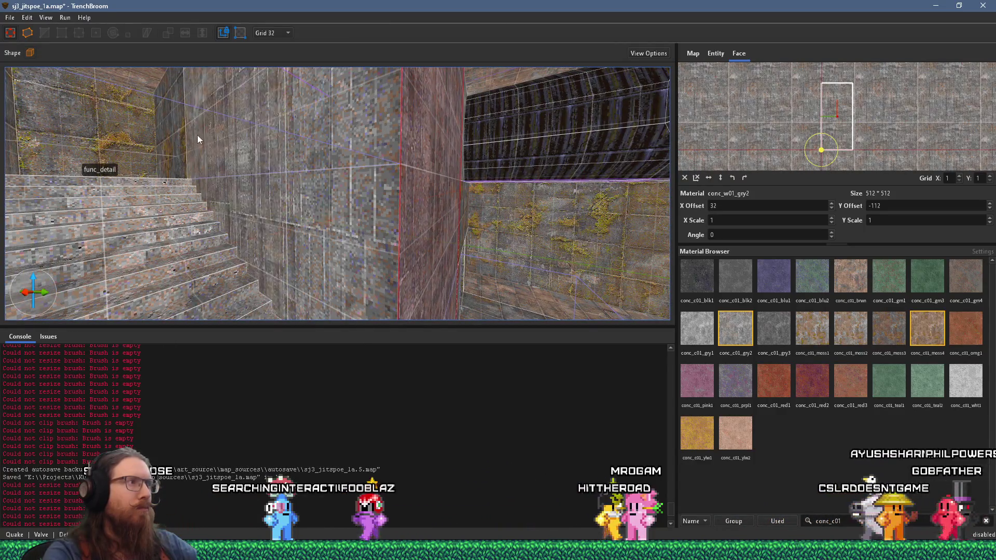
mouse_move(180, 143)
left_mouse_down()
mouse_move(348, 231)
mouse_move(285, 211)
mouse_move(178, 212)
mouse_move(375, 177)
mouse_move(350, 188)
mouse_move(362, 148)
mouse_move(373, 227)
left_mouse_up()
left_click(178, 212)
key("Escape")
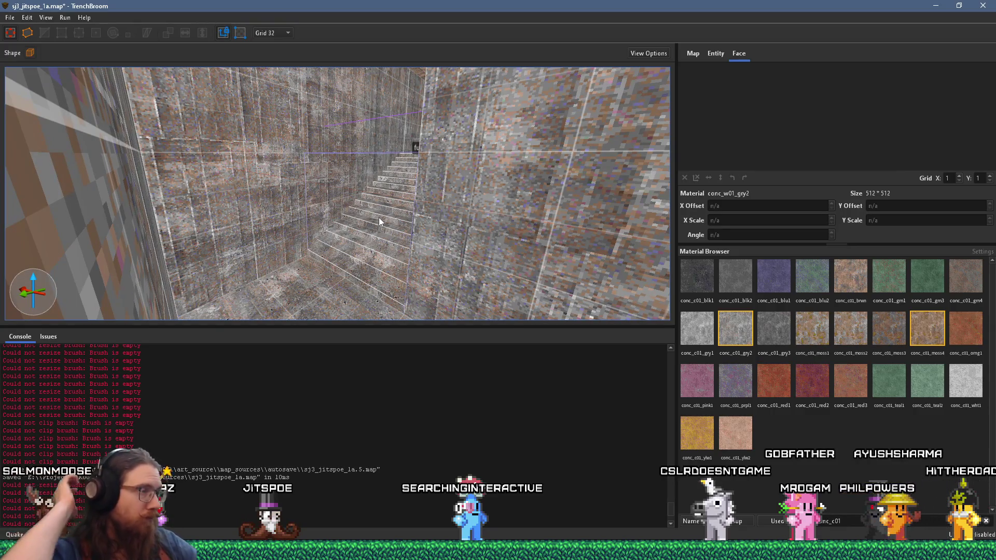
Save sj3_jitspoe_1a.map with Ctrl+S
key("ctrl+s")
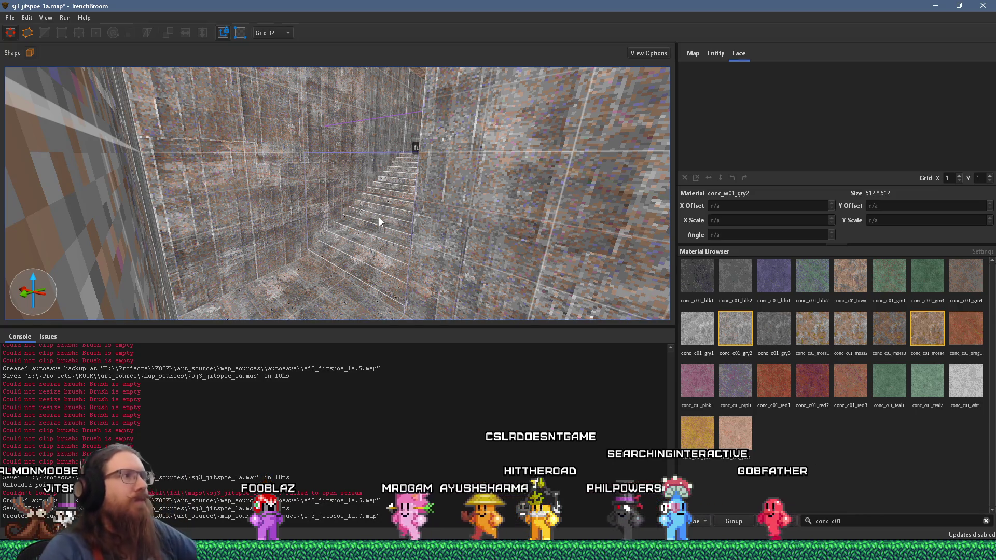
scroll(379, 222, "up", 10)
scroll(359, 207, "down", 10)
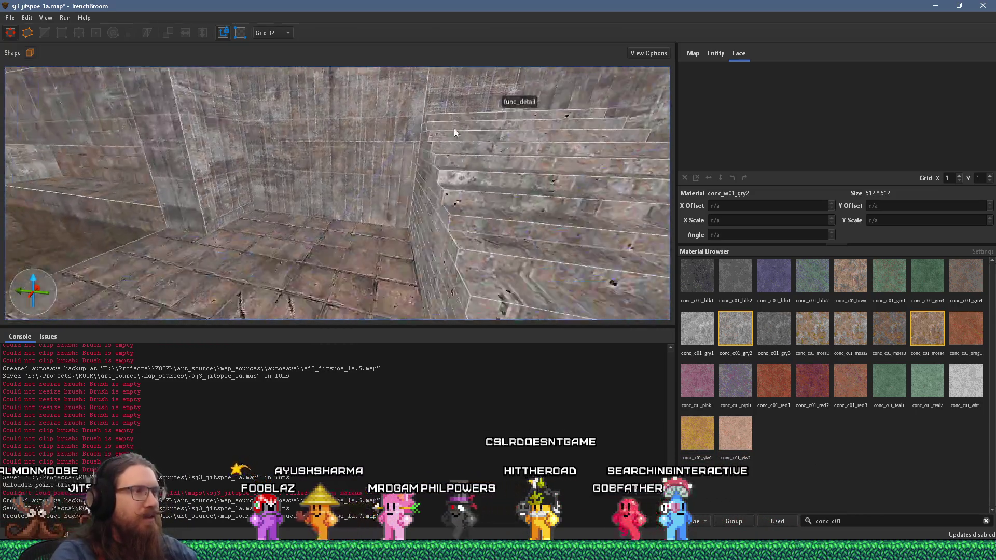
Draw a 256 × 32 × 160 wall brush above the stairs and inspect it
scroll(367, 182, "up", 8)
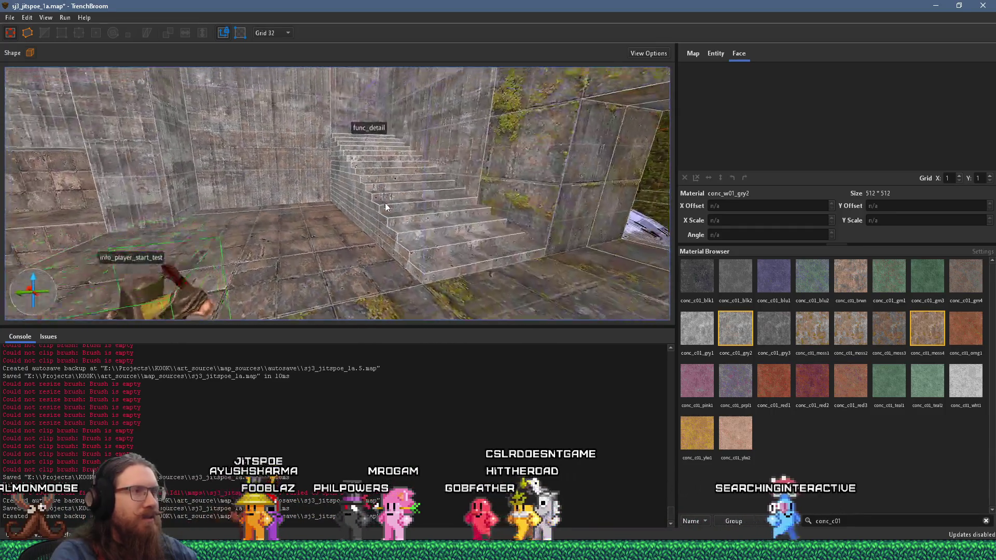
scroll(337, 224, "down", 5)
mouse_move(403, 280)
left_mouse_down()
mouse_move(322, 204)
mouse_move(336, 155)
mouse_move(331, 109)
left_mouse_up()
mouse_move(439, 263)
left_mouse_down()
mouse_move(293, 254)
mouse_move(237, 237)
mouse_move(393, 262)
left_mouse_up()
mouse_move(460, 246)
left_mouse_down()
mouse_move(366, 239)
mouse_move(378, 189)
mouse_move(381, 197)
mouse_move(413, 172)
mouse_move(396, 215)
left_mouse_up()
key("alt+Tab")
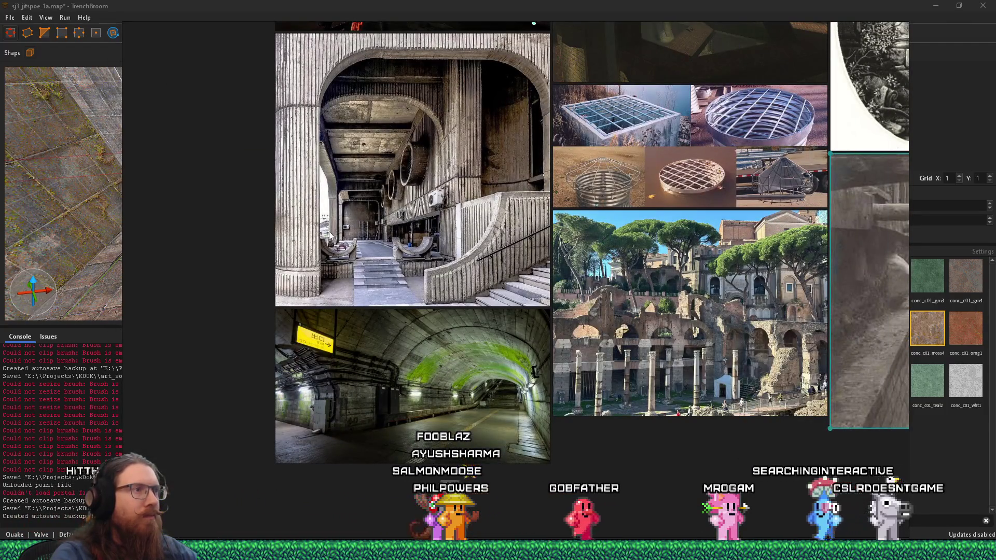
Compare the grate and tunnel references in PureRef, then raise the thin wall to 192 units
key("alt+Tab")
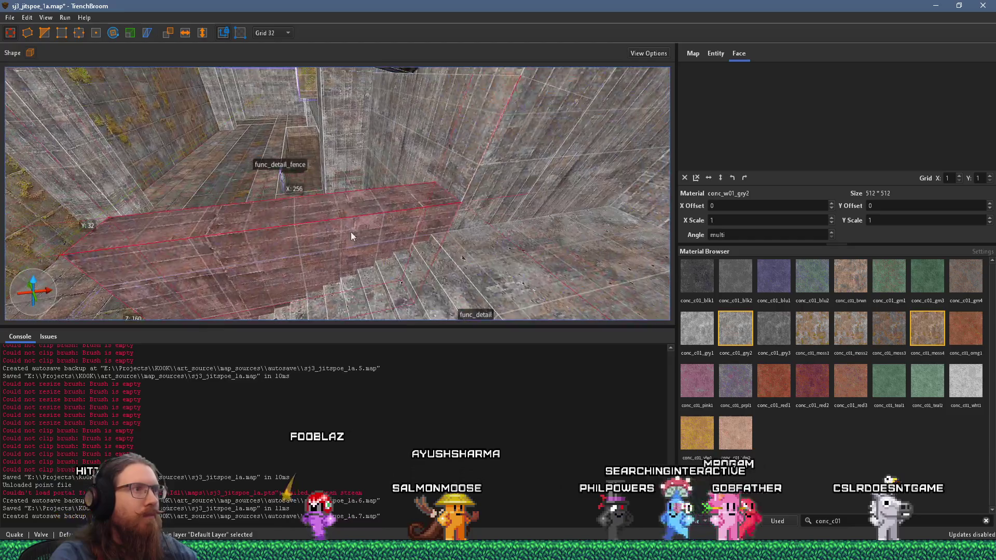
mouse_move(392, 199)
left_mouse_down()
mouse_move(367, 154)
mouse_move(399, 116)
mouse_move(339, 168)
mouse_move(314, 224)
mouse_move(322, 221)
left_mouse_up()
key("alt+Tab")
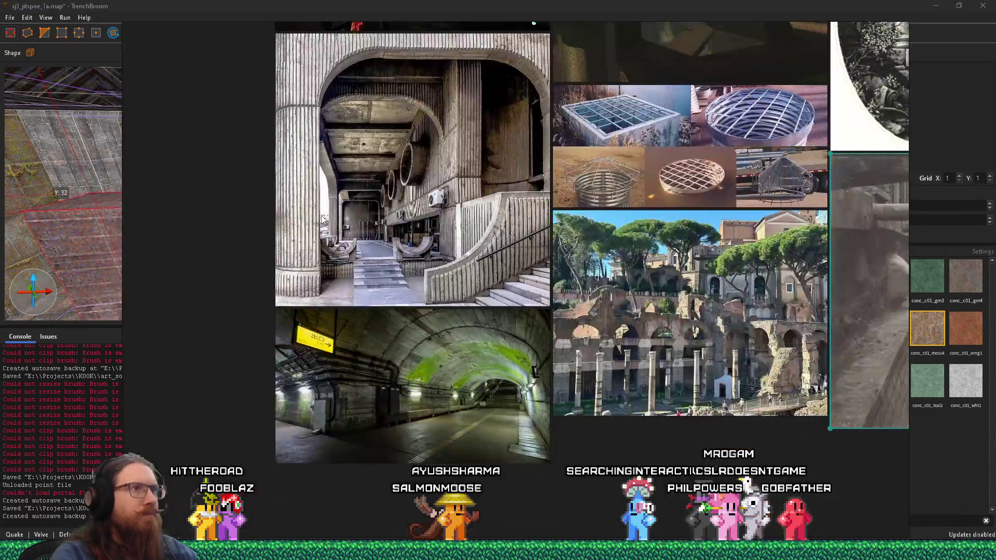
key("alt+Tab")
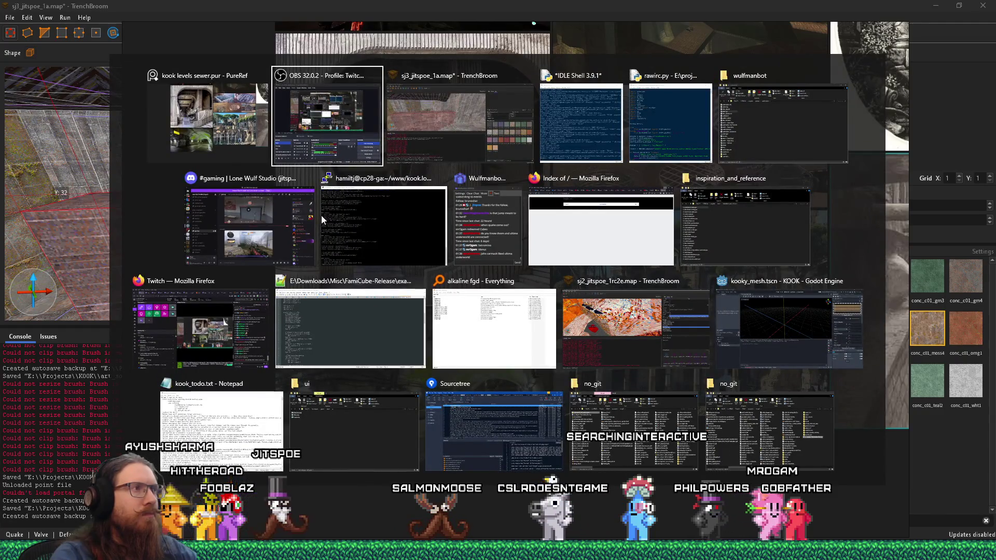
key("alt+Tab")
mouse_move(335, 231)
left_mouse_down()
mouse_move(361, 197)
mouse_move(416, 169)
left_mouse_up()
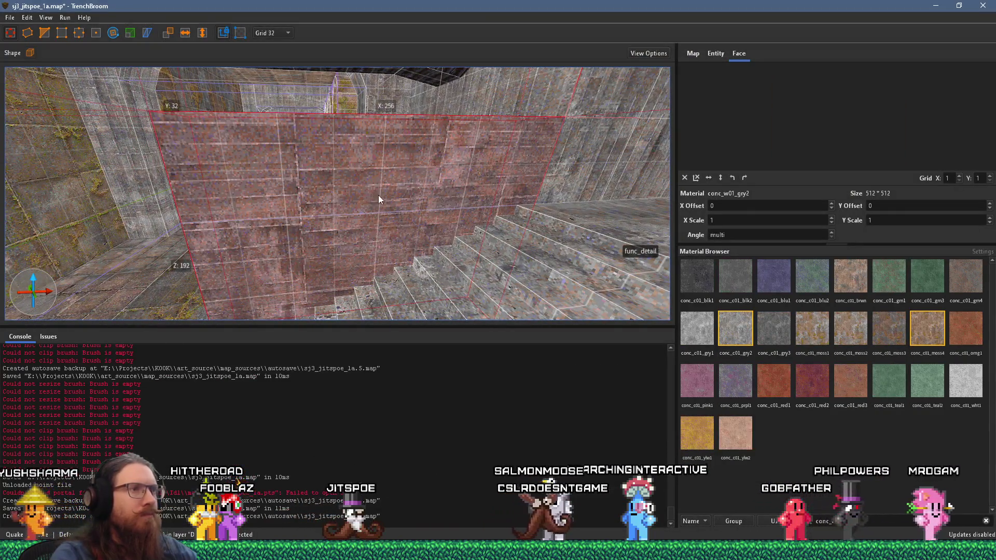
left_click(563, 160)
Rotate the concrete texture on the pillar's front and side faces by -90 degrees, then select the thin wall over the stairs
mouse_move(330, 195)
left_mouse_down()
mouse_move(205, 236)
mouse_move(476, 204)
mouse_move(378, 226)
mouse_move(540, 245)
left_mouse_up()
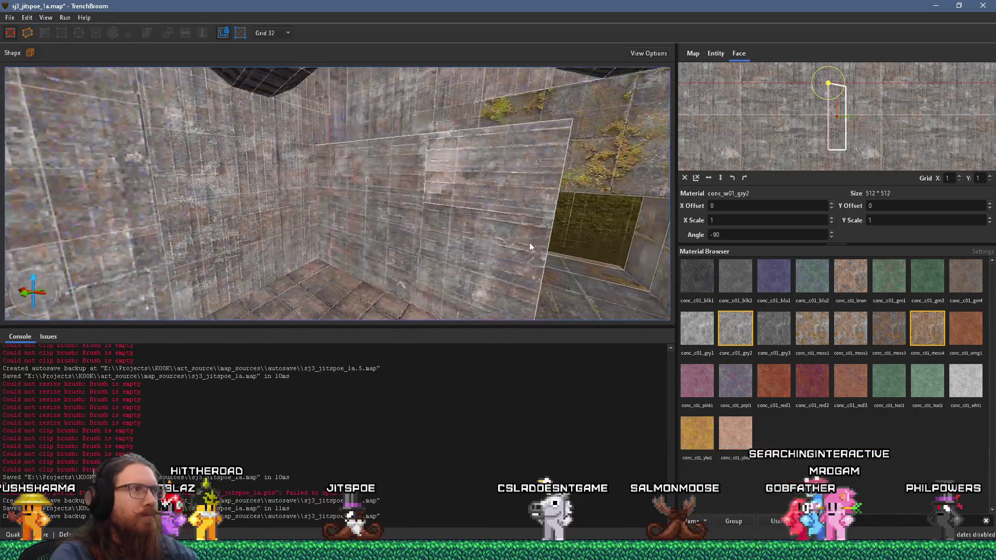
left_click(368, 227)
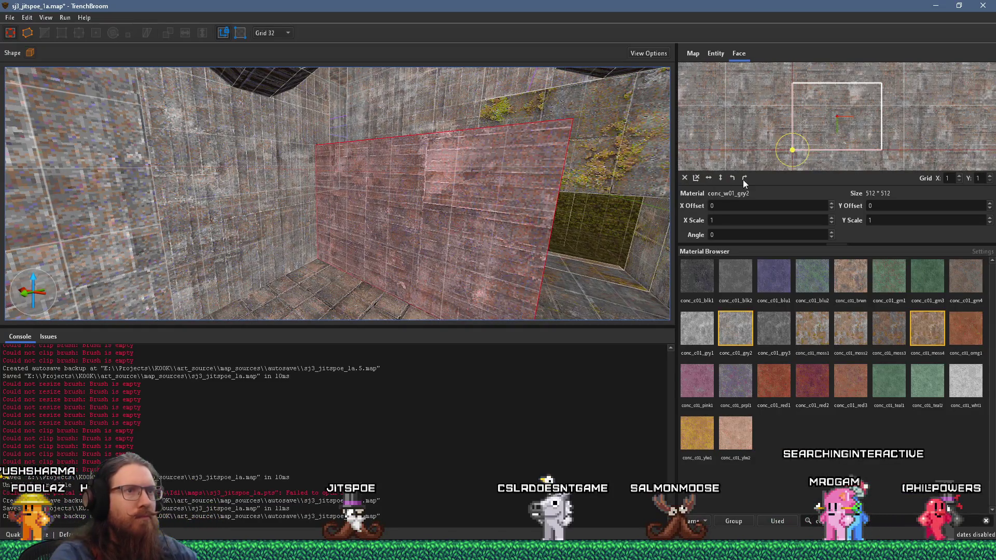
left_click(738, 180)
left_click(280, 231)
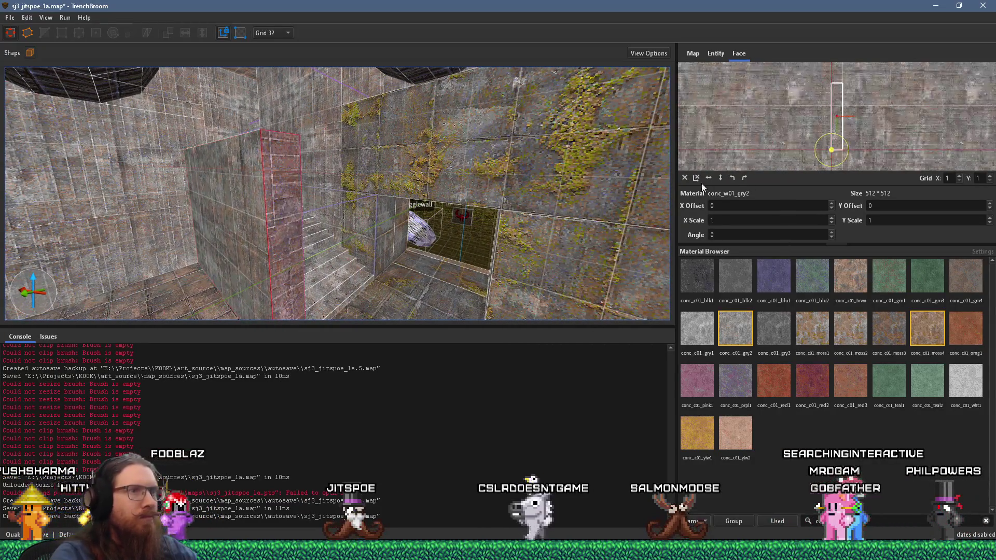
left_click(746, 178)
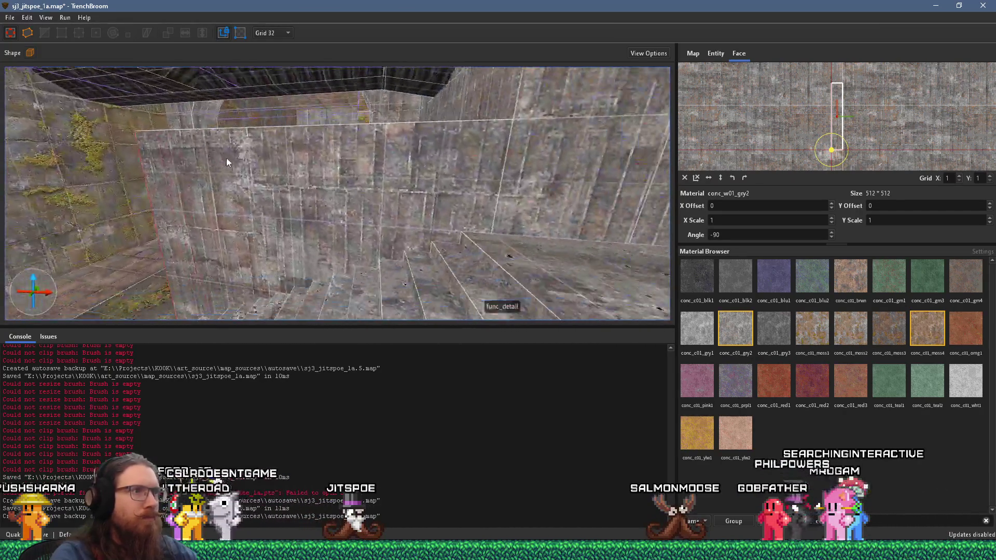
left_click(383, 199)
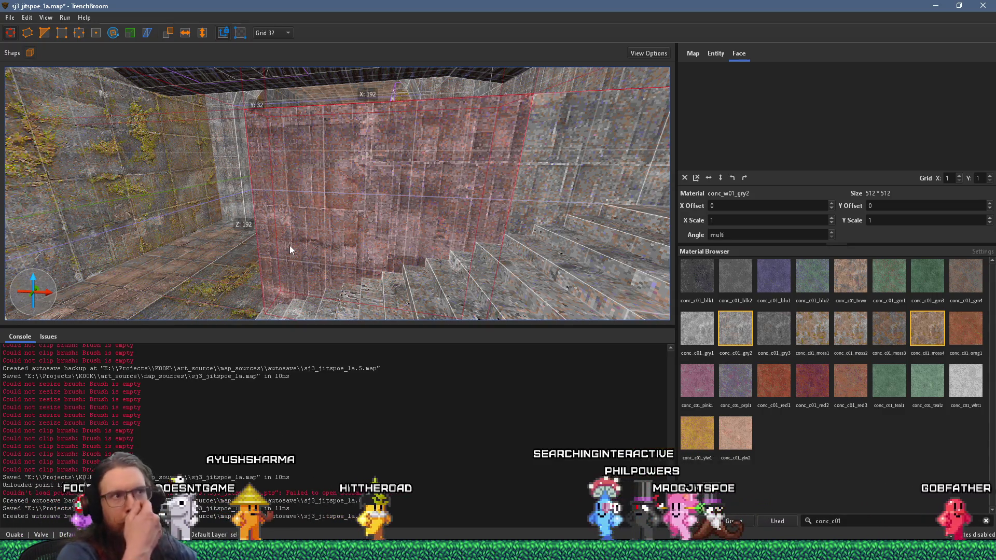
Fly the camera around the new fence brush, checking it against the reference image board
key("alt+Tab")
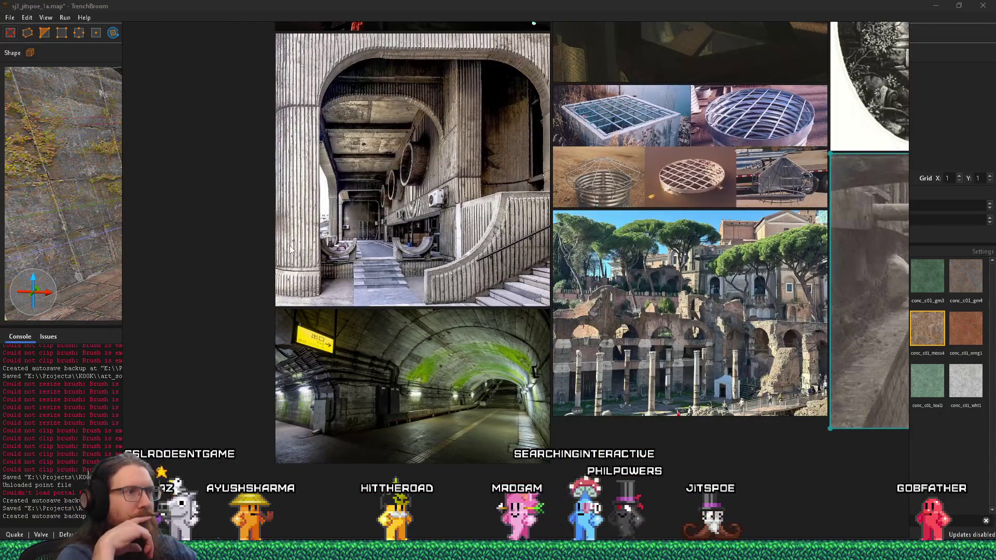
key("alt+Tab")
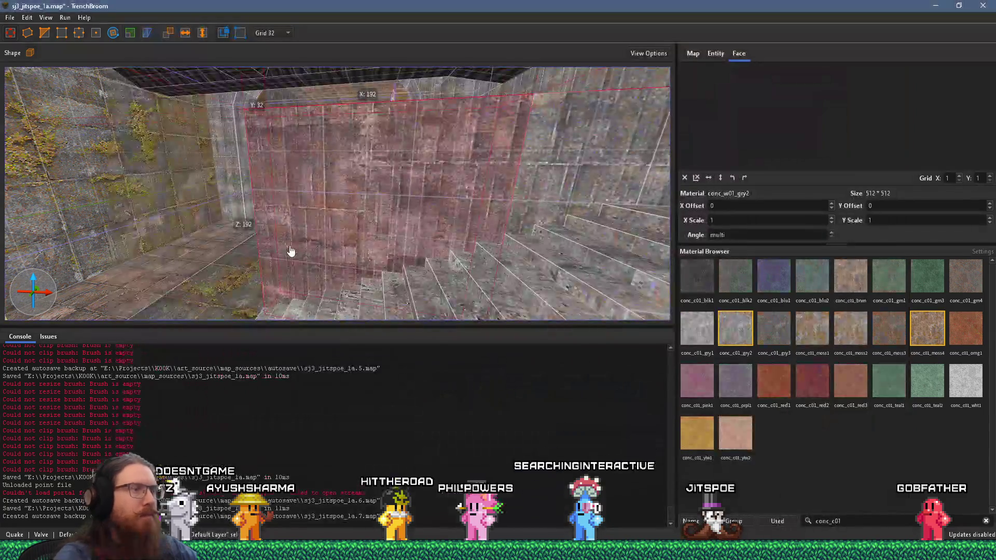
mouse_move(267, 227)
left_mouse_down()
mouse_move(311, 275)
mouse_move(565, 278)
mouse_move(466, 220)
mouse_move(409, 215)
left_mouse_up()
key("w")
key("a")
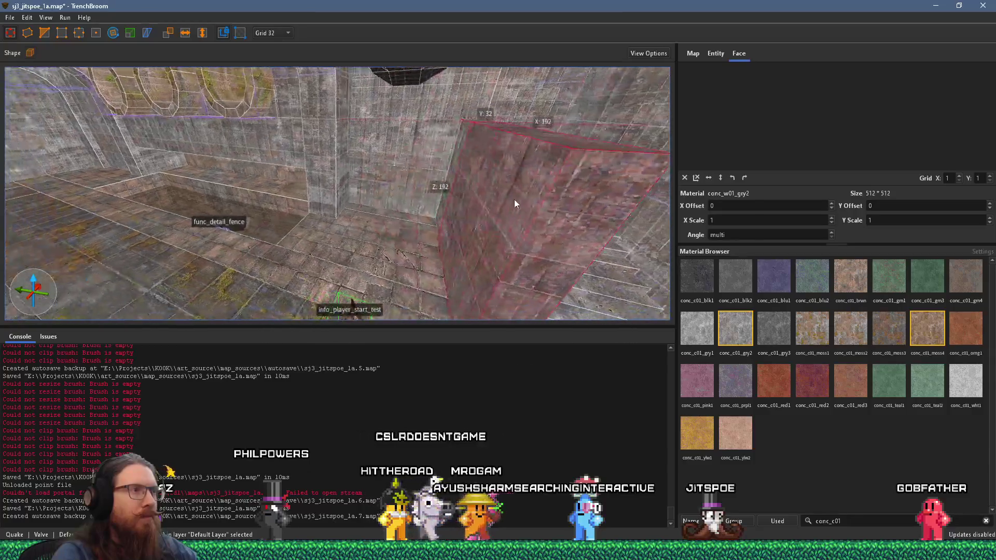
key("d")
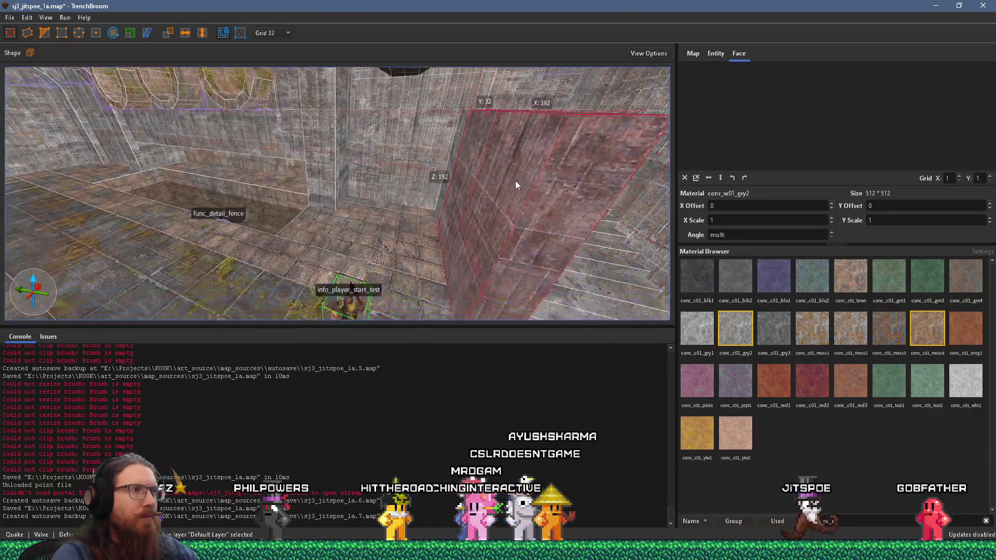
key("alt+Tab")
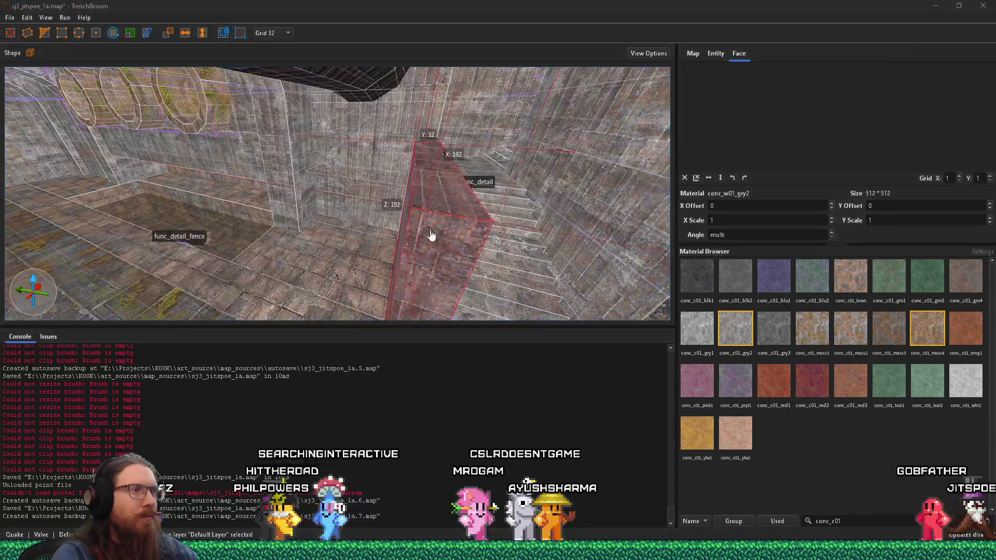
key("alt+Tab")
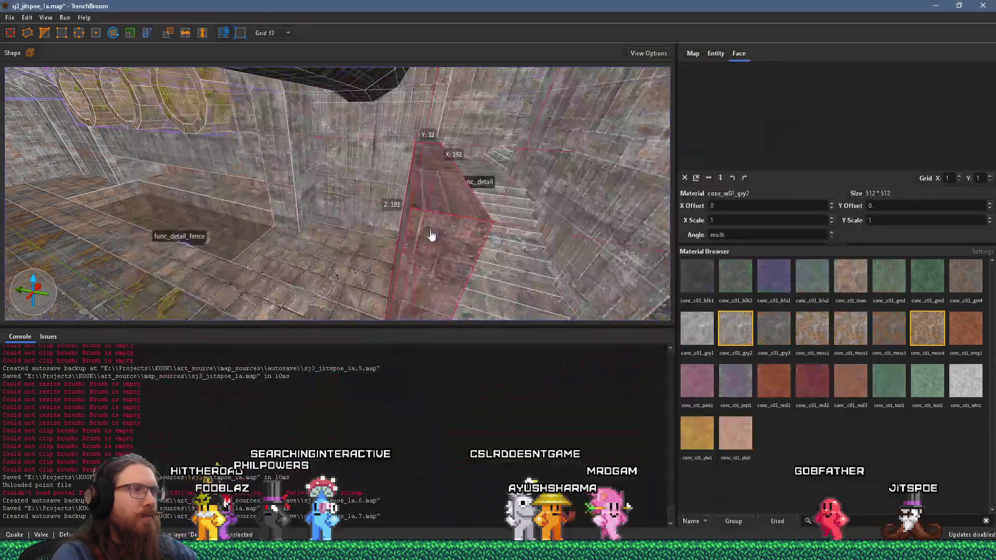
key("w")
key("s")
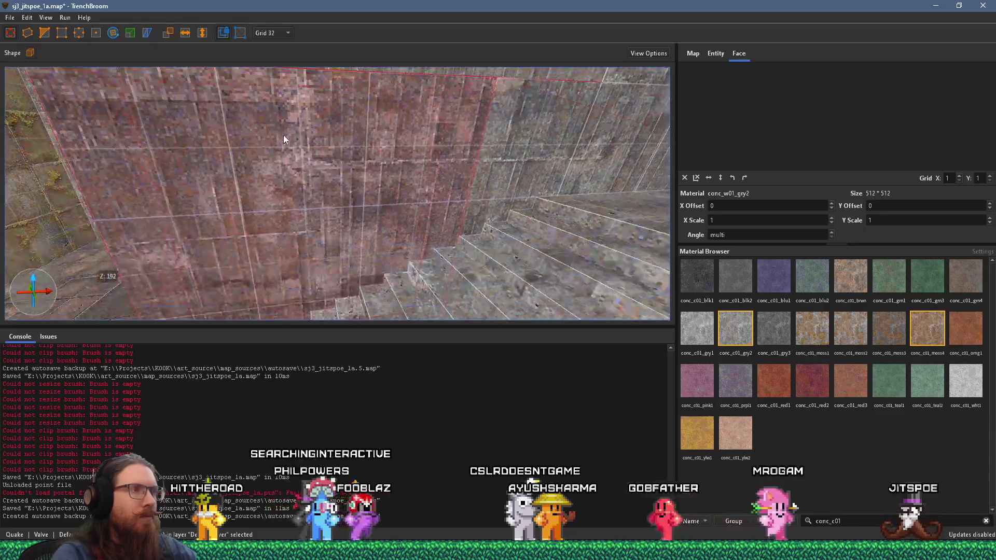
Deselect the brush and show the Cuboid, Cylinder, Cone and Spheroid shape options
key("a")
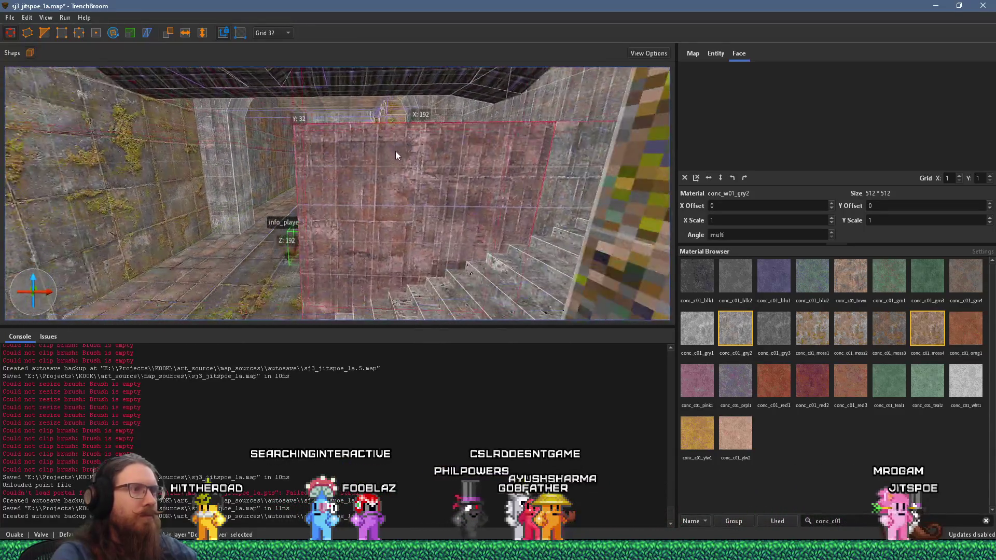
key("Escape")
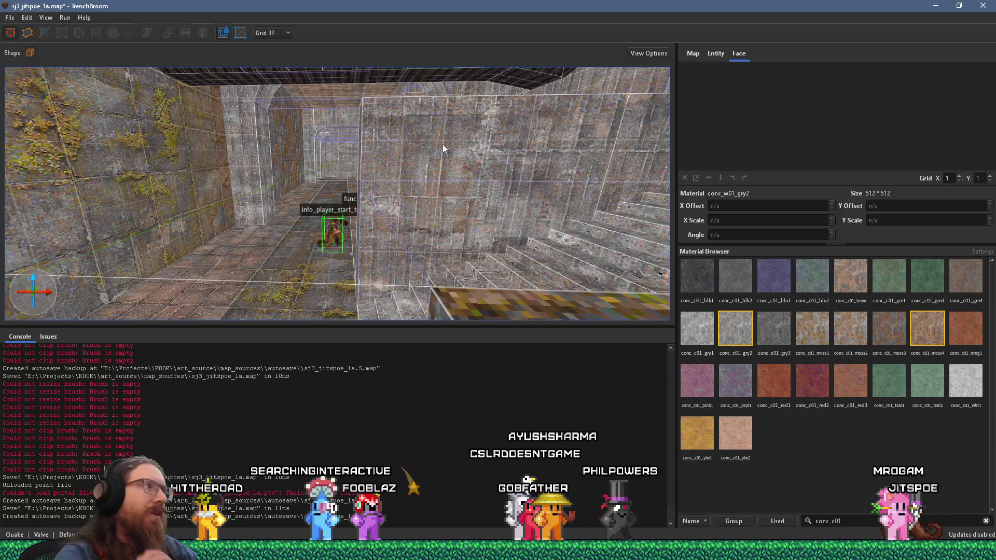
key("a")
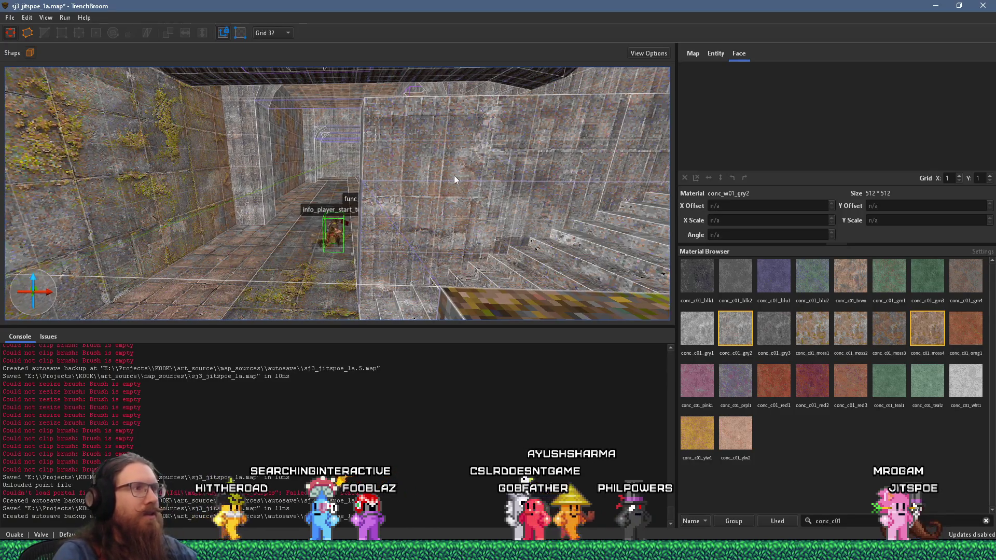
key("d")
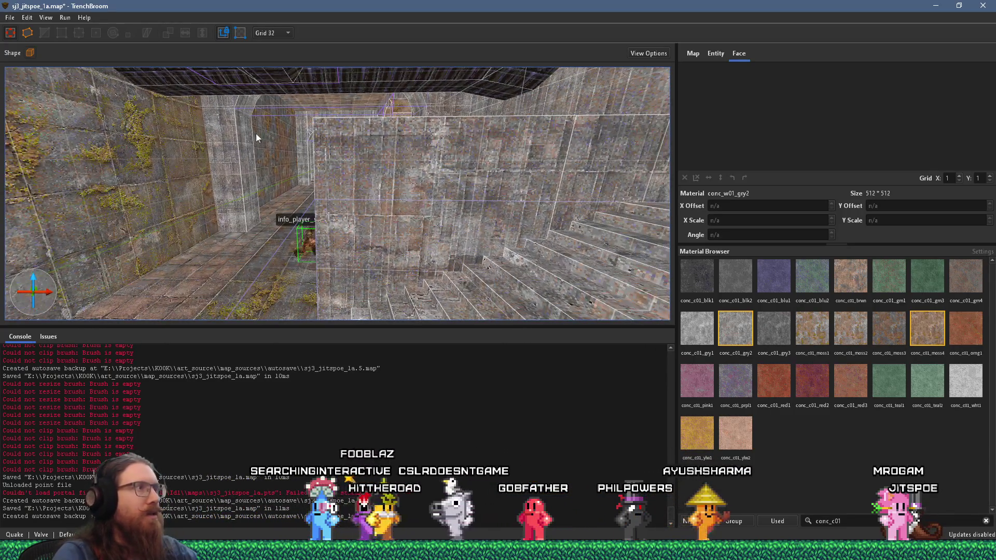
left_click(28, 53)
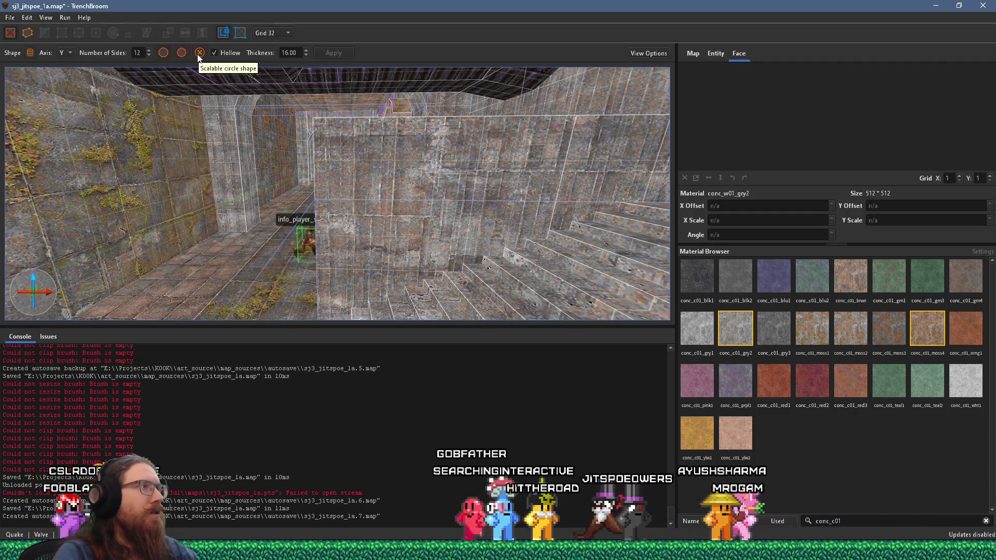
Create a hollow 12-sided cylinder brush, 16 units thick, inside the concrete tunnel
key("alt+Tab")
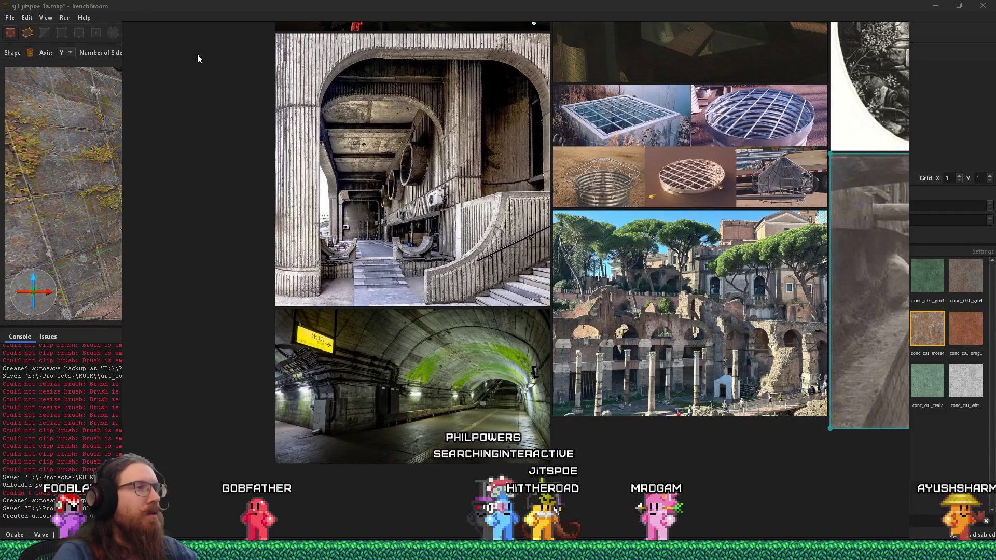
key("alt+Tab")
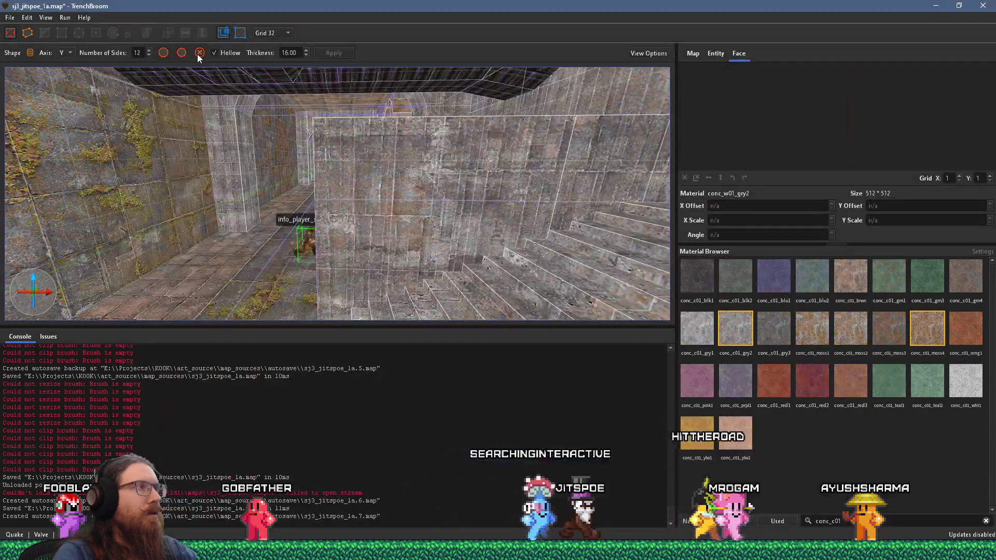
left_click(181, 54)
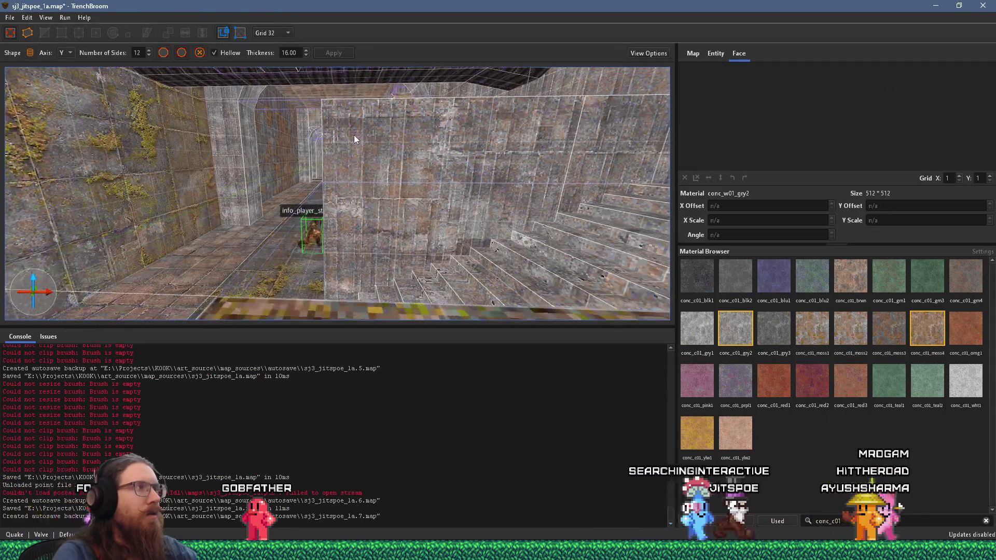
mouse_move(384, 195)
left_mouse_down()
mouse_move(339, 138)
mouse_move(339, 179)
mouse_move(313, 101)
mouse_move(265, 82)
mouse_move(220, 90)
mouse_move(244, 2)
left_mouse_up()
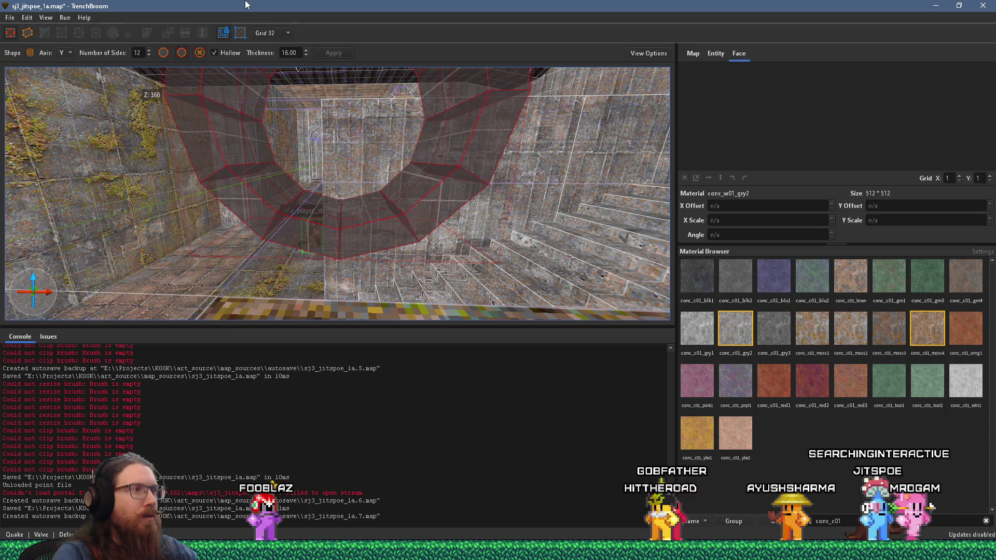
left_click_drag(246, 5, 316, 72)
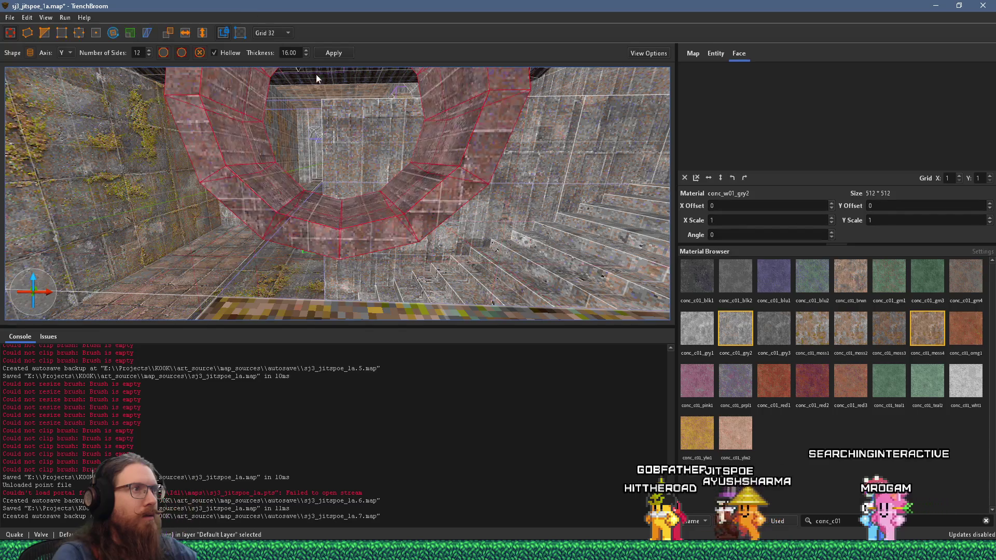
Inspect the ring from several angles and shift it 32 units along X
mouse_move(174, 188)
left_mouse_down()
mouse_move(170, 213)
mouse_move(289, 227)
mouse_move(313, 213)
left_mouse_up()
scroll(313, 213, "down", 3)
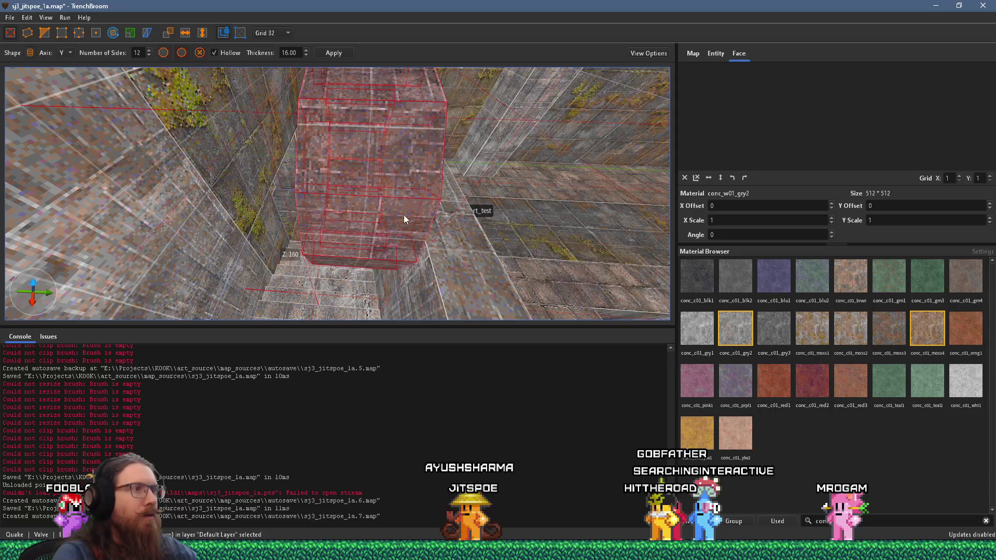
left_click_drag(421, 212, 448, 209)
left_click(363, 242)
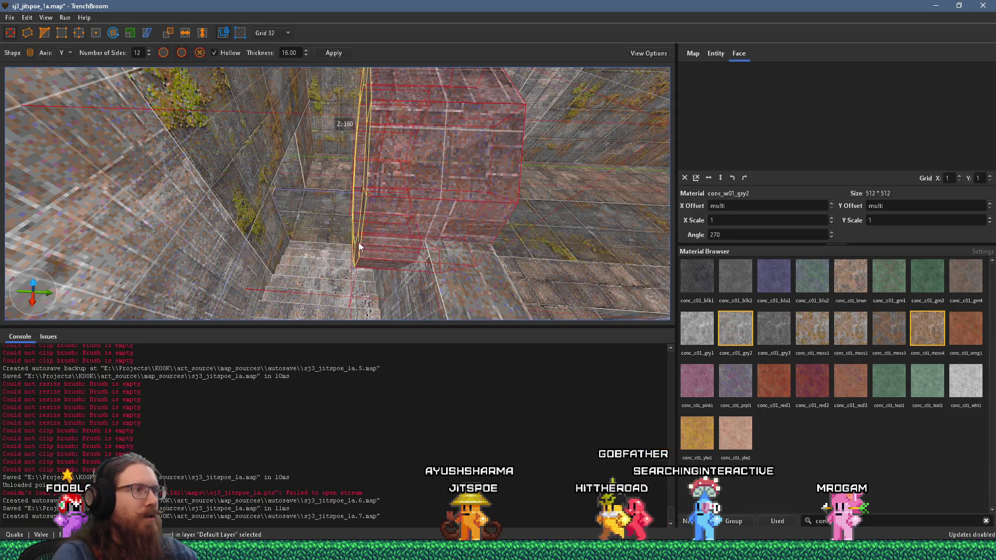
mouse_move(403, 242)
left_mouse_down()
mouse_move(496, 235)
mouse_move(504, 110)
mouse_move(421, 137)
mouse_move(381, 83)
mouse_move(362, 108)
mouse_move(364, 94)
mouse_move(439, 107)
mouse_move(415, 131)
left_mouse_up()
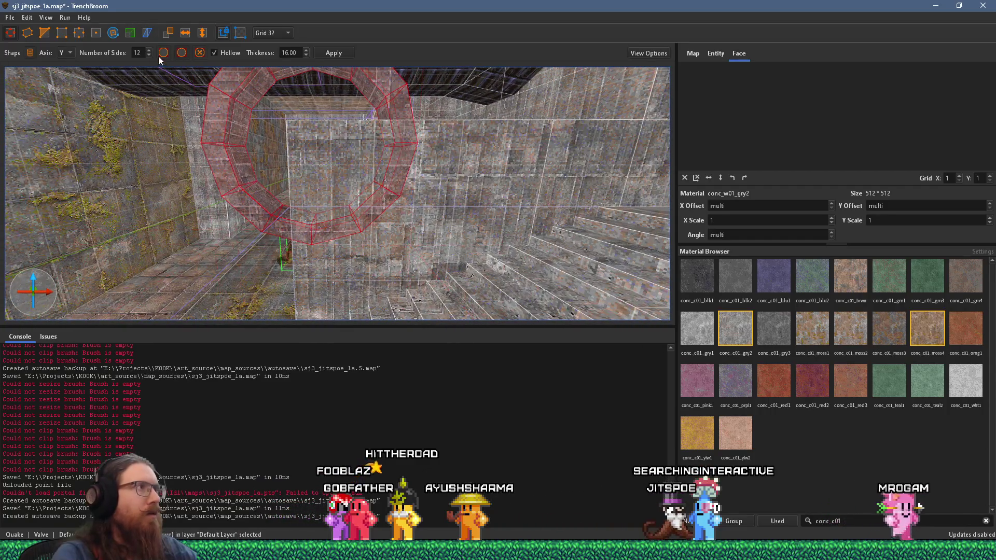
mouse_move(299, 195)
left_mouse_down()
mouse_move(349, 271)
mouse_move(448, 325)
left_mouse_up()
mouse_move(366, 224)
left_mouse_down()
mouse_move(336, 229)
mouse_move(346, 230)
left_mouse_up()
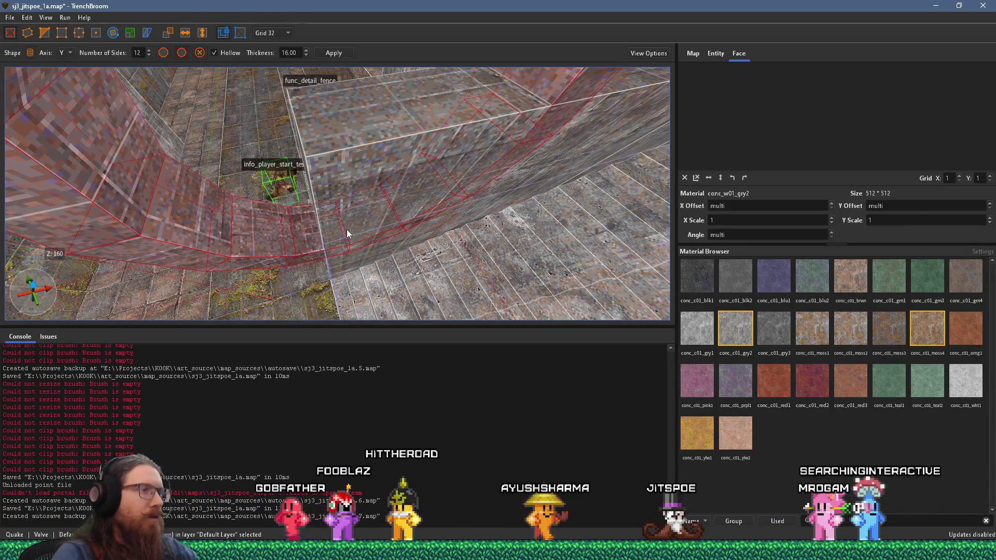
Frame the camera on the ring and turn on resizing for the ring brush
left_click(130, 34)
mouse_move(224, 119)
left_mouse_down()
mouse_move(269, 155)
mouse_move(393, 159)
left_mouse_up()
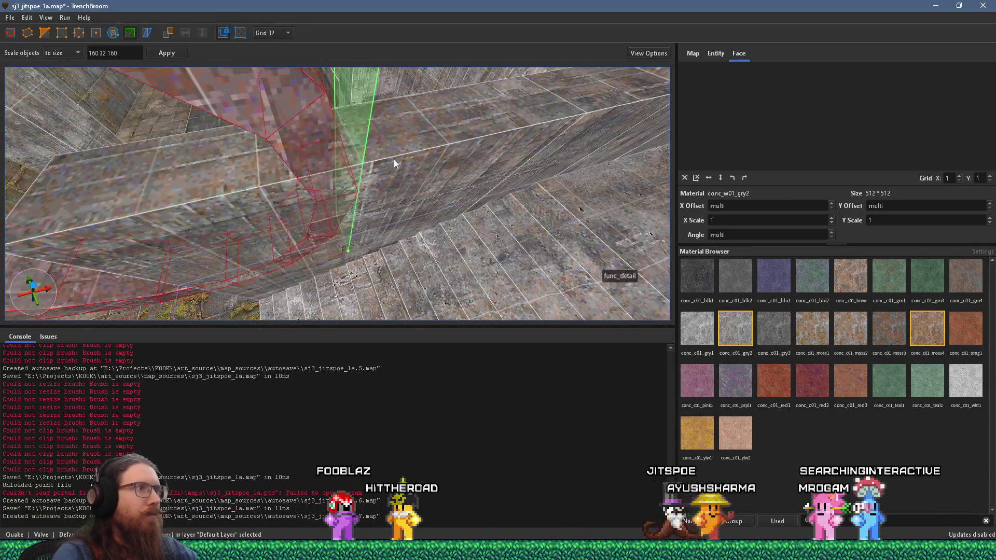
mouse_move(464, 151)
left_mouse_down()
mouse_move(428, 161)
mouse_move(329, 124)
left_mouse_up()
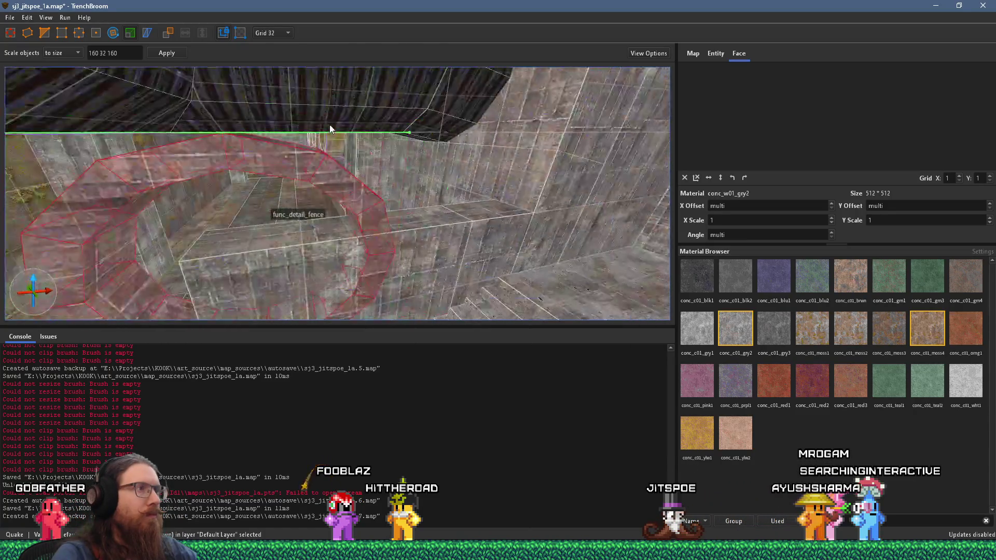
key("ctrl+u")
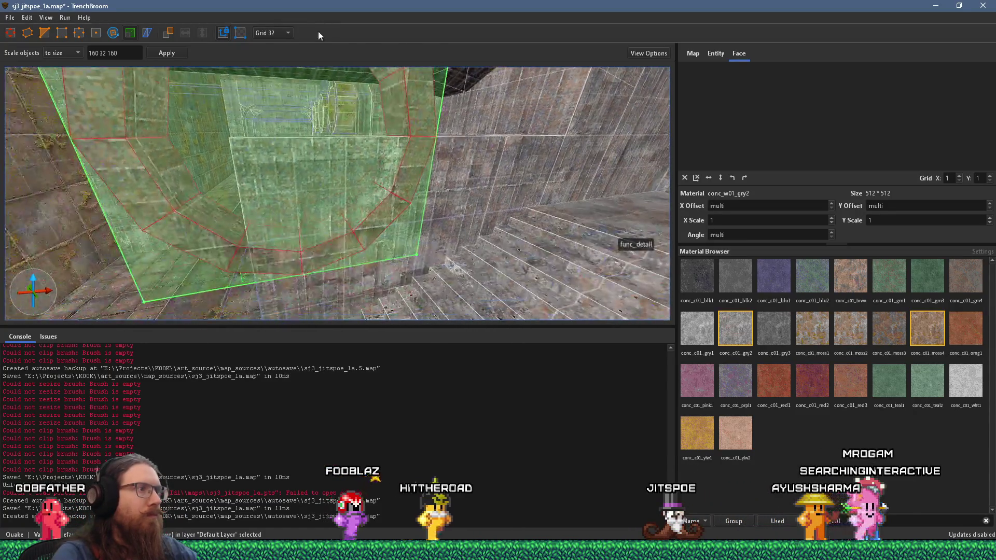
key("Escape")
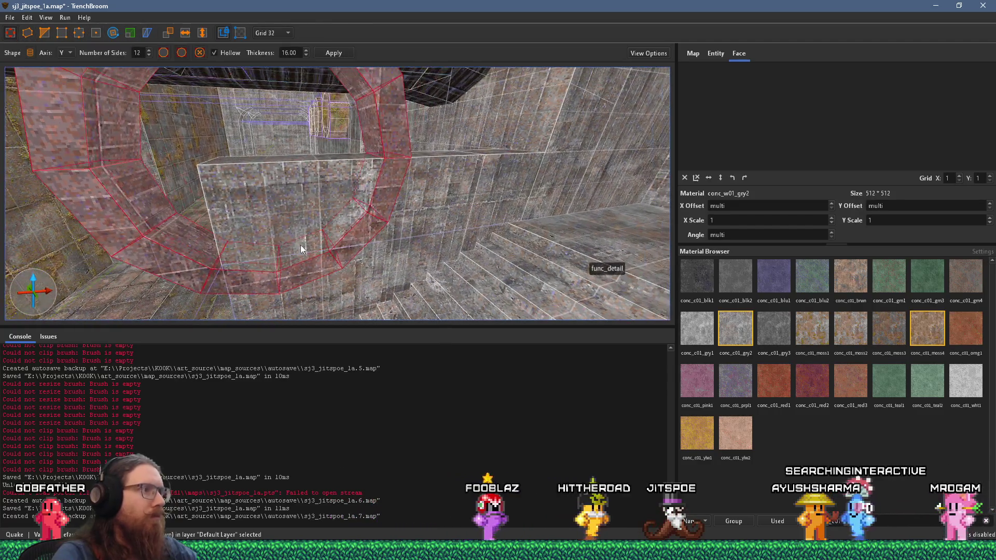
mouse_move(292, 236)
left_mouse_down()
mouse_move(287, 204)
mouse_move(308, 125)
mouse_move(244, 169)
mouse_move(275, 111)
mouse_move(307, 137)
mouse_move(405, 165)
mouse_move(390, 126)
mouse_move(308, 247)
mouse_move(389, 219)
left_mouse_up()
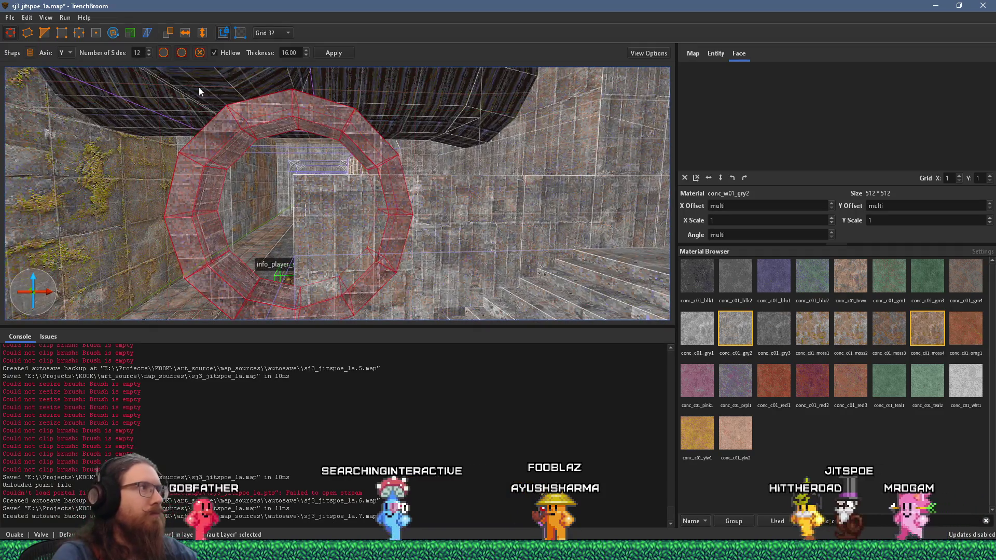
key("t")
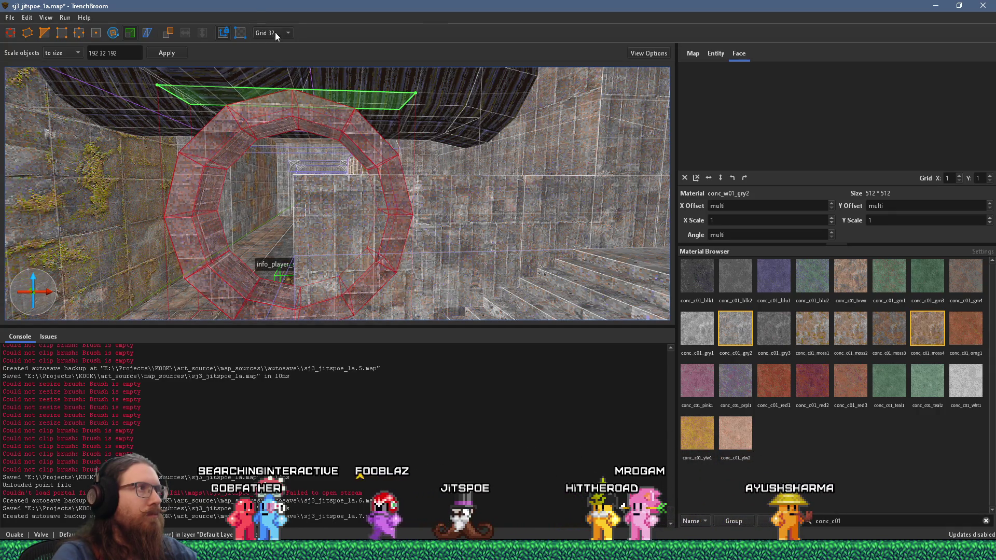
Set the grid size to 16 and fly the camera around to see the whole ring
left_click(274, 33)
left_click(281, 96)
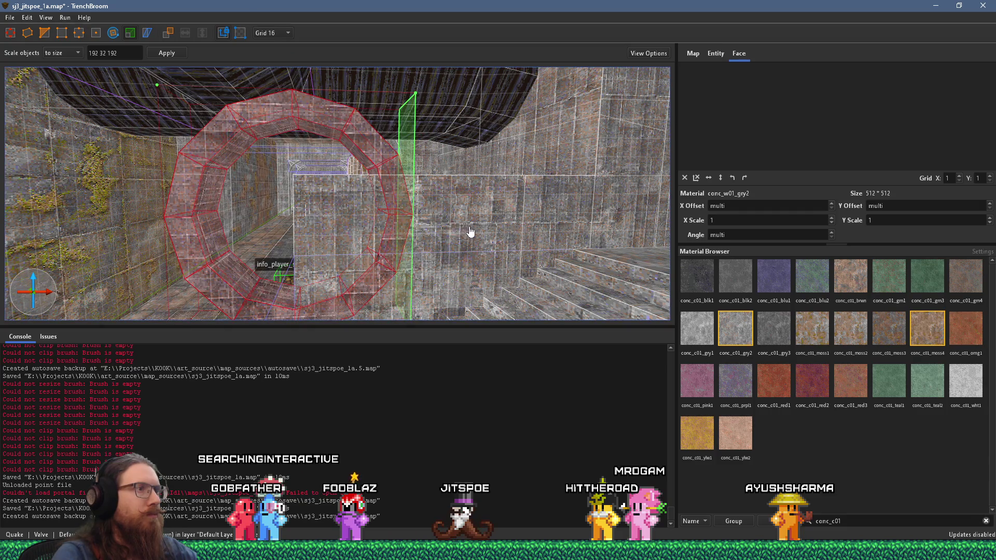
key("w")
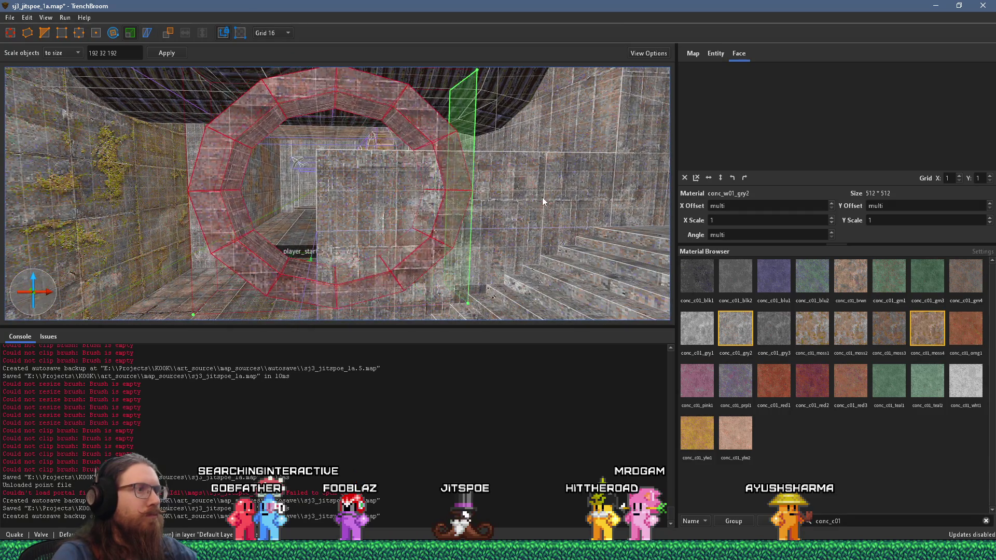
key("d")
key("d")
key("d")
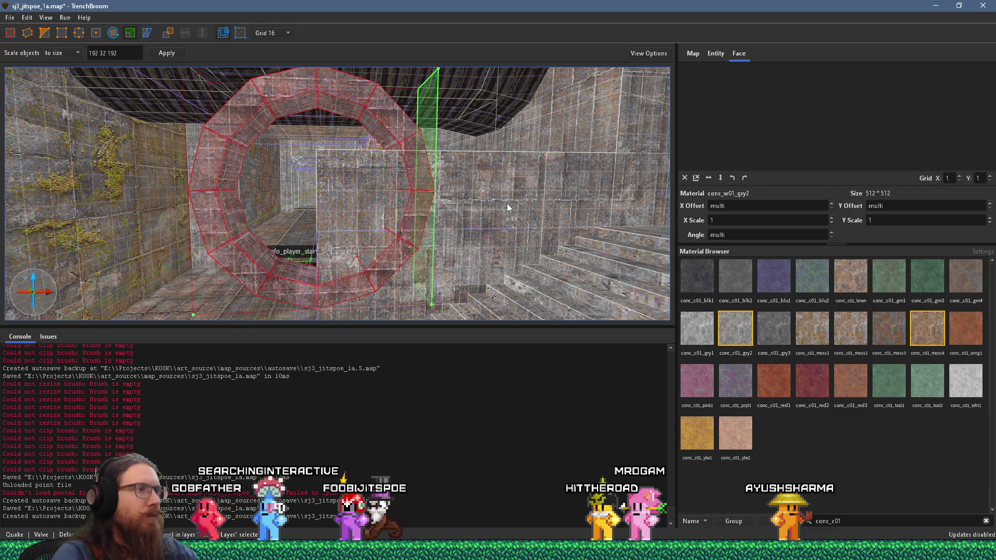
key("q")
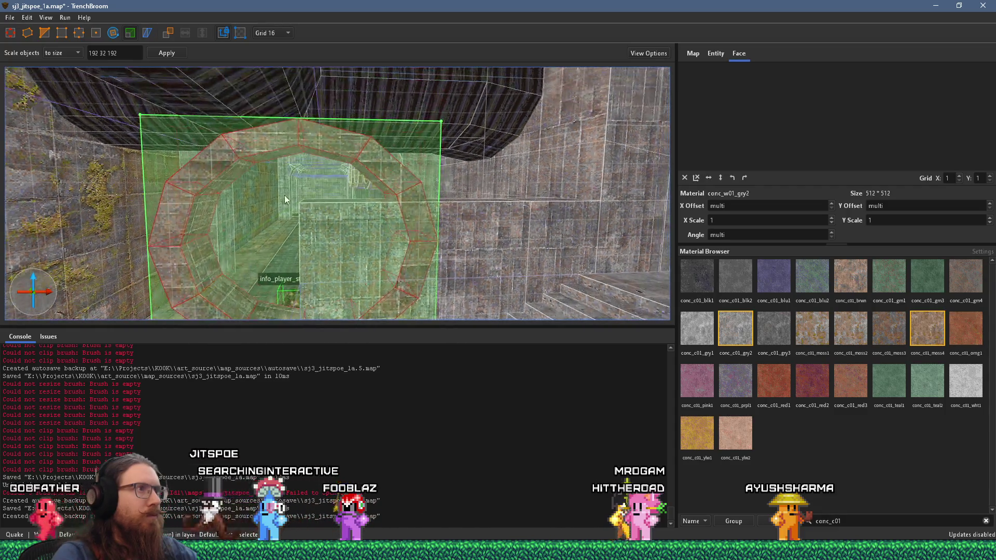
key("e")
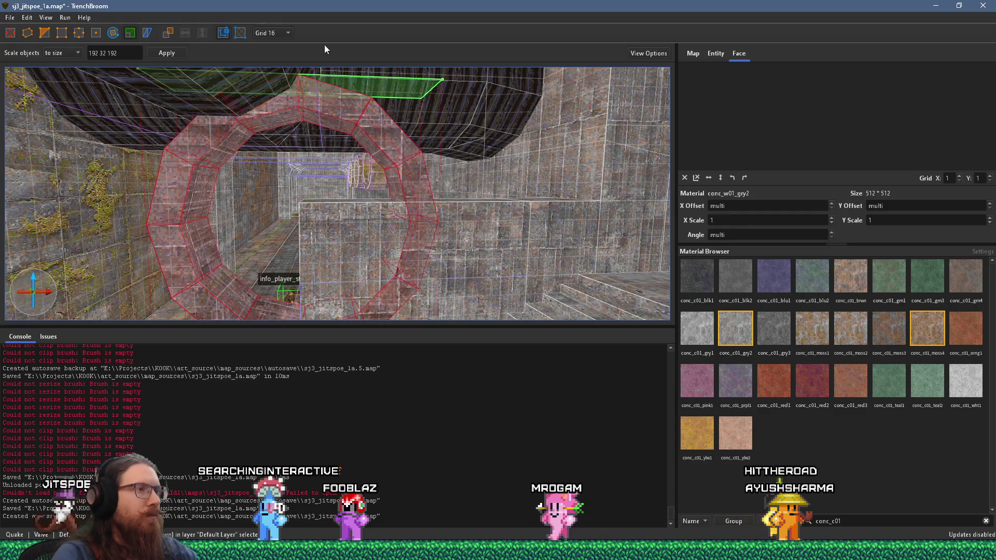
key("w")
key("d")
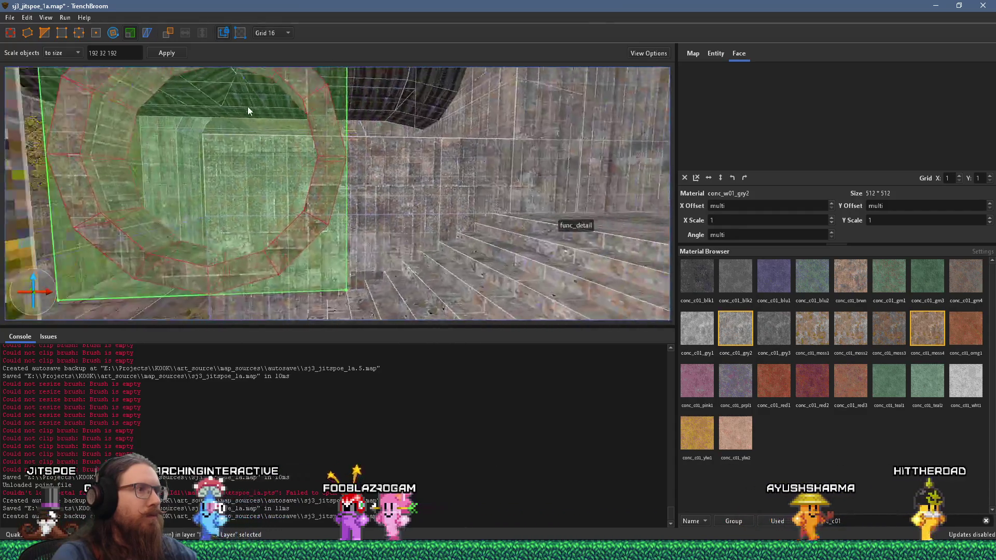
key("a")
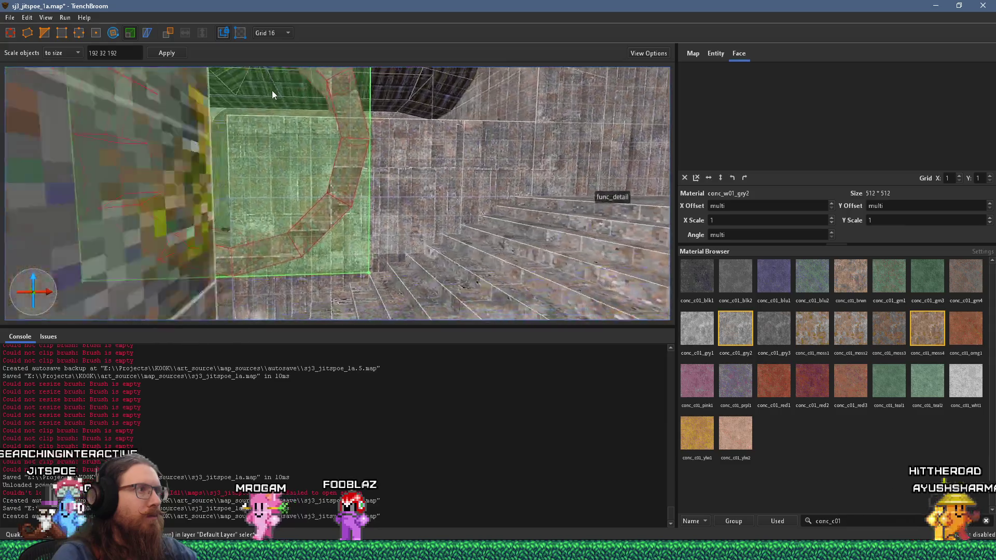
key("s")
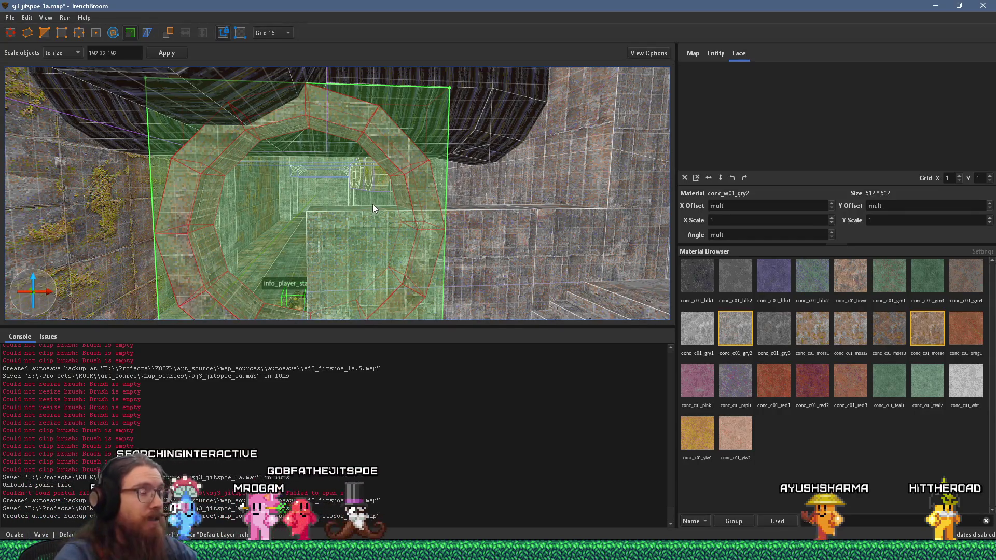
Drag a side of the ring's bounding box to stretch it wider across the corridor
scroll(446, 294, "up", 5)
mouse_move(484, 234)
left_mouse_down()
mouse_move(375, 199)
mouse_move(270, 220)
mouse_move(457, 202)
mouse_move(433, 179)
mouse_move(465, 105)
mouse_move(513, 167)
mouse_move(459, 196)
left_mouse_up()
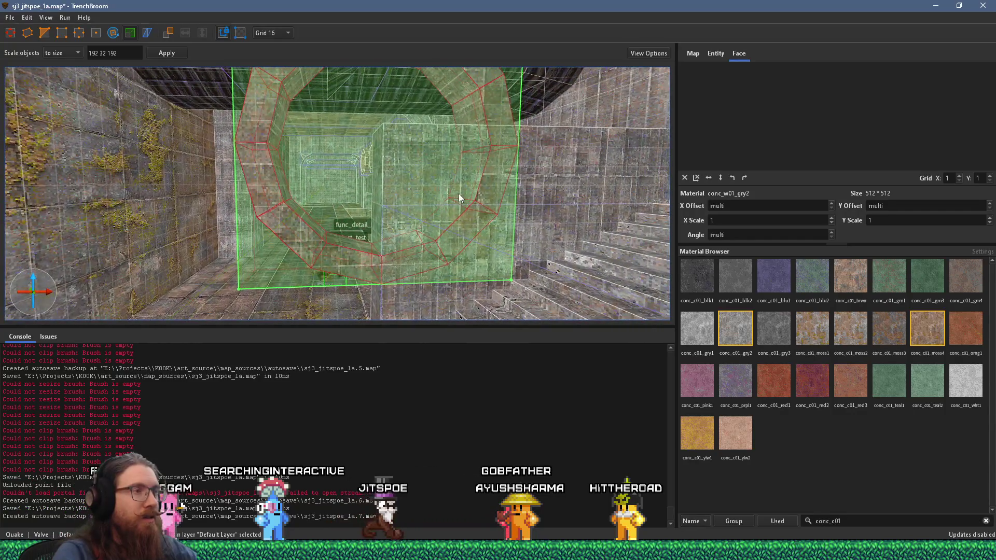
scroll(458, 194, "up", 5)
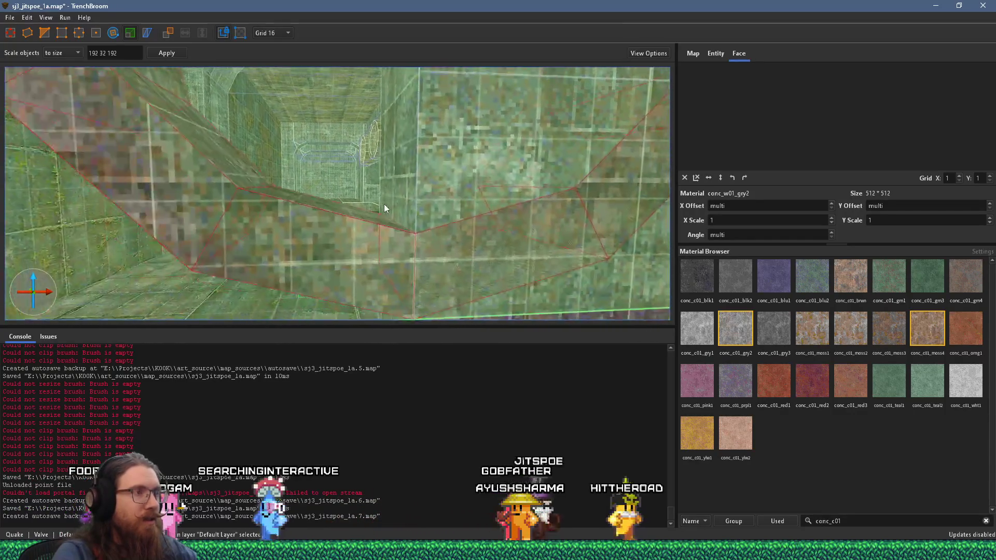
scroll(384, 203, "down", 1)
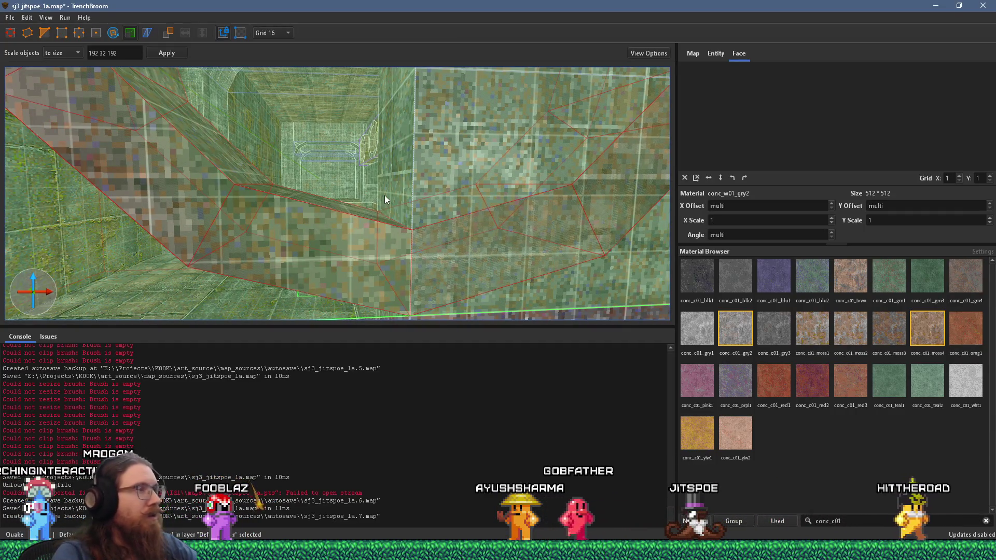
scroll(385, 196, "down", 5)
left_click_drag(362, 264, 359, 276)
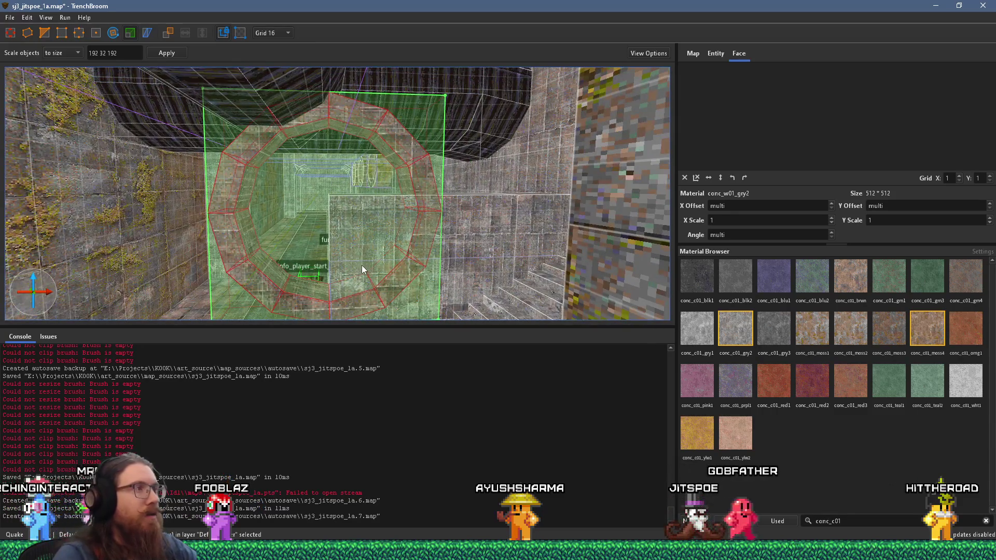
Switch to the Shape tool and add the neighbouring wall brushes to the selection
left_click(15, 34)
scroll(274, 185, "up", 8)
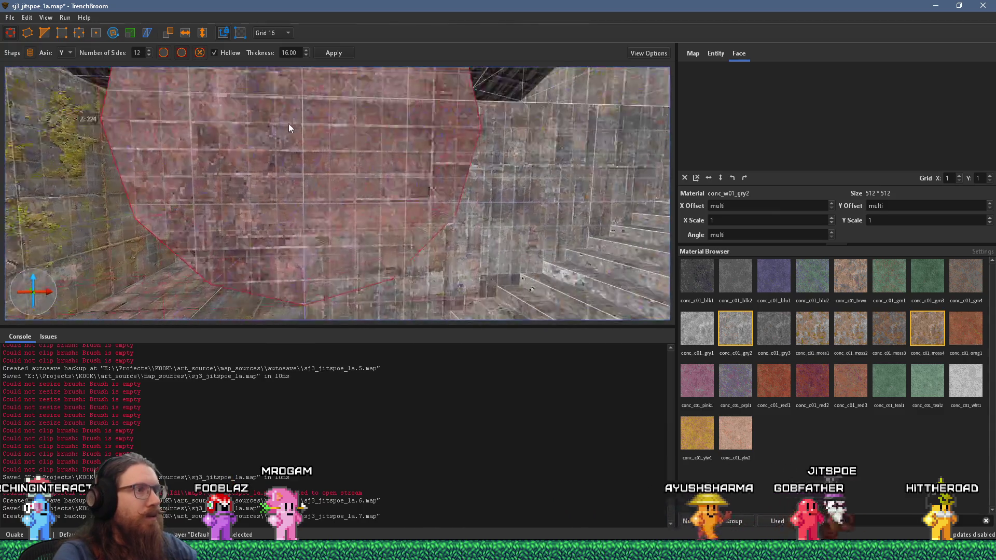
left_click(440, 215)
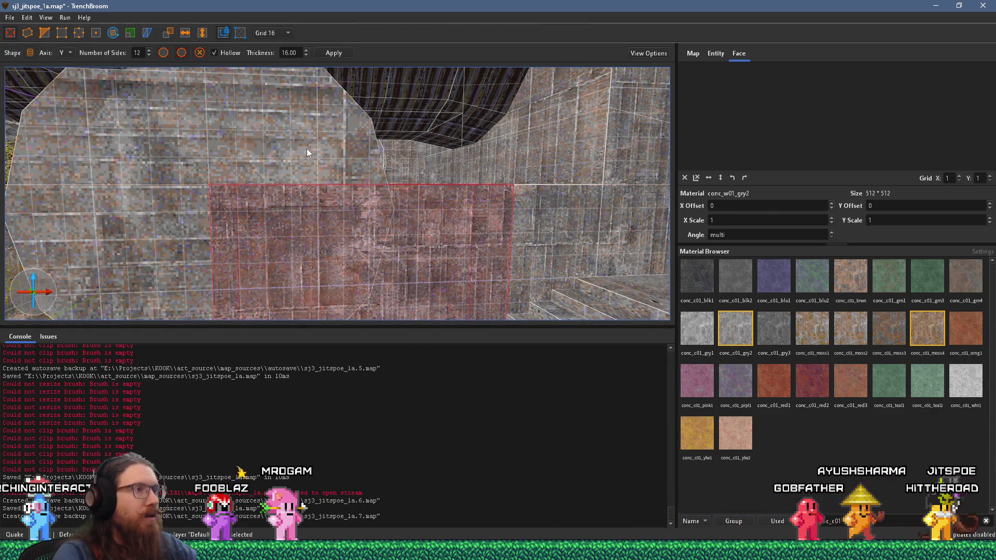
left_click(307, 149, "ctrl")
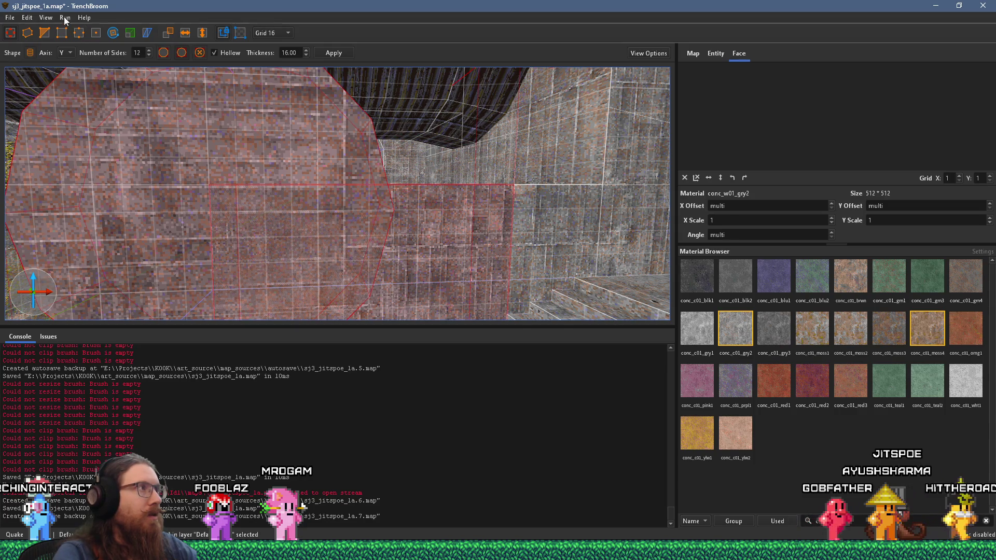
left_click(47, 19)
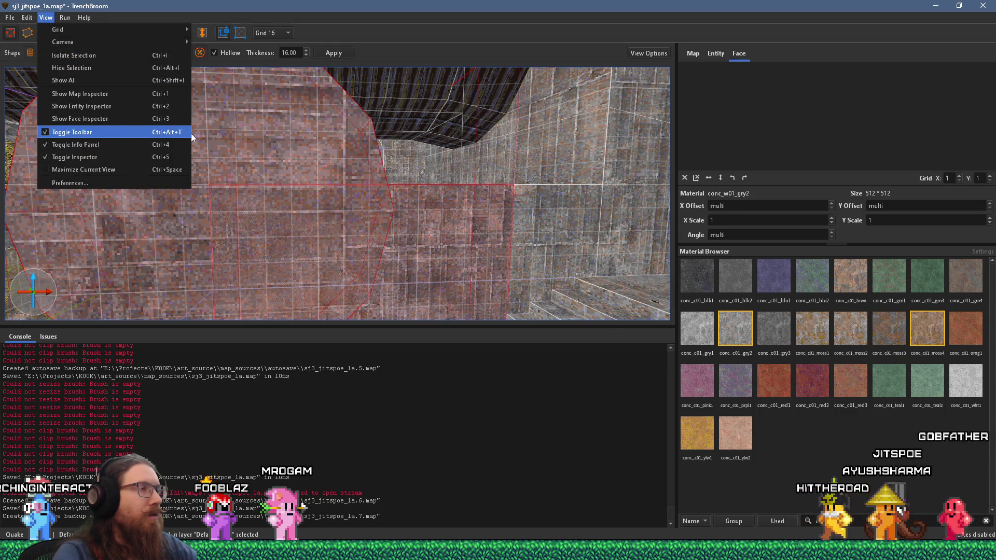
left_click(146, 79)
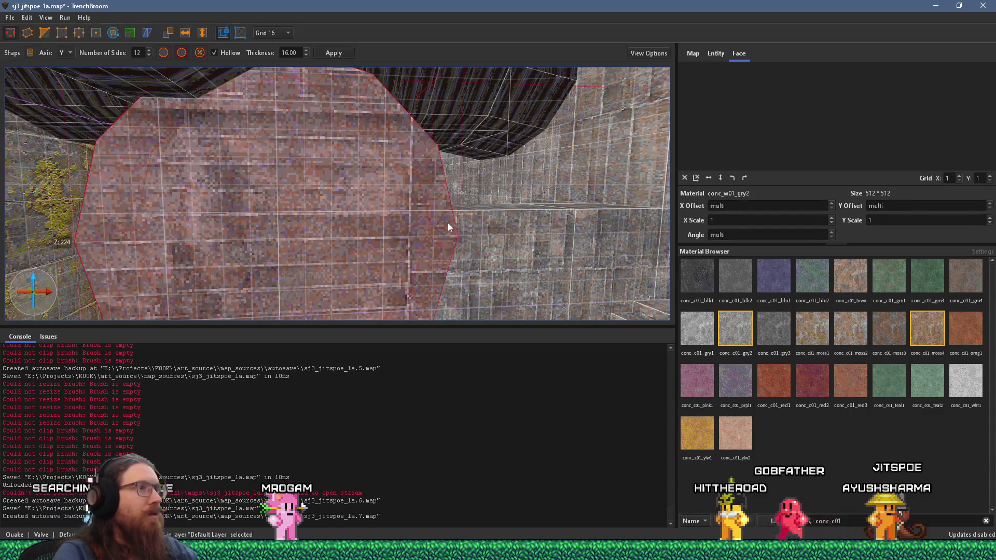
Drag the 12-sided pink brush's top face down so it no longer reaches the ceiling, then reselect it
key("d")
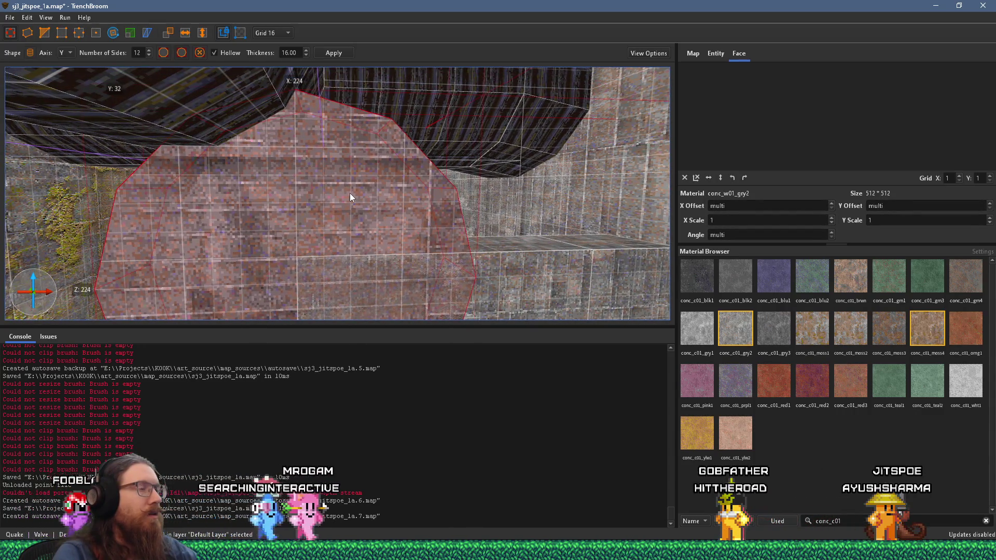
key("a")
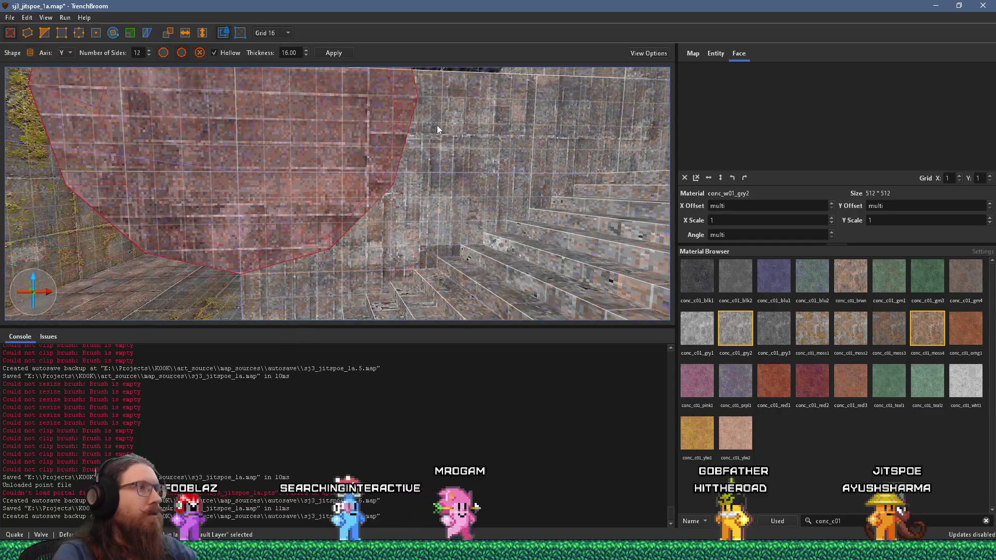
mouse_move(462, 106)
left_mouse_down()
mouse_move(457, 181)
mouse_move(449, 160)
left_mouse_up()
key("s")
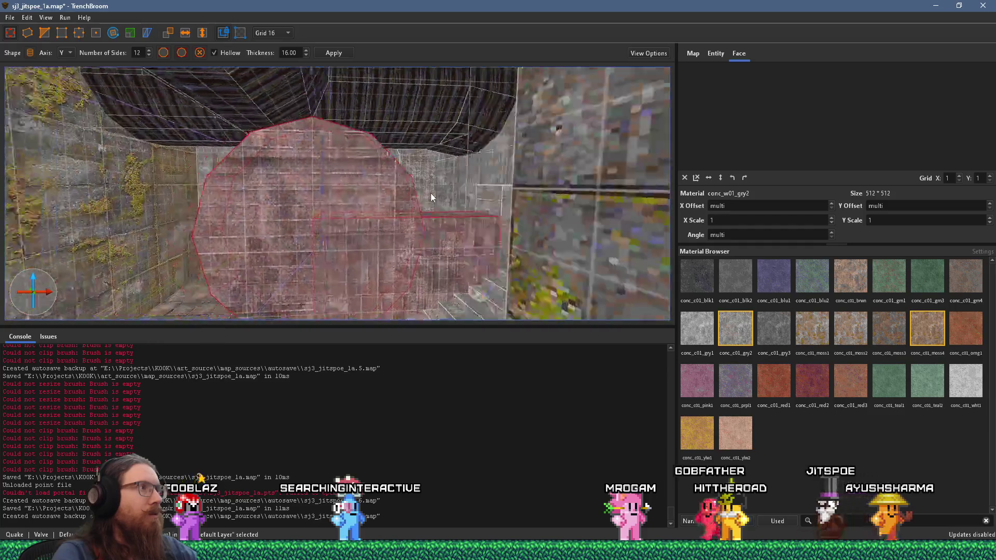
key("Escape")
left_click(375, 127)
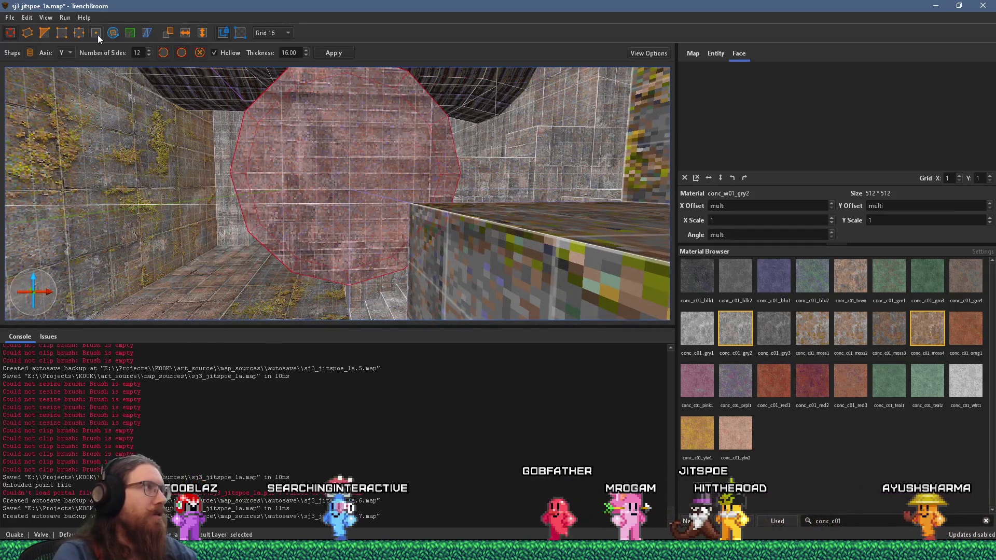
left_click(28, 17)
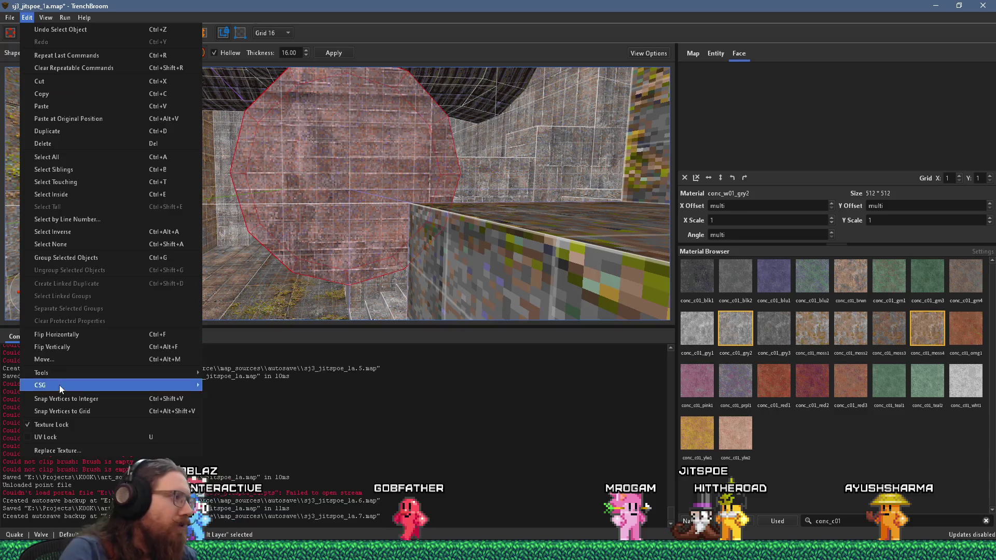
Apply the Edit menu's CSG operation to the pink 12-sided brush
mouse_move(61, 390)
left_click(218, 400)
scroll(372, 240, "up", 8)
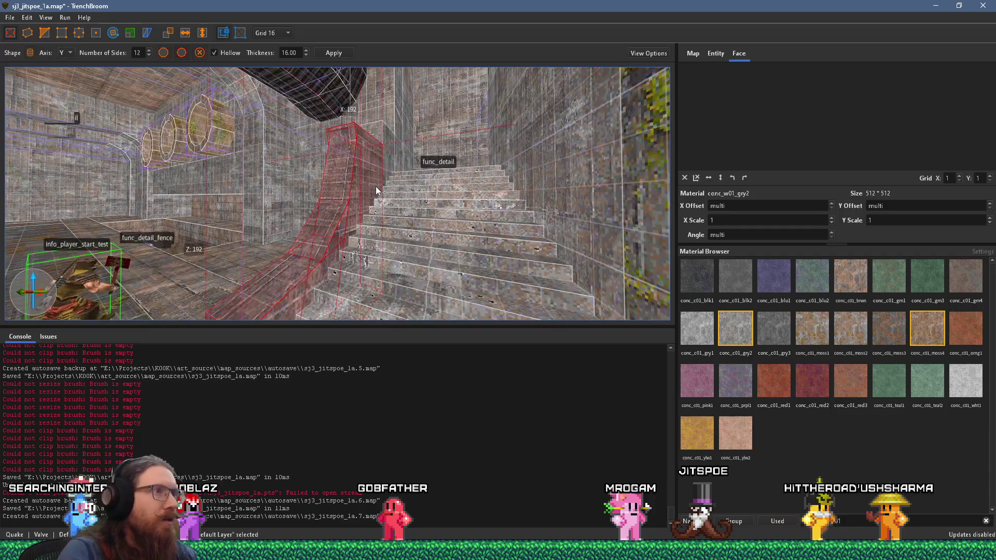
scroll(367, 156, "up", 5)
scroll(385, 91, "up", 8)
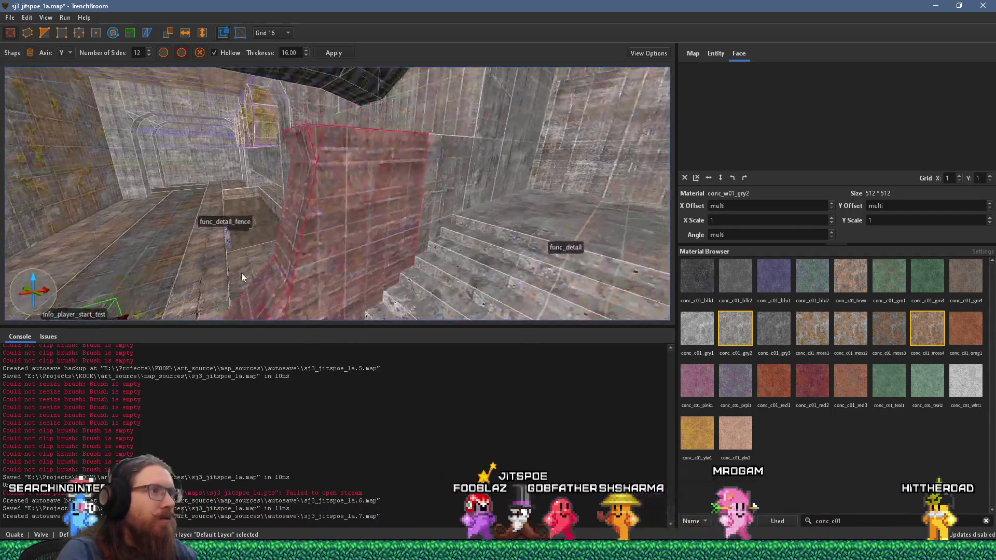
scroll(241, 273, "up", 6)
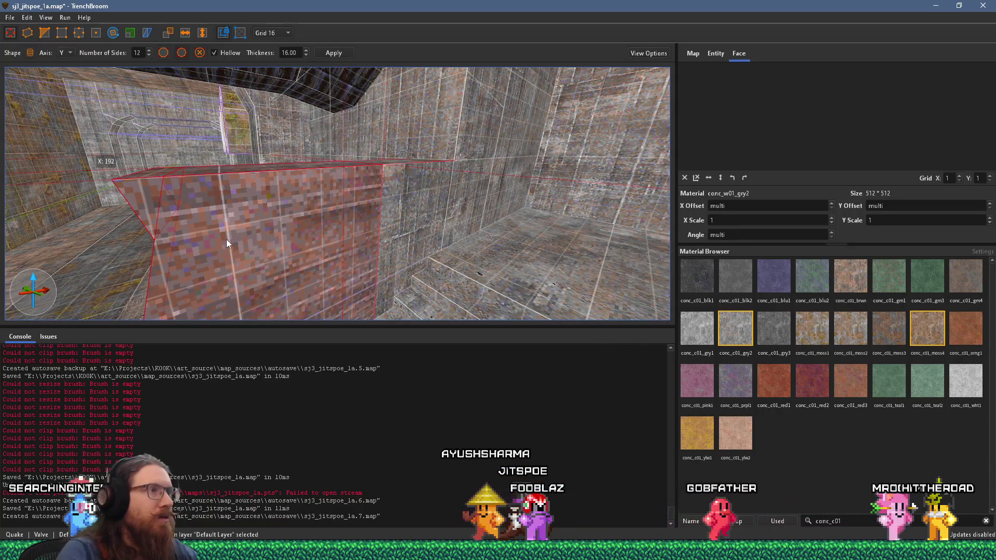
Lengthen the func_detail block beside the stairs and trim it with the Clip tool
left_click_drag(354, 221, 376, 214)
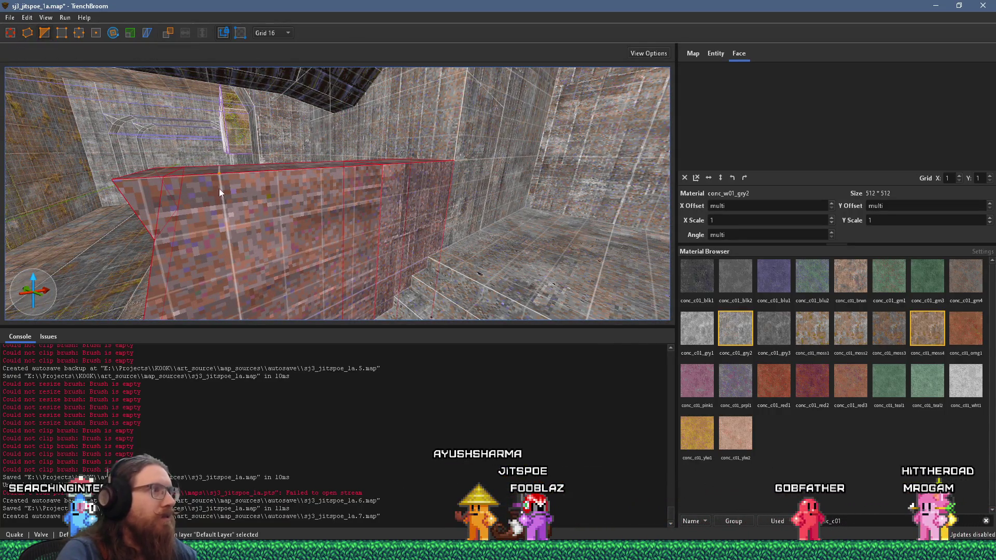
left_click(274, 215)
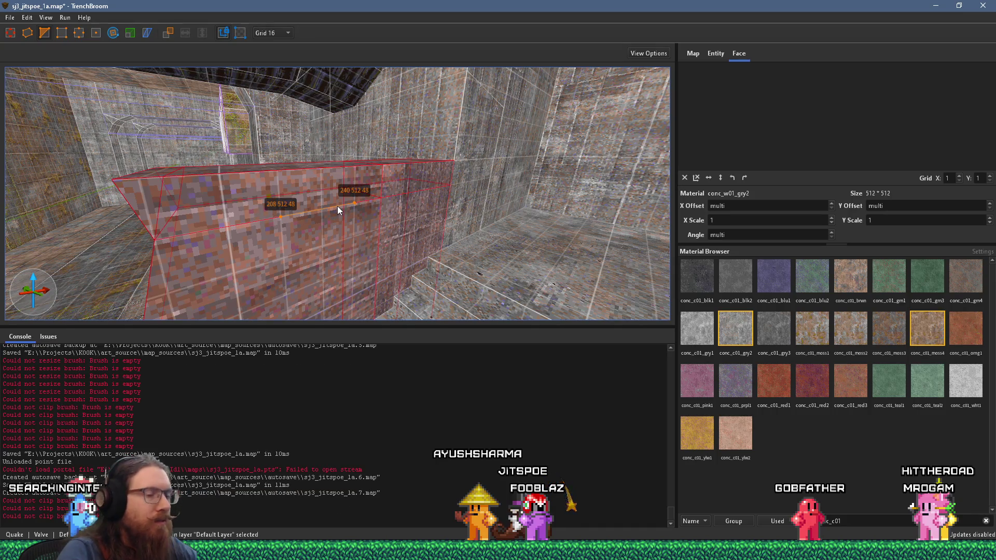
key("Escape")
key("Escape")
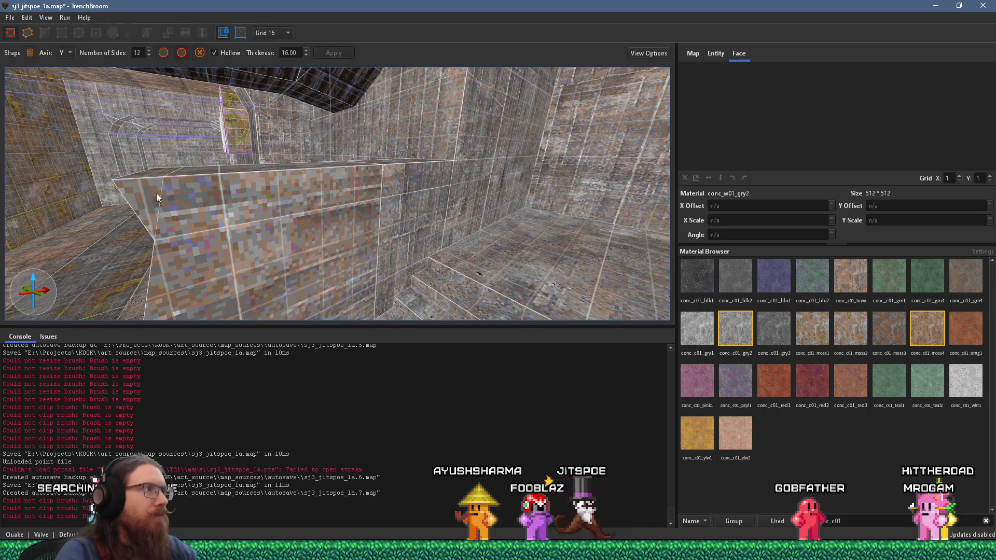
left_click(157, 193)
key("Escape")
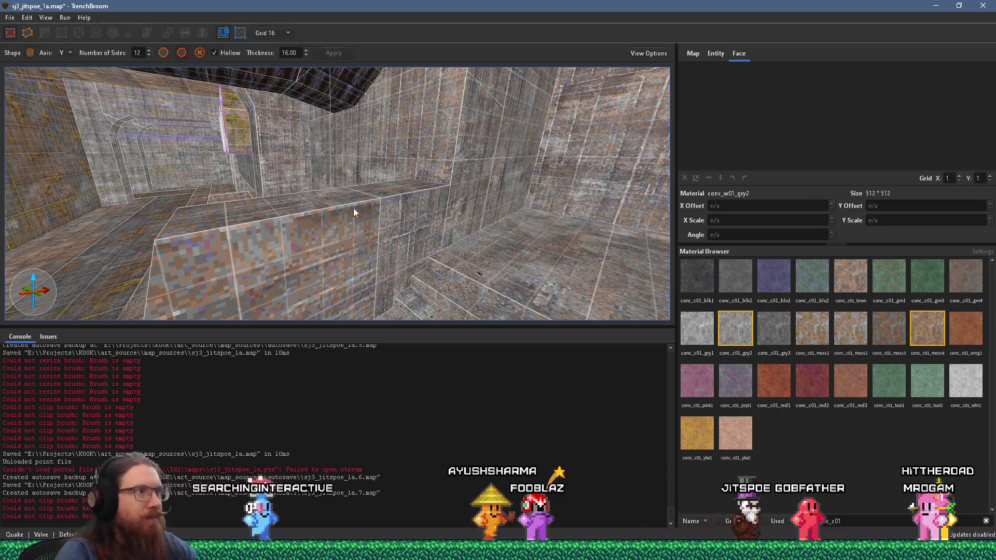
left_click(366, 226)
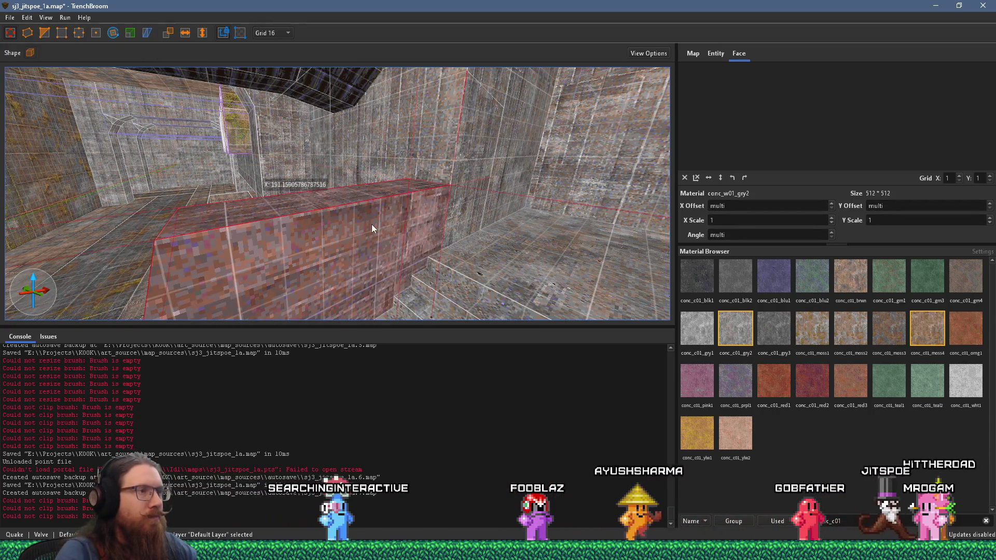
Clear the brush selection and pick the right wall face for texture alignment
scroll(323, 226, "down", 5)
scroll(308, 208, "down", 2)
key("Escape")
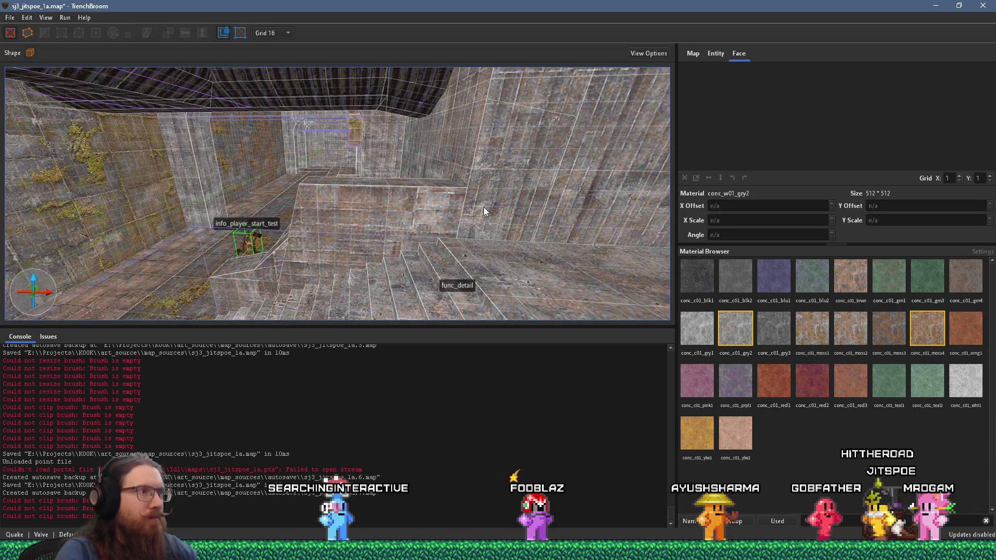
left_click(484, 207, "shift")
scroll(255, 281, "up", 10)
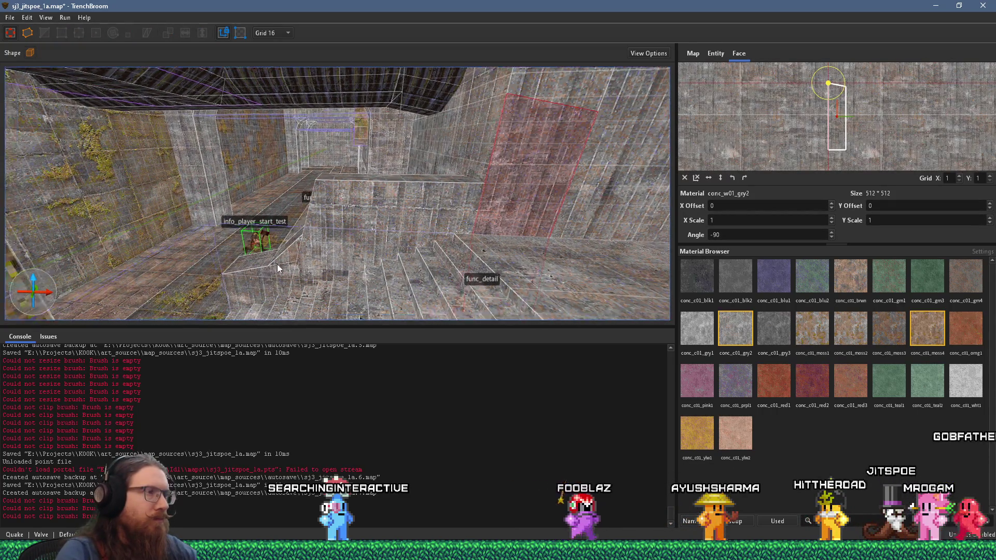
scroll(308, 227, "up", 10)
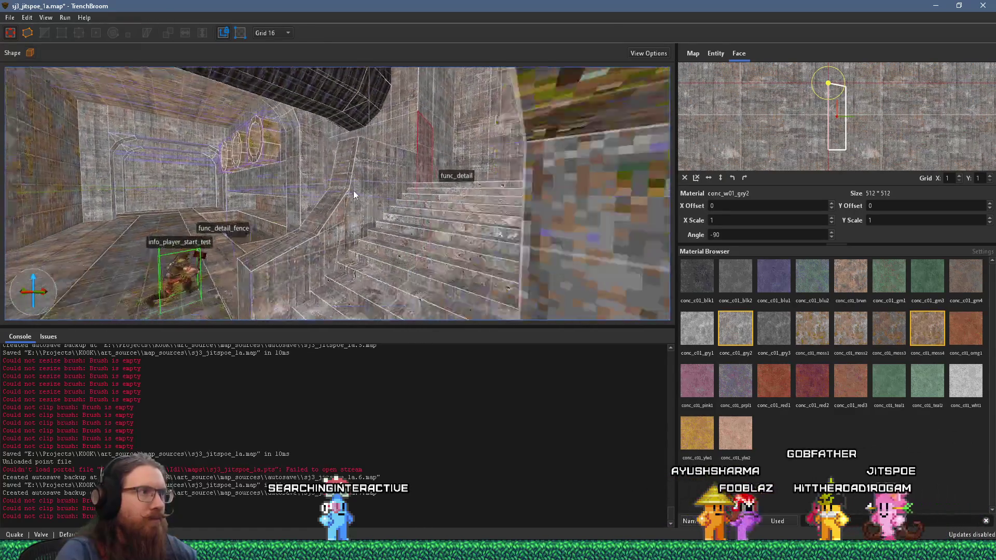
scroll(388, 233, "up", 10)
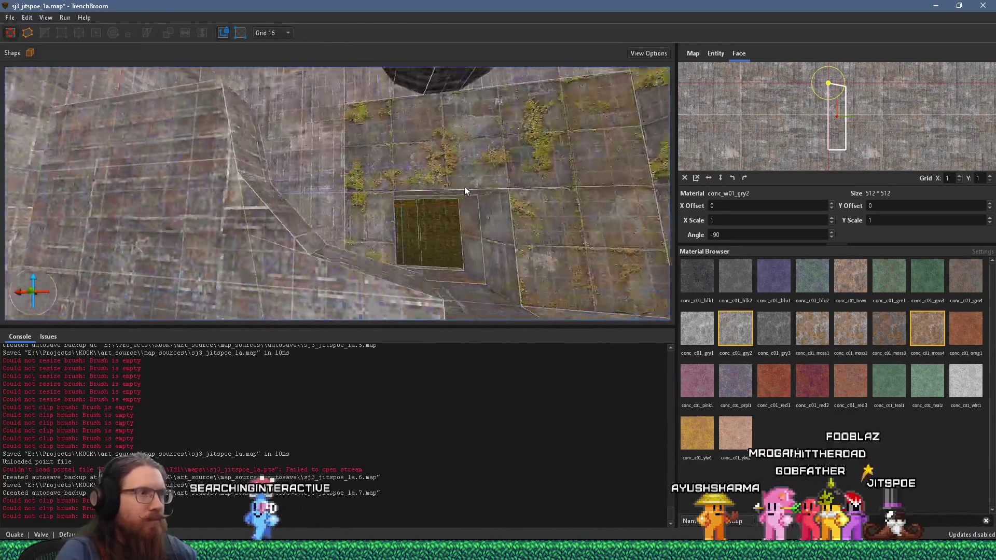
Reset the stair-side wall face's texture alignment to 0 offsets and a -90 angle
scroll(510, 201, "up", 5)
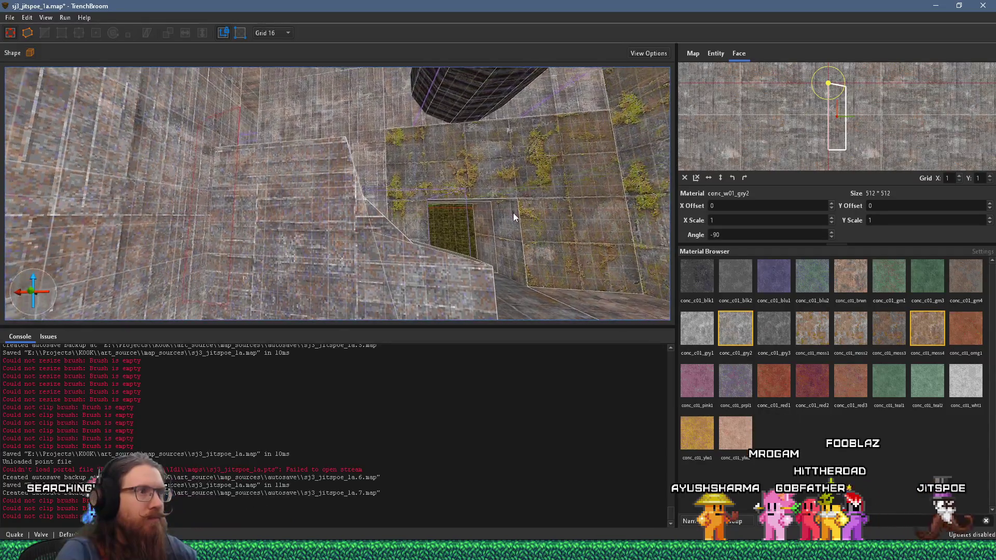
scroll(507, 229, "up", 10)
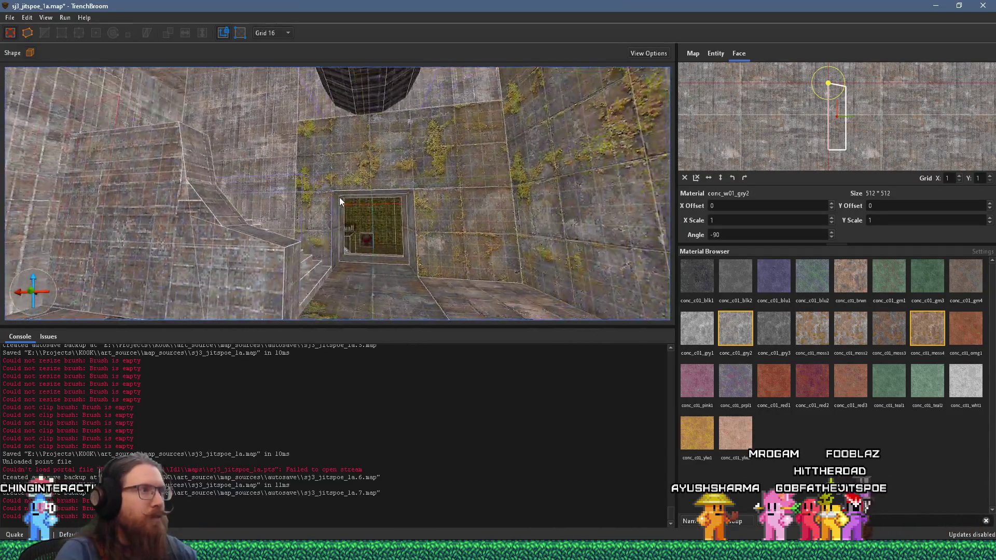
scroll(438, 217, "down", 10)
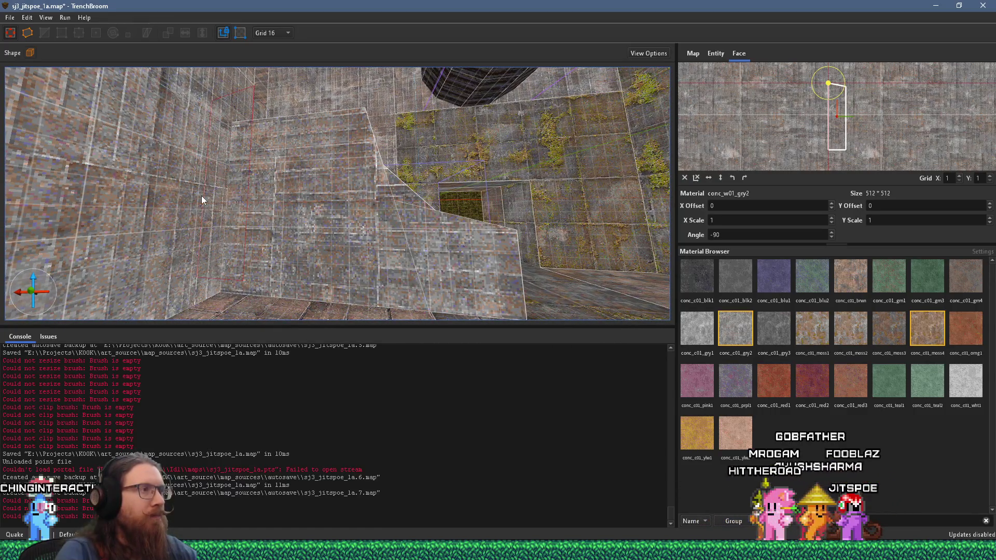
left_click(302, 207)
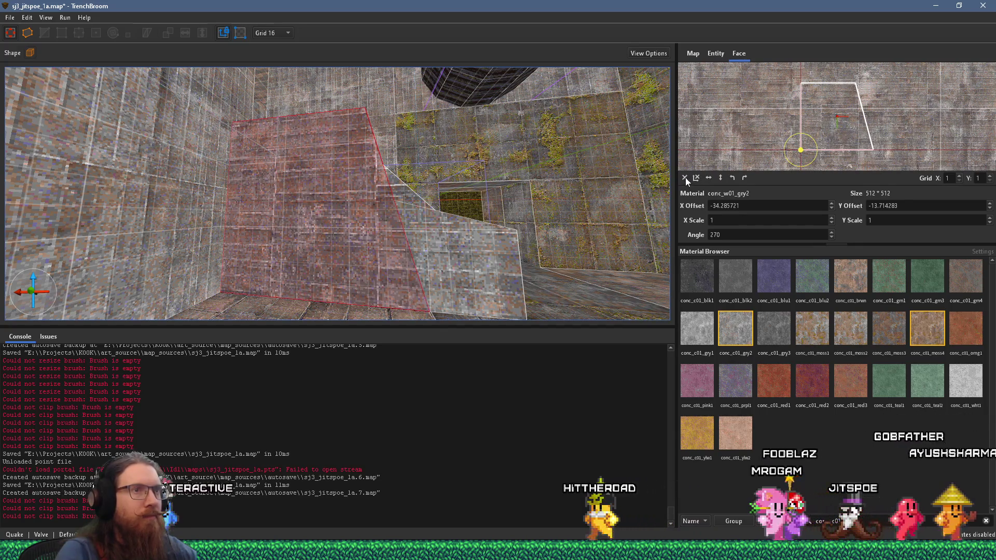
left_click(685, 177)
left_click(733, 177)
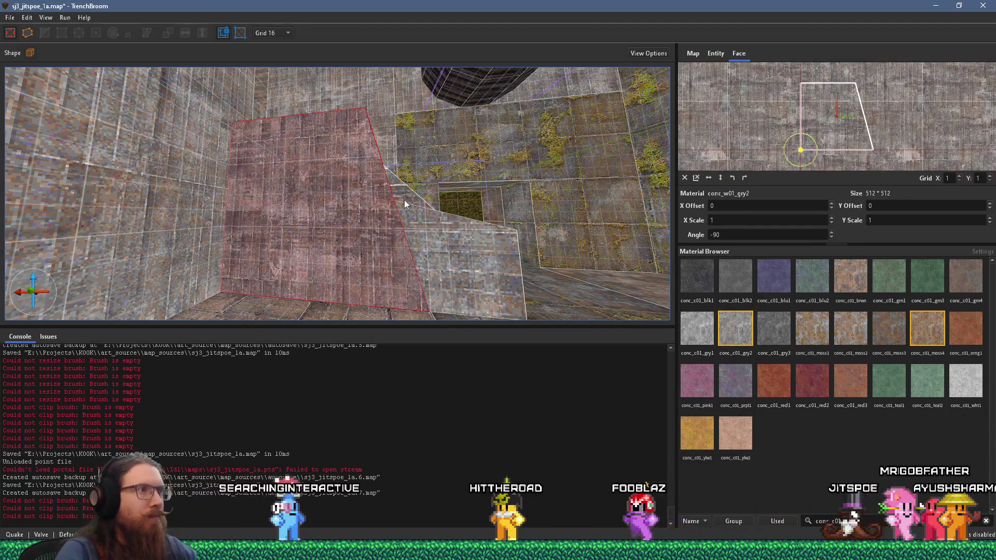
Check the stair block's lower and triangular faces, then clear the face selection
scroll(262, 255, "up", 5)
scroll(212, 260, "up", 5)
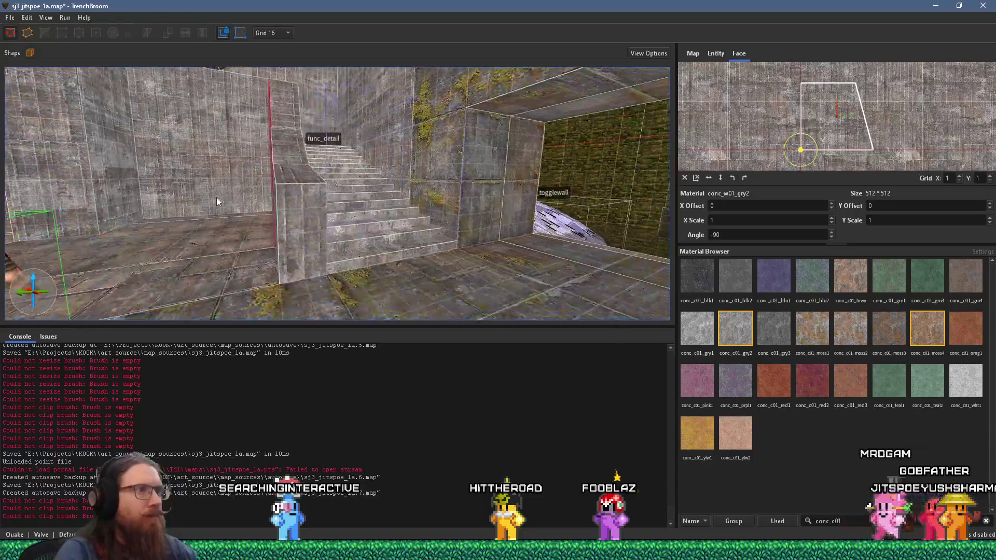
scroll(268, 272, "up", 5)
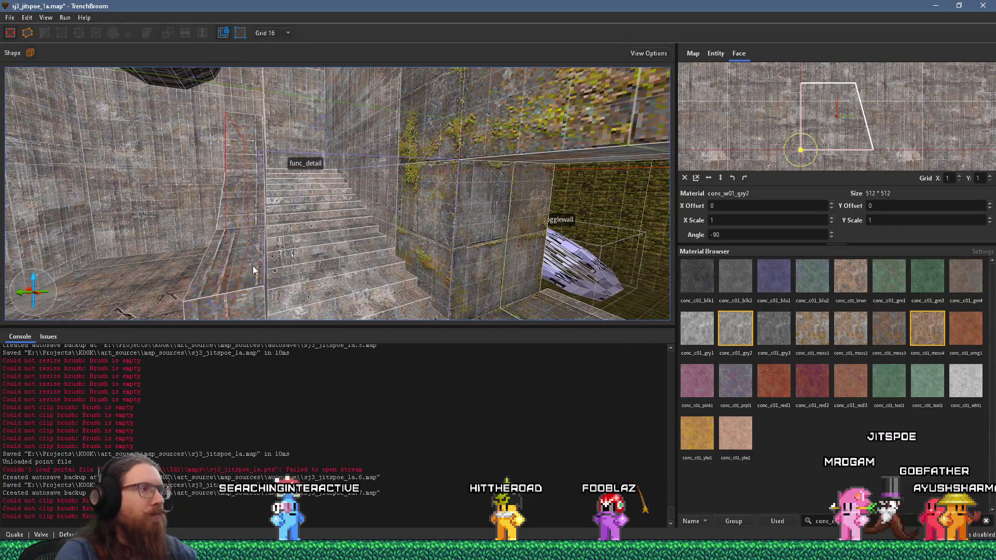
left_click(249, 296, "shift")
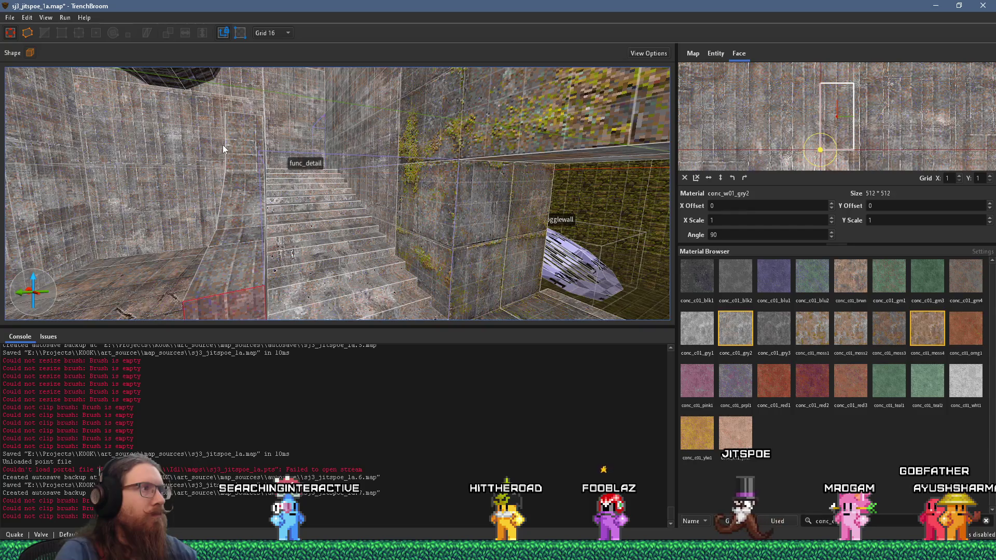
left_click(222, 101, "shift")
scroll(195, 160, "down", 5)
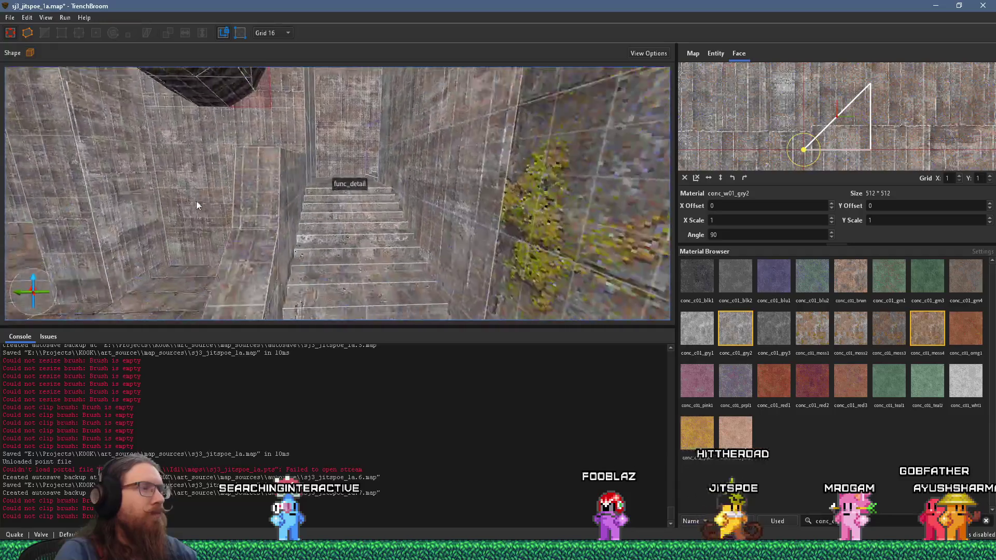
key("Escape")
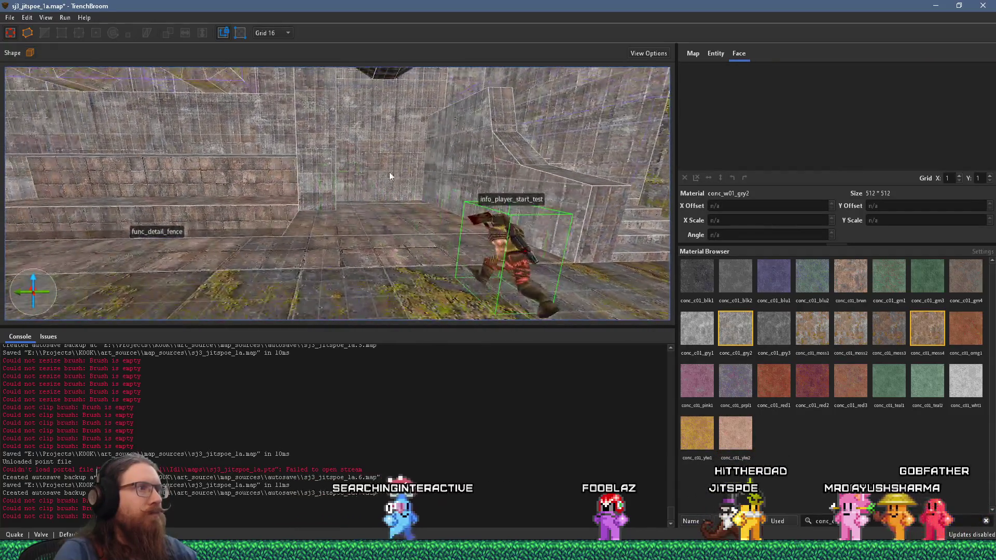
key("alt+Tab")
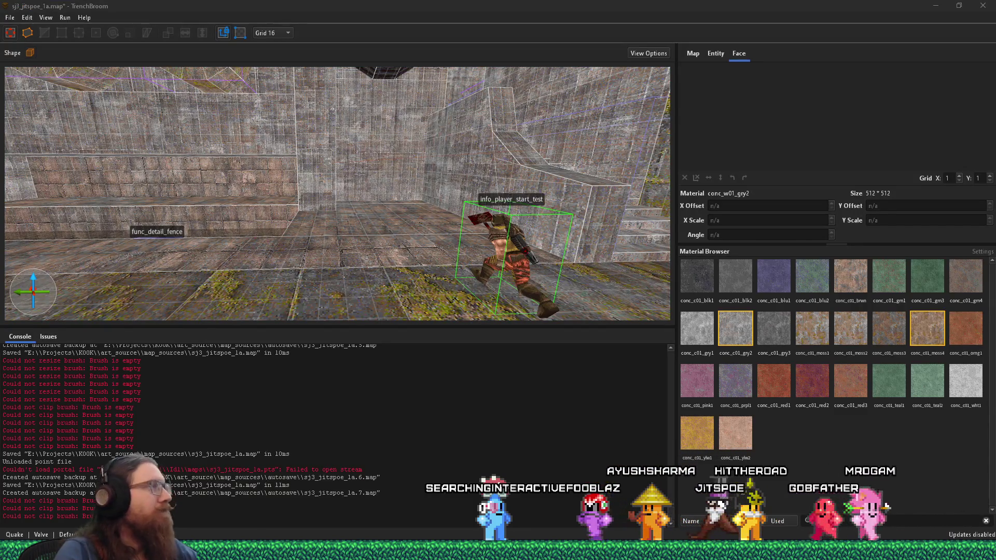
left_click(10, 17)
Save the map, compile it and launch it with the alkaline dev profile
left_click(32, 54)
left_click(65, 17)
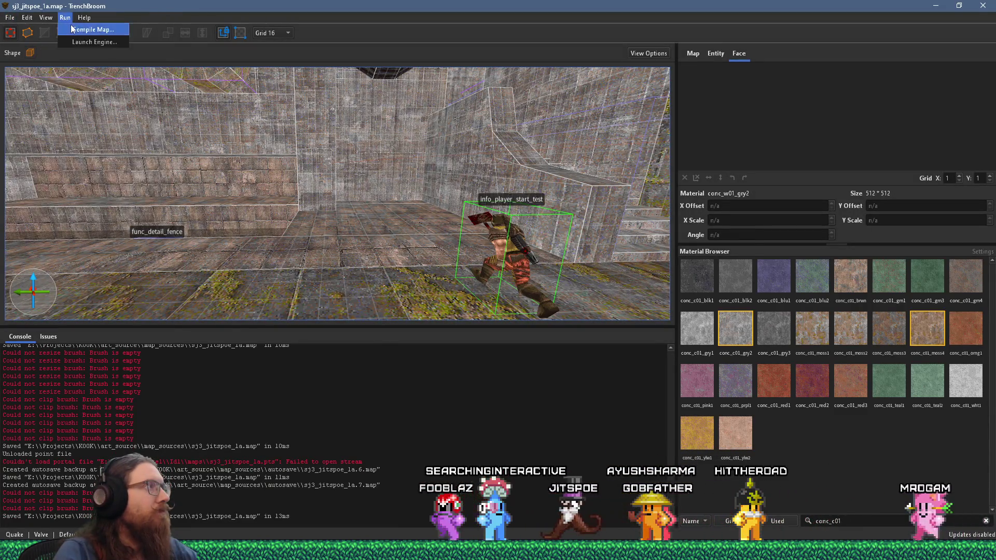
left_click(78, 28)
left_click(692, 511)
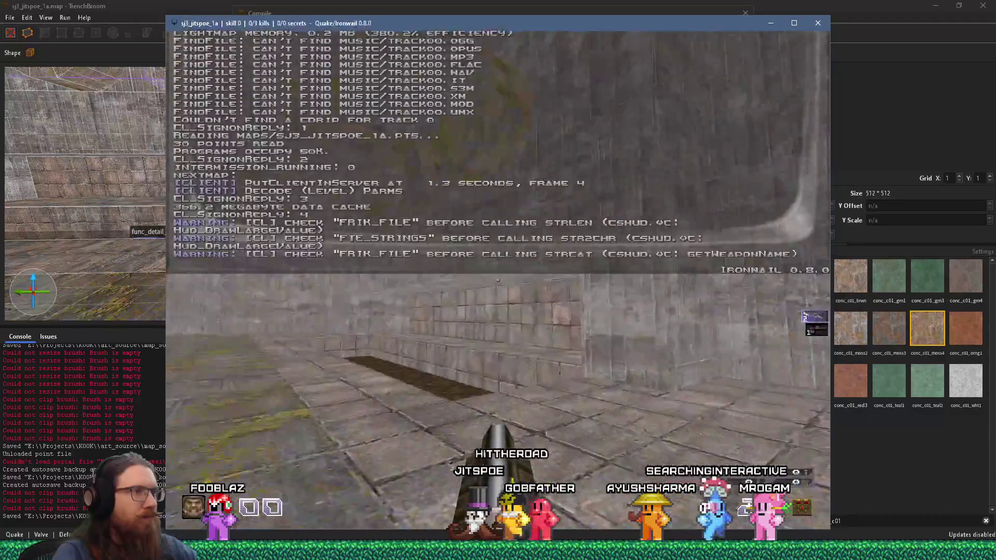
Walk the level in Ironwail through the concrete corridors, mossy area and tiled floor
key("w")
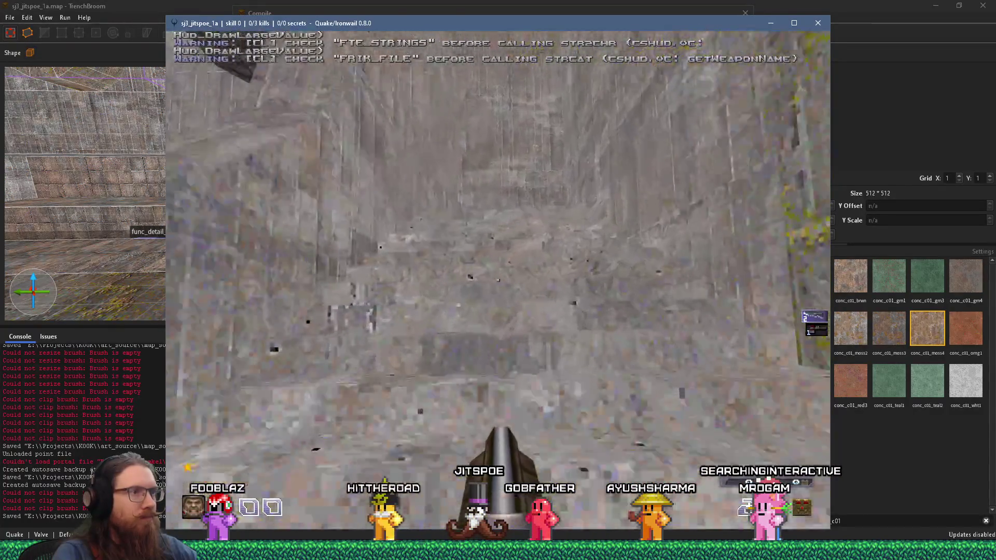
key("s")
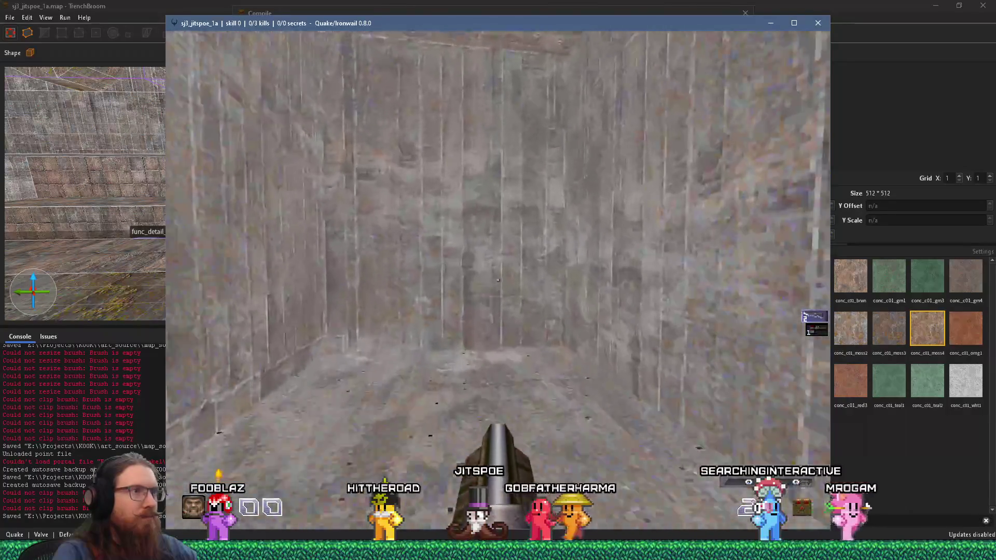
key("w")
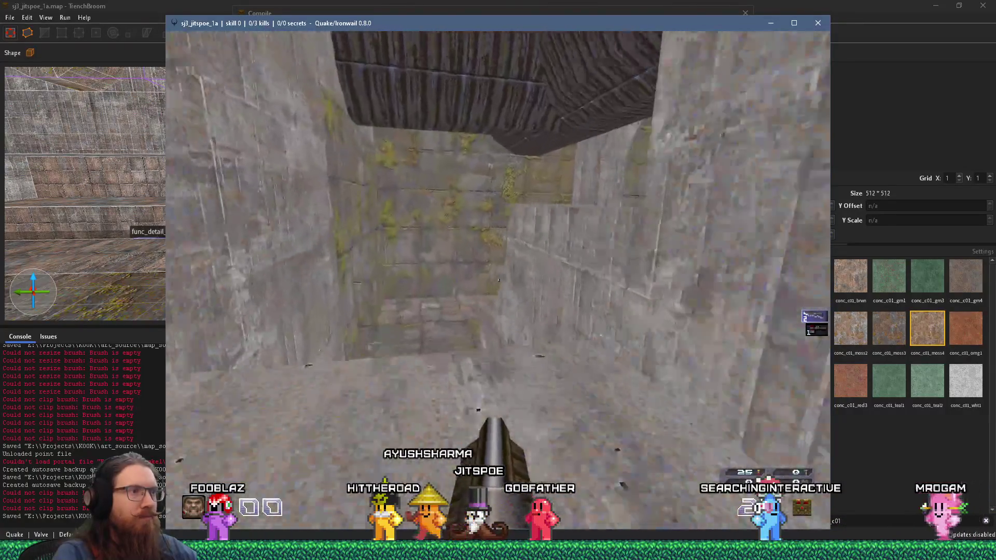
key("w")
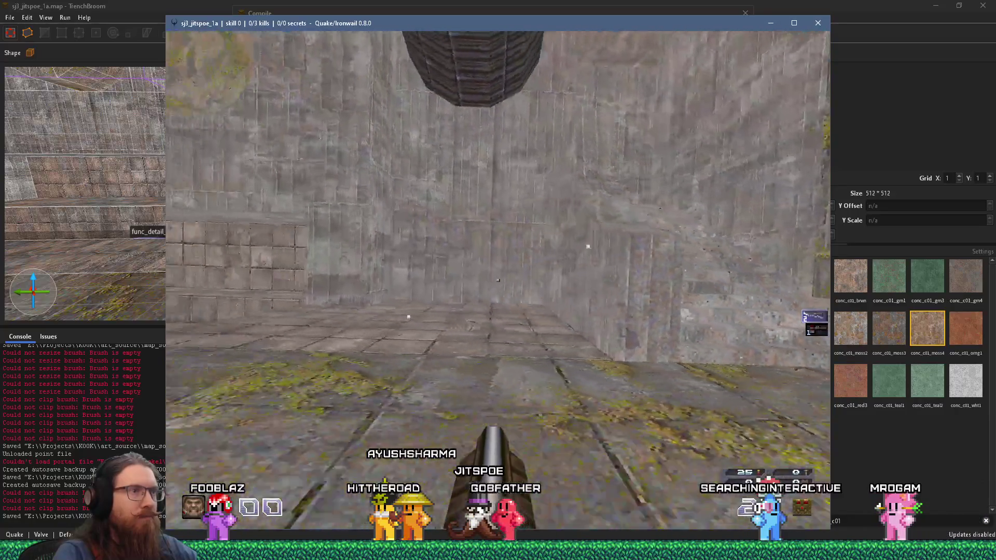
key("w")
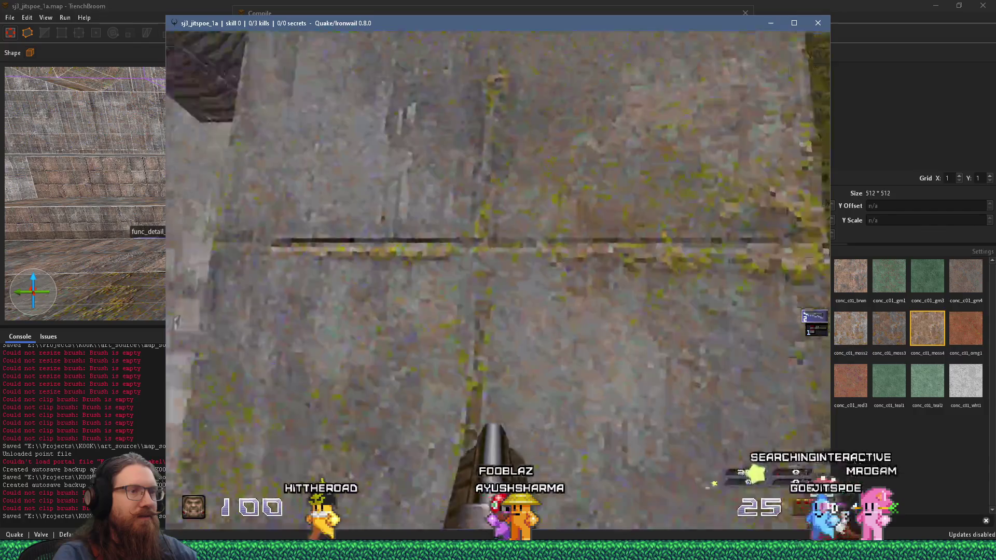
key("w")
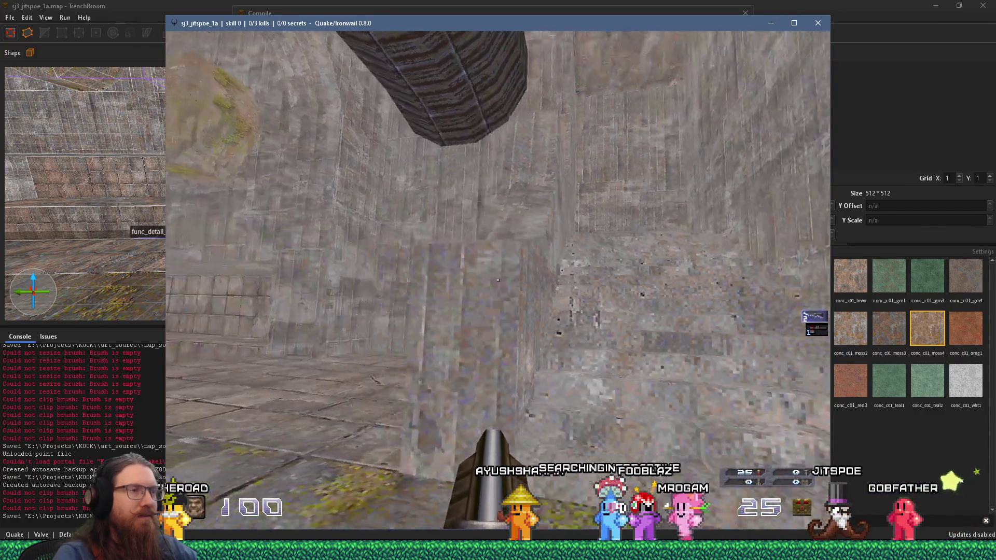
Quit the game with 'quit' in the console, returning to the compile log
mouse_move(498, 280)
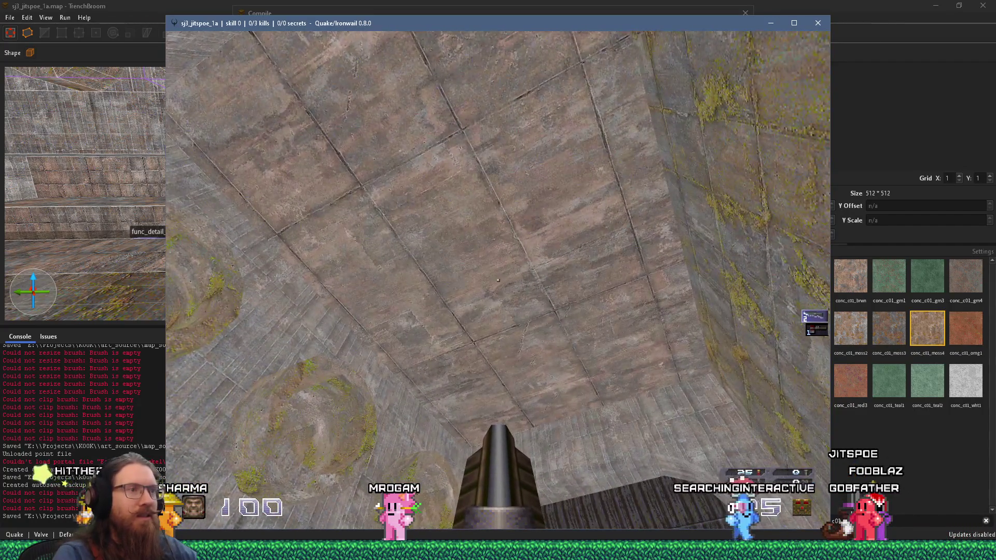
key("grave")
type("quit")
key("Return")
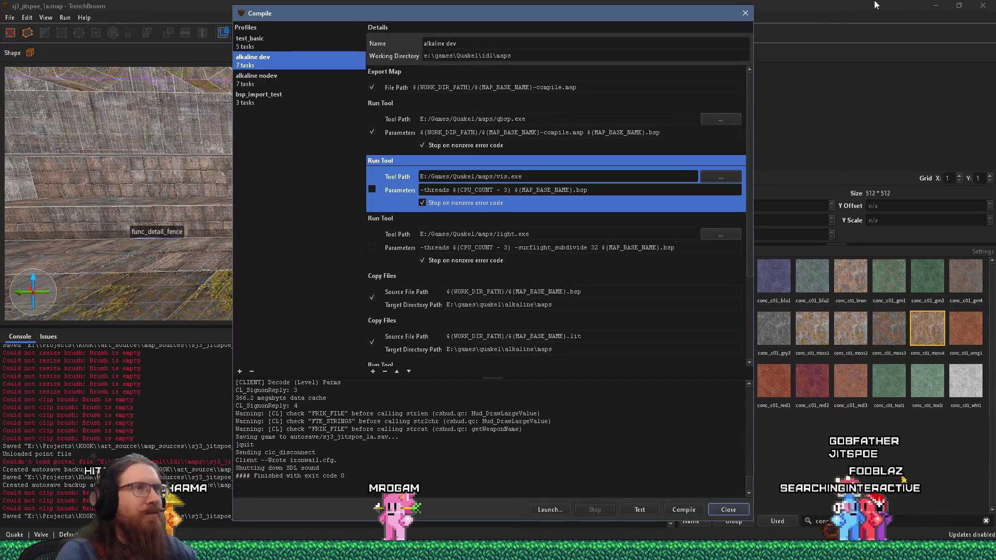
Close the Compile dialog and set the conc_w04_brwn wall face's texture Y offset to 0
left_click(746, 13)
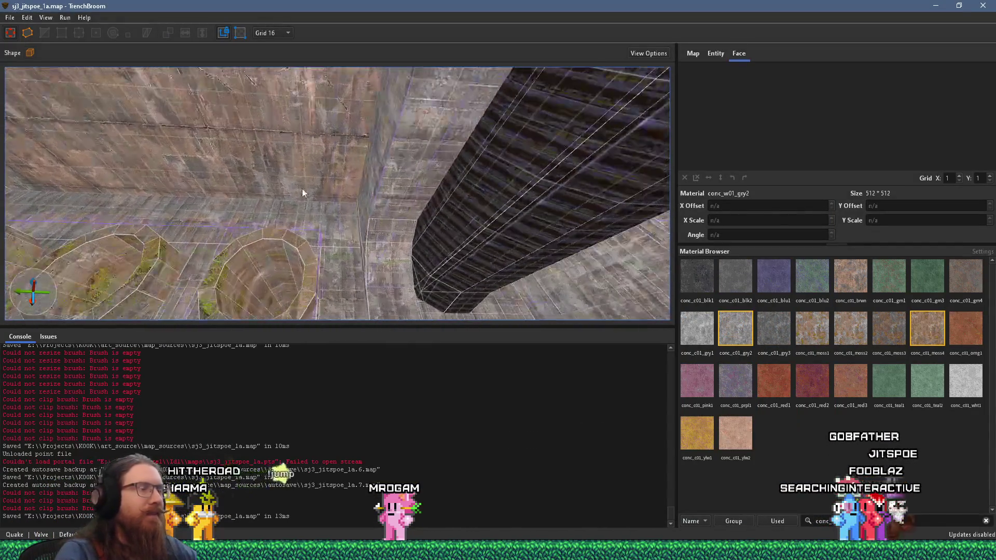
left_click(342, 143, "shift")
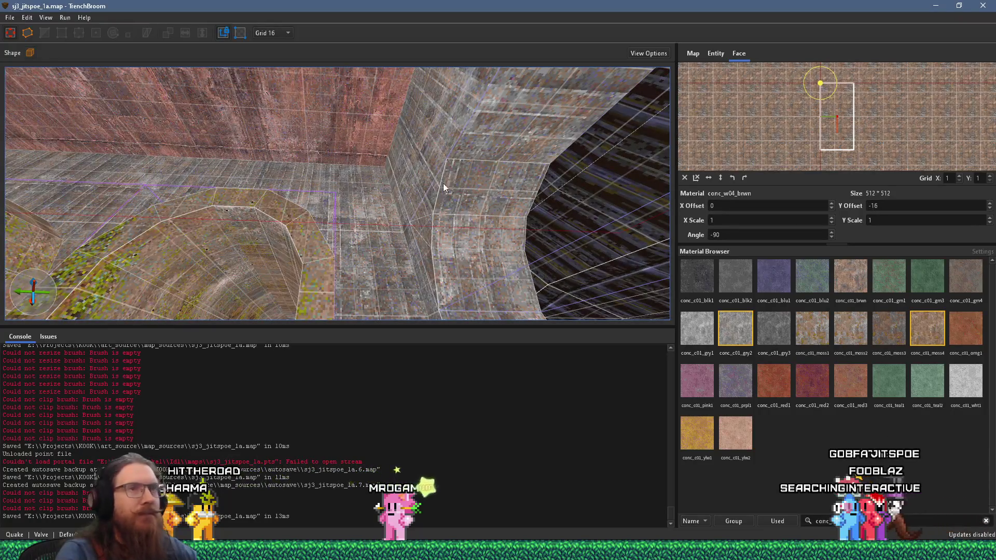
double_click(895, 206)
type("0")
key("Return")
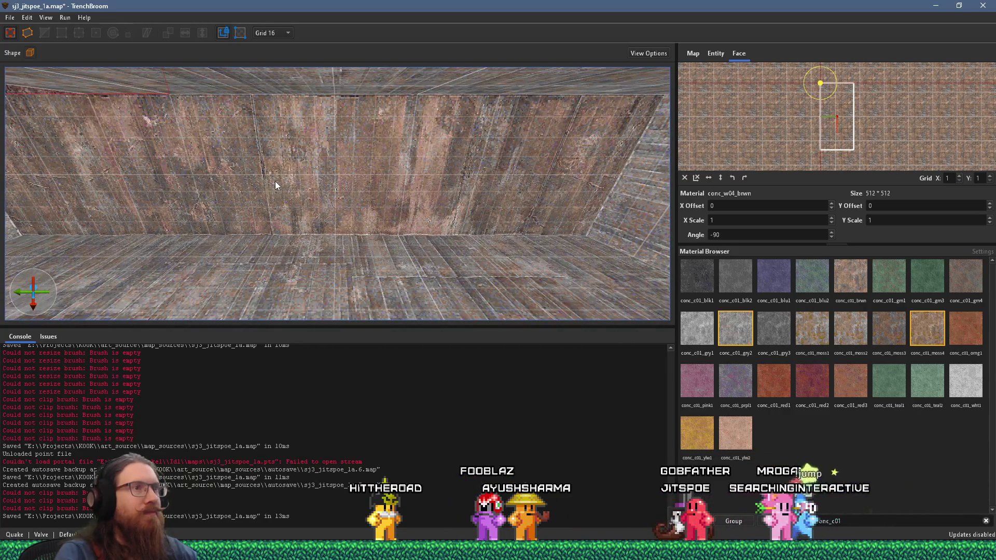
key("Escape")
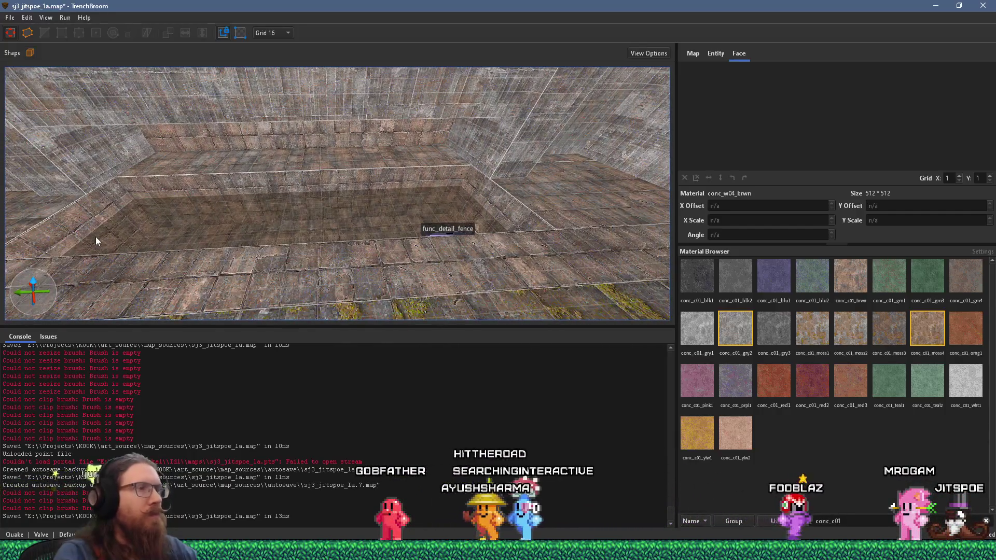
Save sj3_jitspoe_1a.map with File > Save Document
left_click(10, 18)
left_click(27, 69)
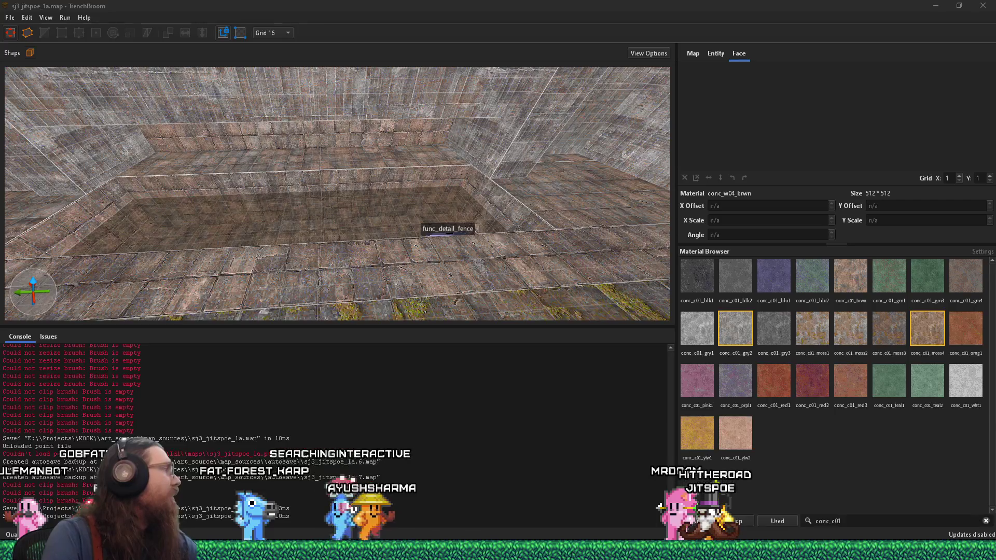
mouse_move(229, 289)
left_mouse_down()
mouse_move(265, 219)
mouse_move(380, 238)
mouse_move(303, 279)
mouse_move(470, 242)
mouse_move(268, 190)
mouse_move(292, 202)
mouse_move(226, 190)
mouse_move(21, 125)
mouse_move(199, 111)
mouse_move(277, 194)
mouse_move(309, 195)
mouse_move(297, 154)
mouse_move(362, 105)
mouse_move(322, 161)
mouse_move(288, 190)
mouse_move(269, 193)
mouse_move(278, 135)
mouse_move(369, 97)
mouse_move(349, 137)
mouse_move(245, 208)
mouse_move(74, 182)
mouse_move(201, 104)
mouse_move(362, 103)
left_mouse_up()
scroll(302, 274, "up", 3)
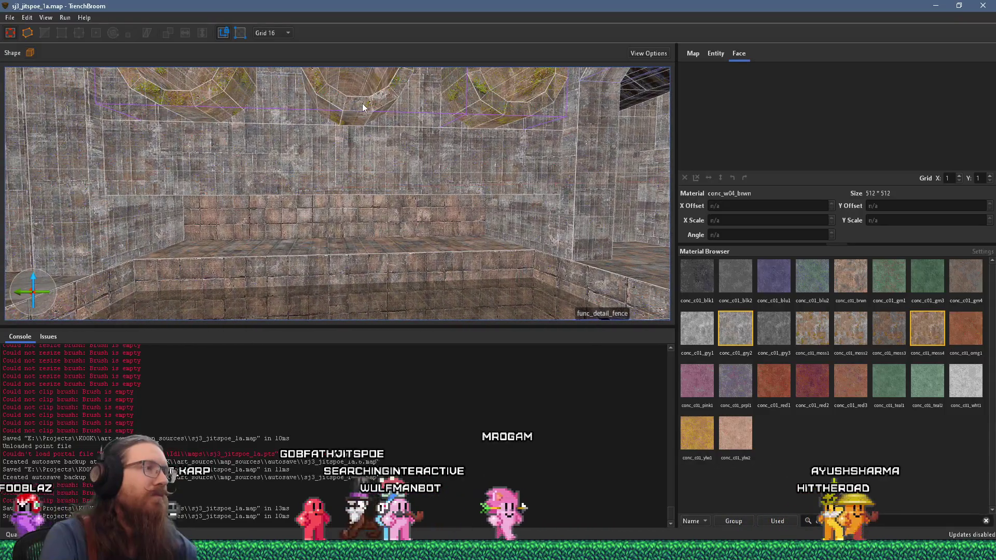
left_click_drag(362, 177, 262, 195)
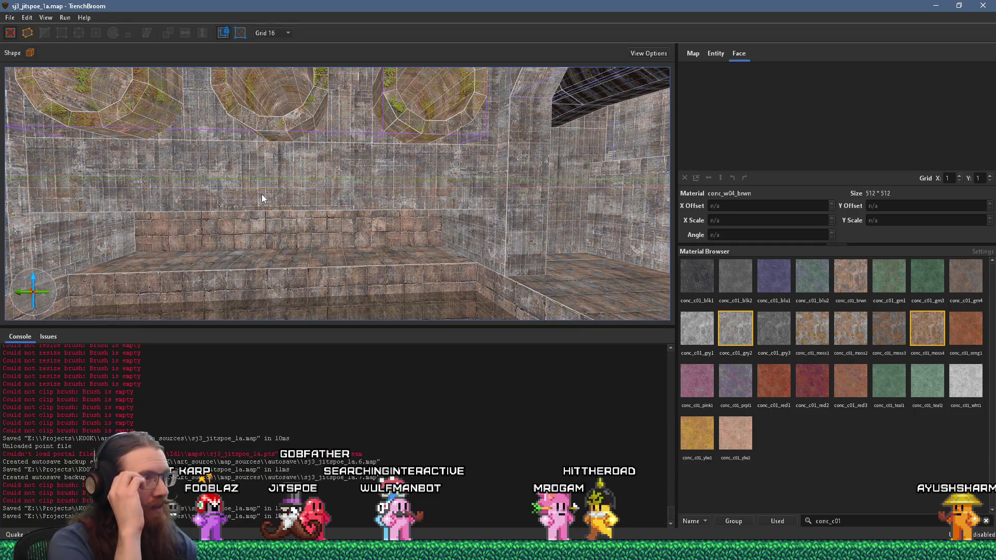
mouse_move(237, 174)
left_mouse_down()
mouse_move(261, 258)
mouse_move(319, 262)
mouse_move(327, 235)
left_mouse_up()
right_click(317, 224)
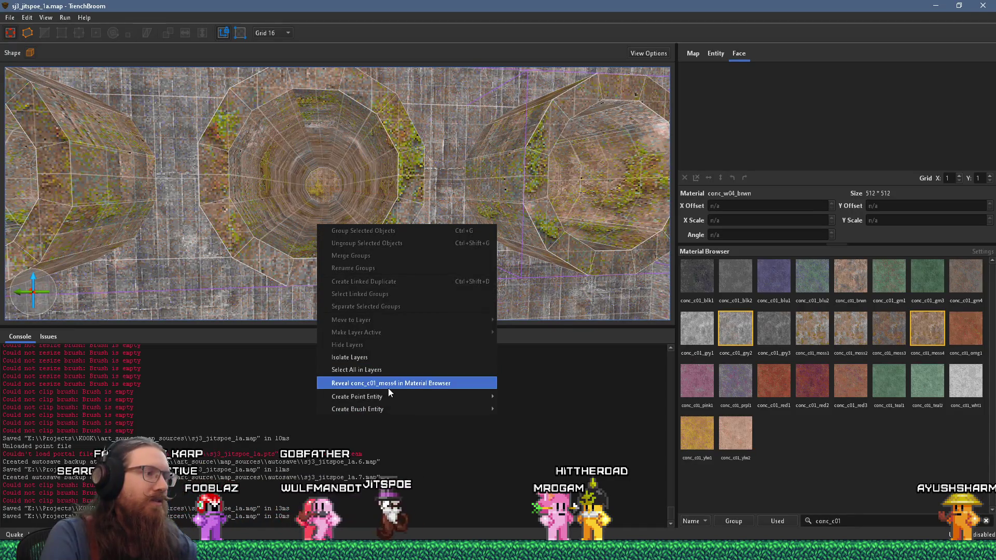
Place an item_health pickup in the middle pipe opening at 288 1104 80 and show its entity properties
mouse_move(397, 394)
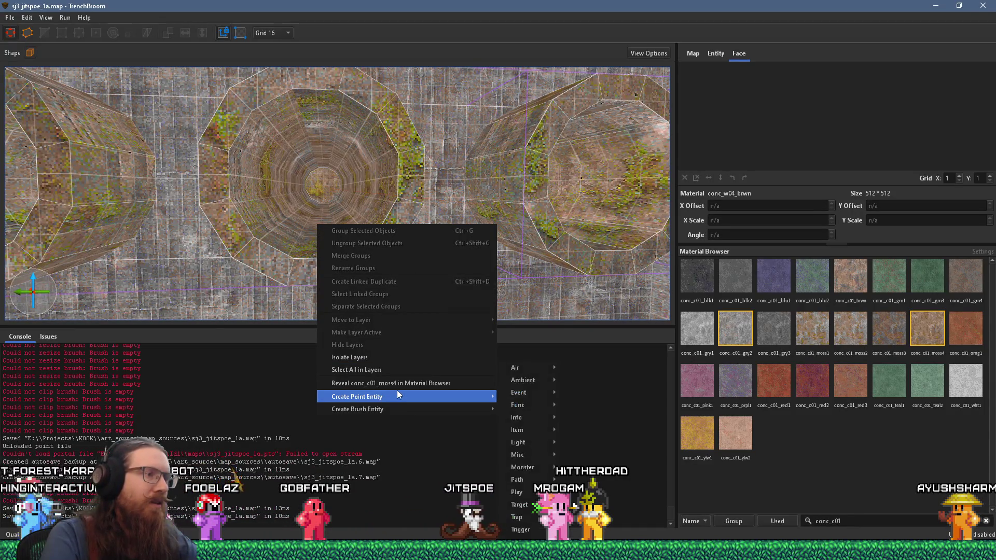
mouse_move(542, 433)
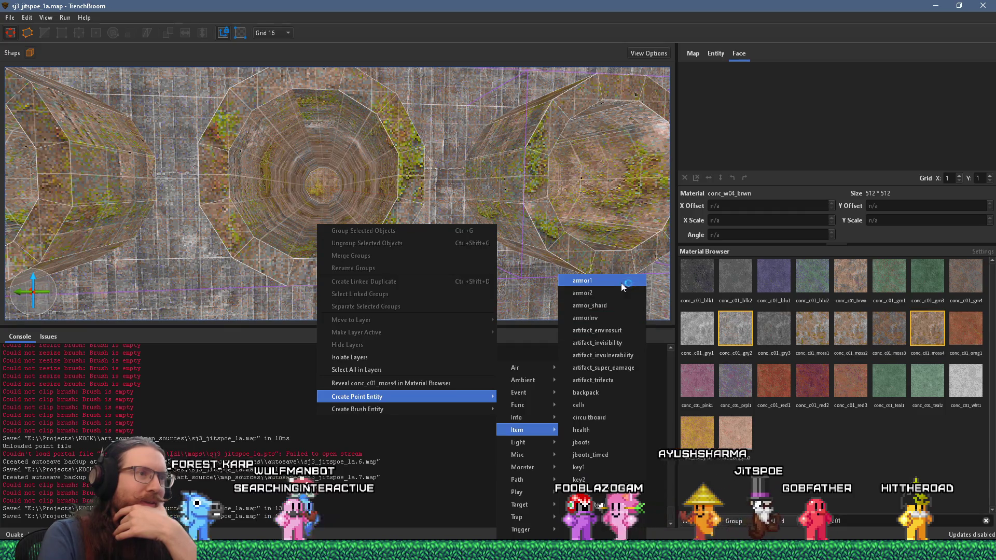
left_click(593, 433)
scroll(416, 304, "down", 5)
left_click_drag(332, 272, 335, 272)
left_click(716, 54)
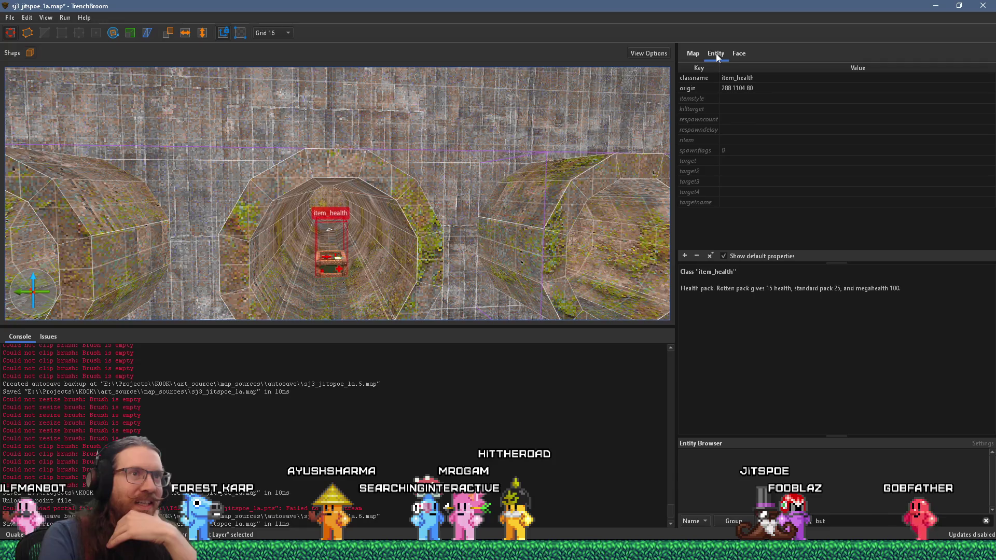
Flag the health pickup as Megahealth (spawnflags 2) and shift it to origin 240 1104 80
left_click(703, 149)
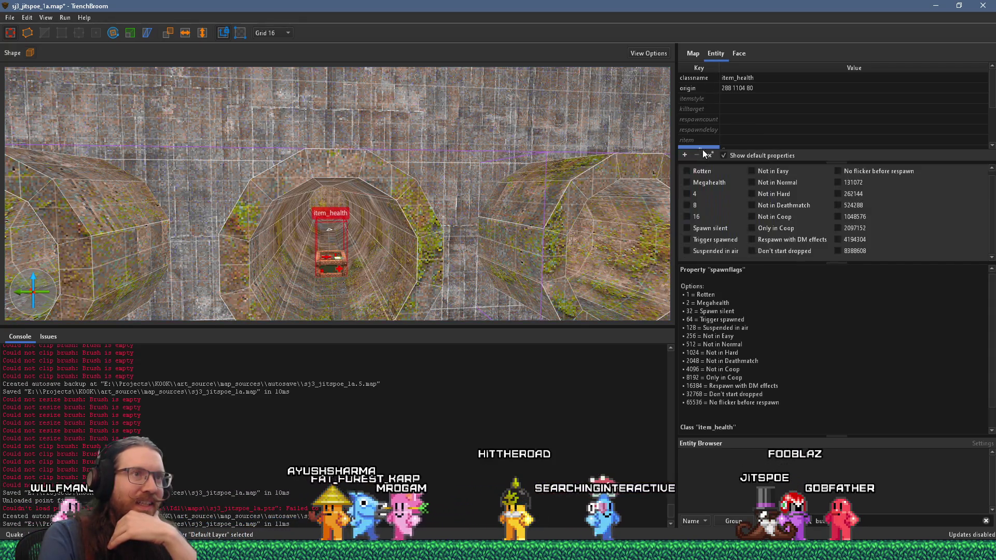
left_click(704, 182)
scroll(398, 173, "up", 5)
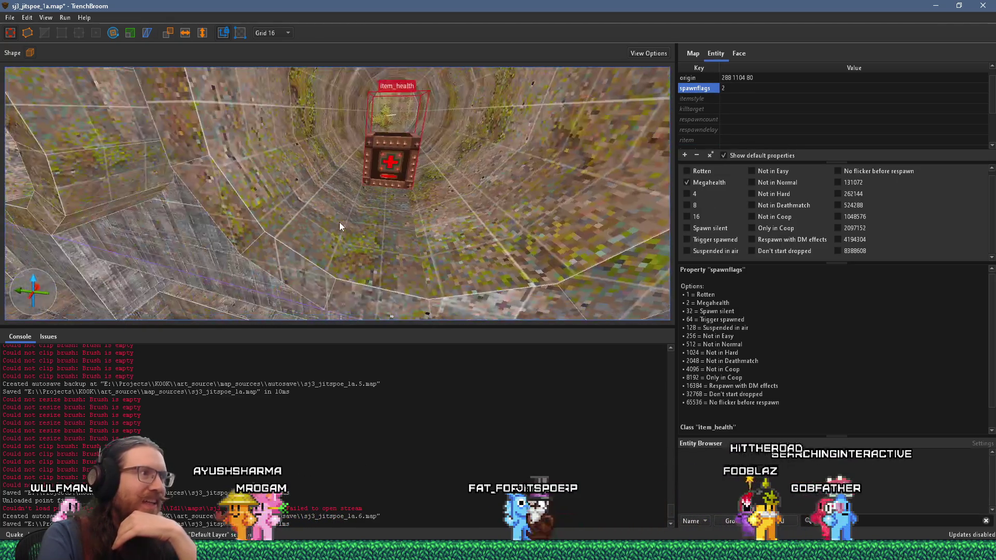
scroll(344, 231, "up", 5)
scroll(400, 146, "up", 3)
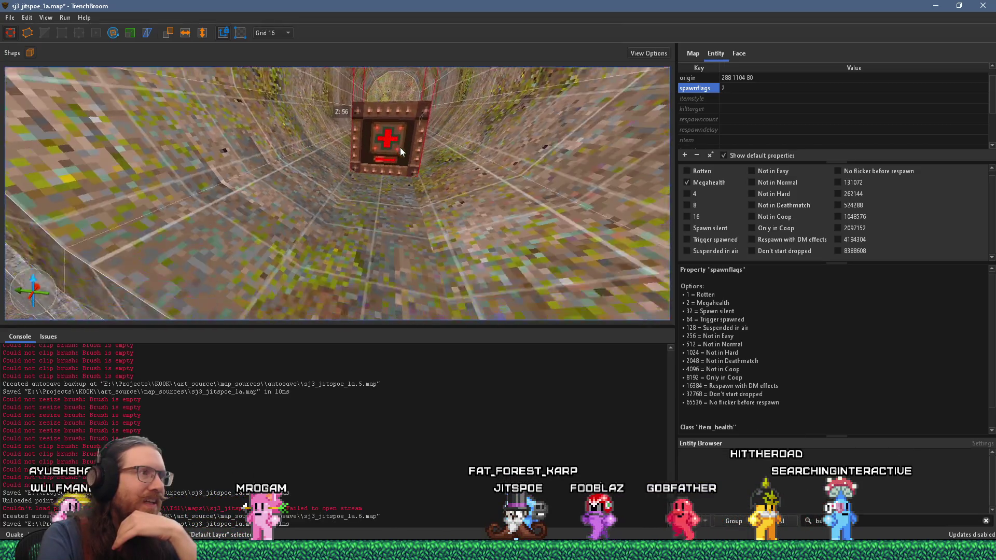
scroll(399, 148, "up", 5)
left_click_drag(407, 135, 416, 145)
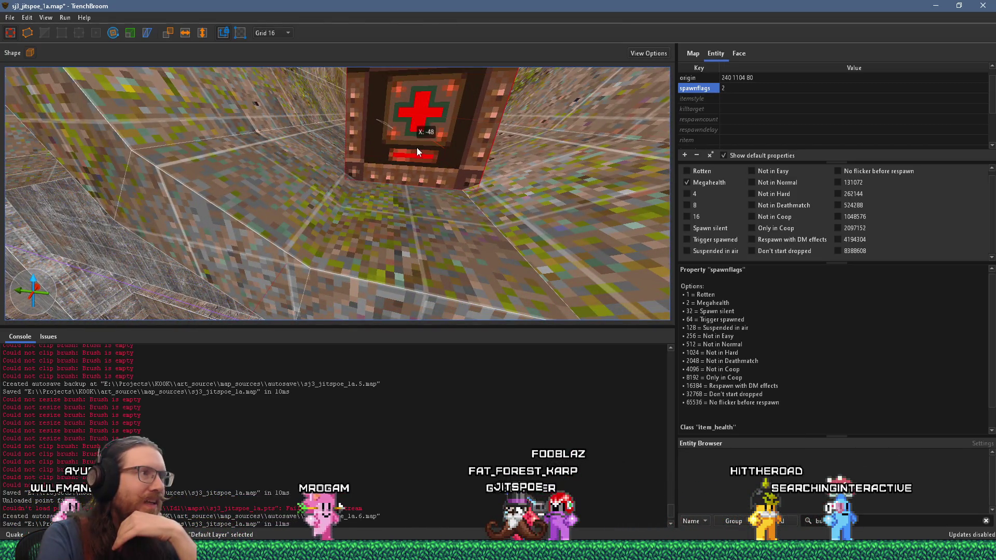
scroll(415, 146, "down", 10)
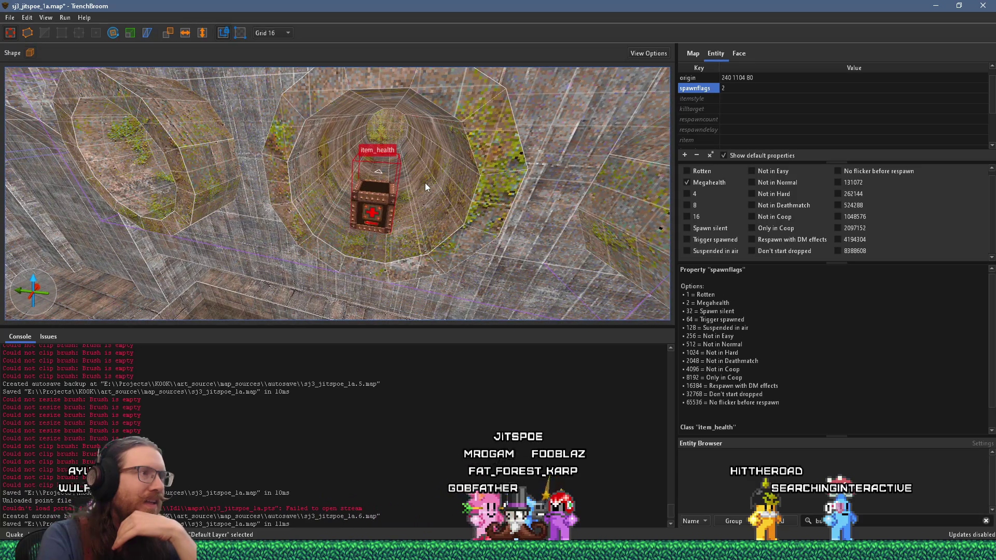
scroll(424, 182, "up", 8)
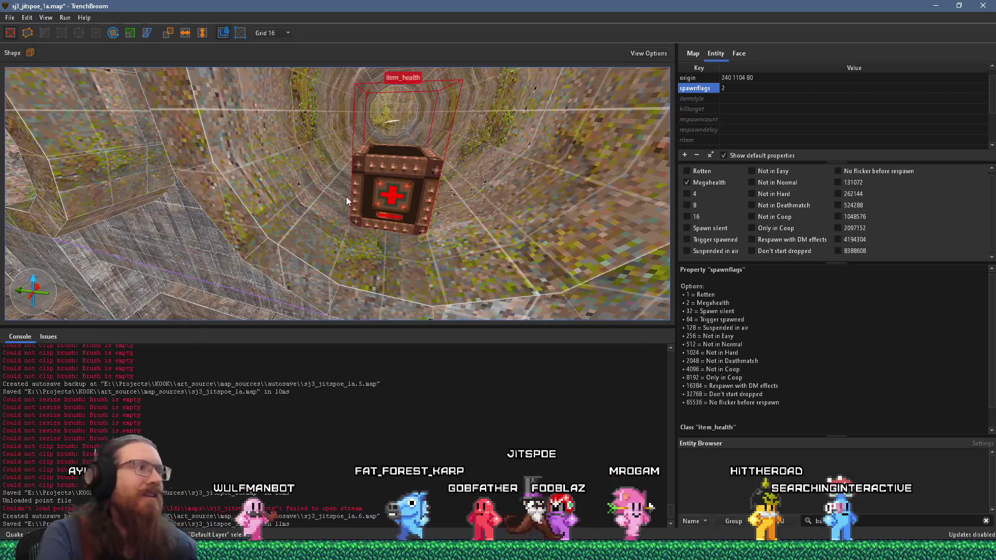
Deselect the pickup and select the brick wall brush below it
key("Escape")
scroll(343, 204, "down", 8)
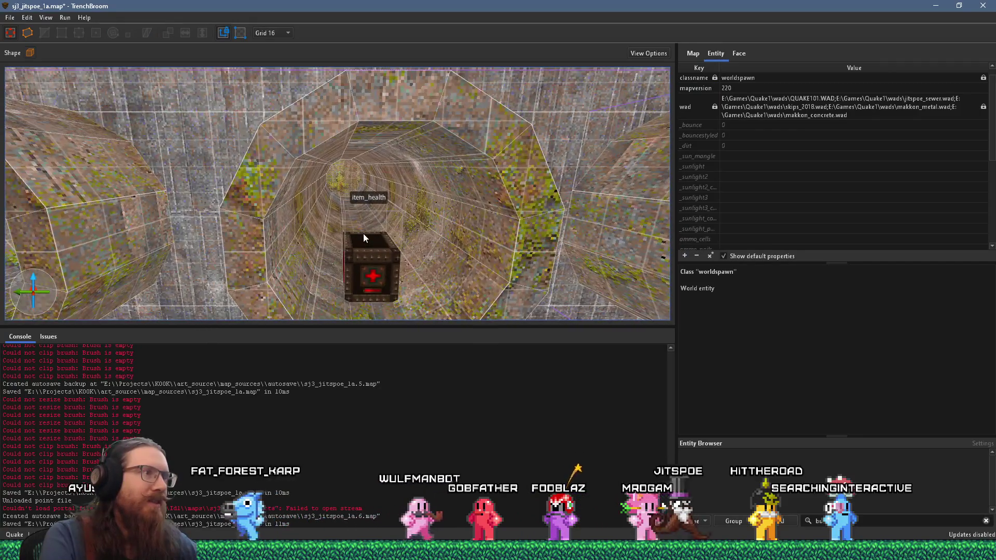
scroll(363, 237, "down", 2)
scroll(342, 208, "up", 2)
mouse_move(332, 225)
left_mouse_down()
mouse_move(251, 119)
mouse_move(292, 55)
mouse_move(383, 5)
left_mouse_up()
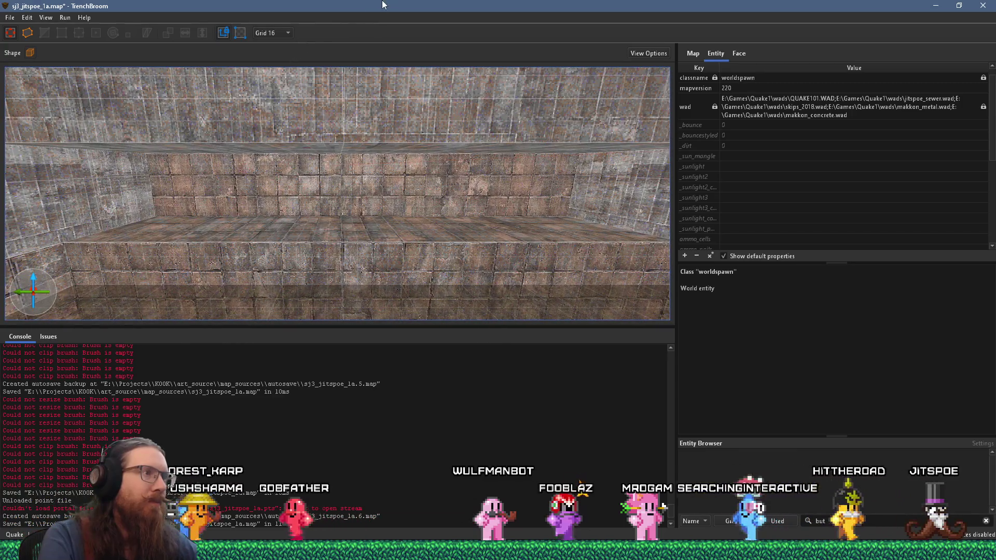
left_click(344, 170)
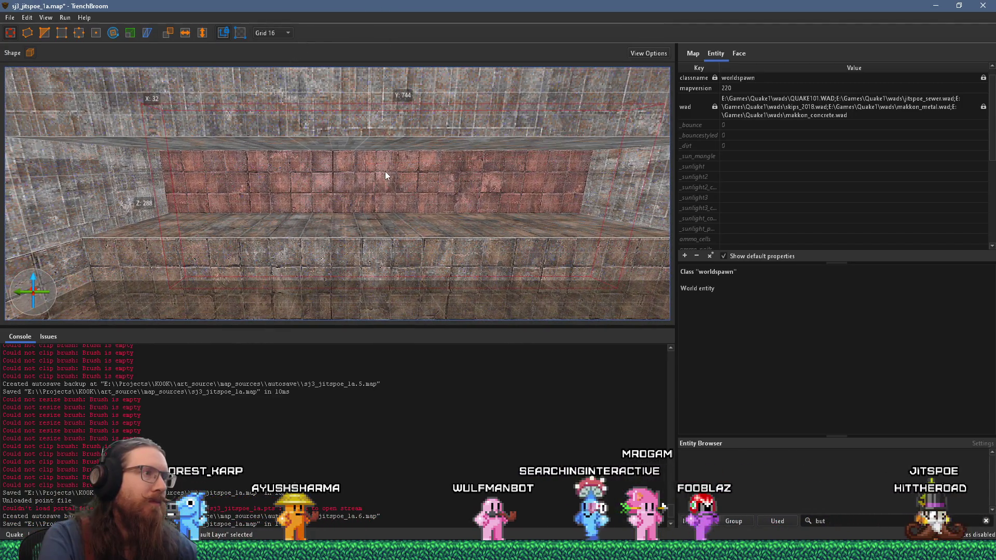
Shrink the brick wall brush along Y from 744 to 496 units
scroll(311, 223, "down", 5)
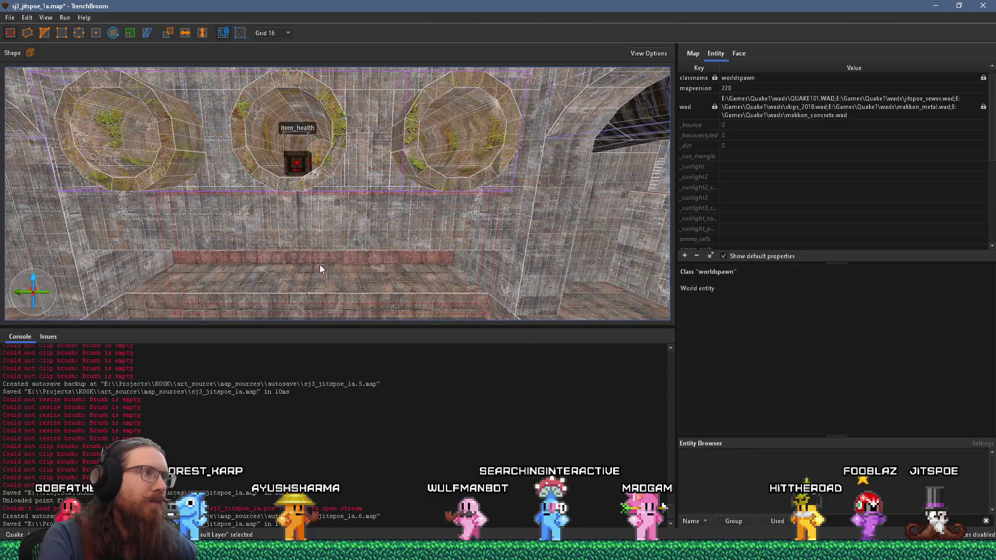
scroll(320, 265, "up", 5)
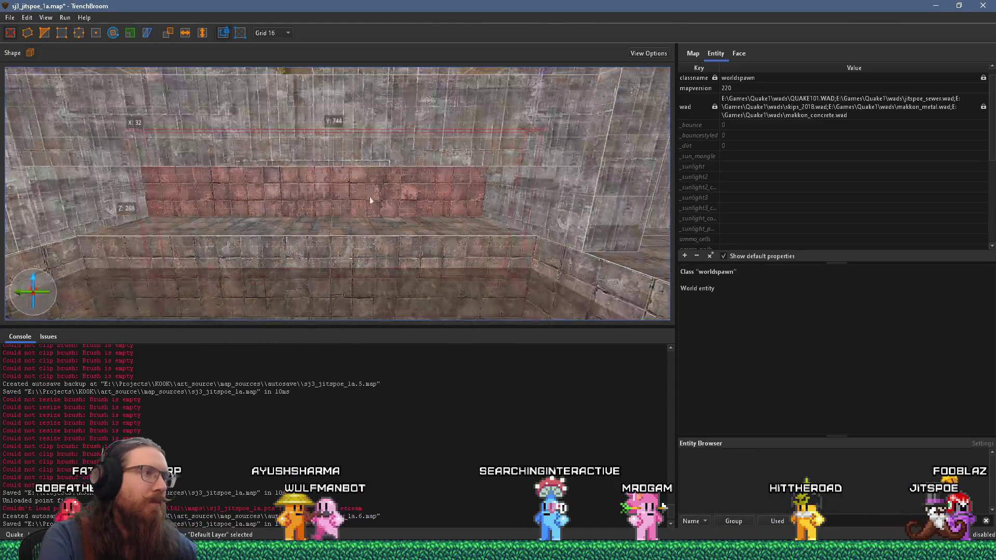
scroll(352, 206, "down", 3)
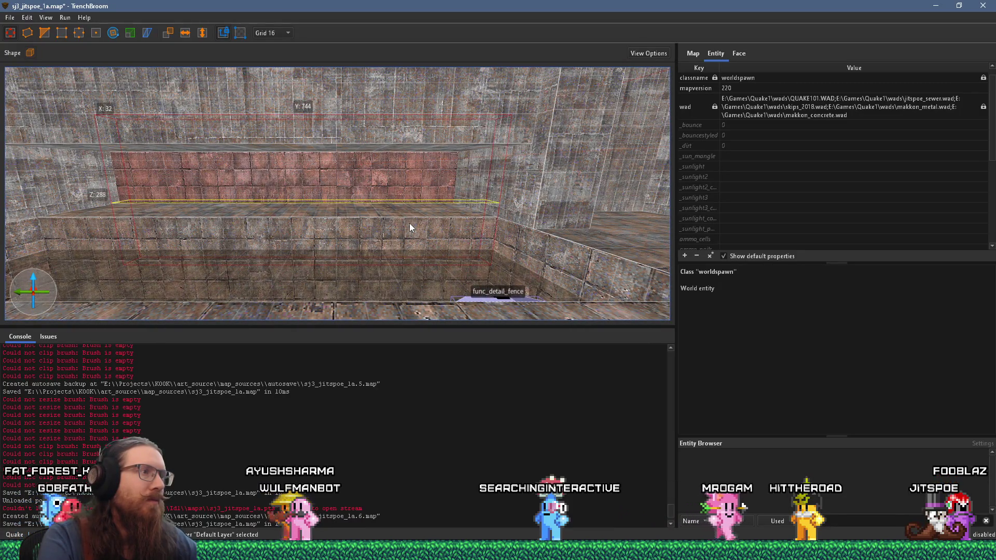
scroll(409, 222, "up", 4)
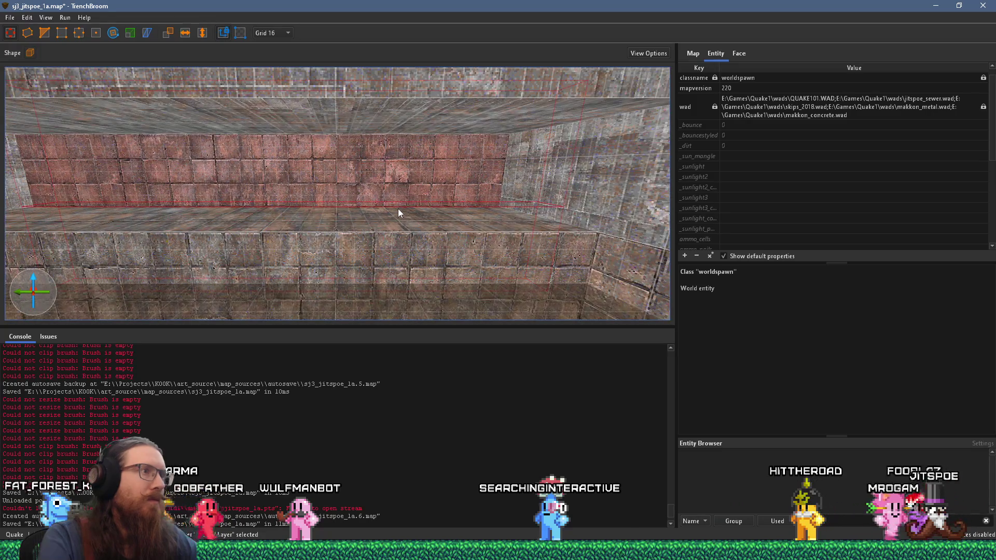
mouse_move(411, 204)
left_mouse_down()
mouse_move(418, 352)
mouse_move(434, 200)
left_mouse_up()
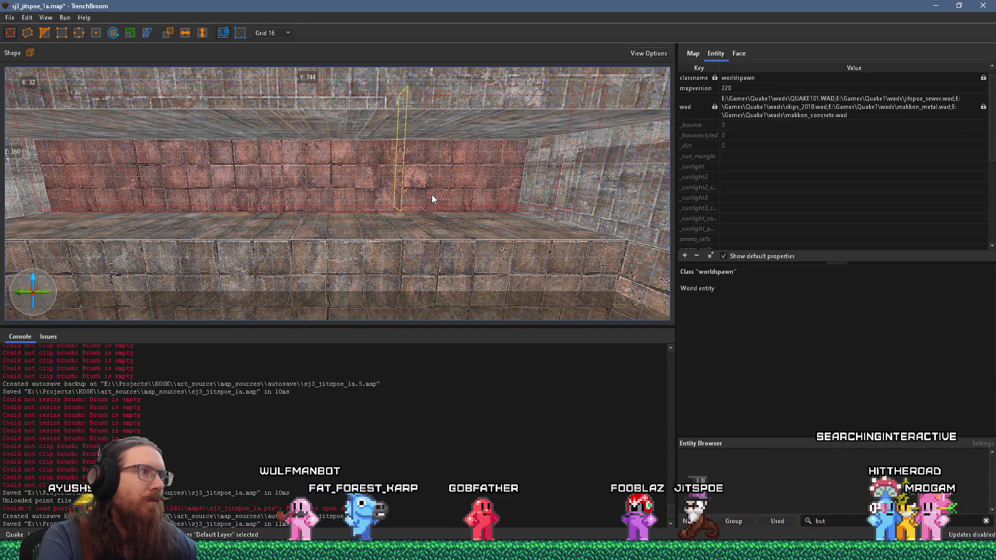
scroll(387, 189, "down", 5)
scroll(429, 198, "up", 2)
mouse_move(429, 199)
left_mouse_down()
mouse_move(406, 208)
mouse_move(412, 230)
left_mouse_up()
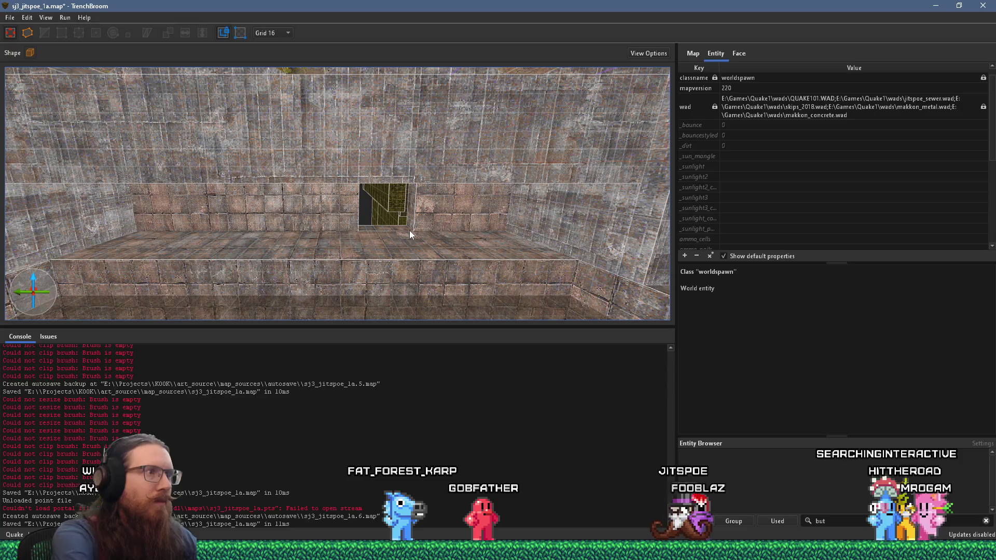
Turn the view upward and select the trigger_ladder brush on the wall
scroll(461, 194, "up", 6)
scroll(492, 173, "down", 6)
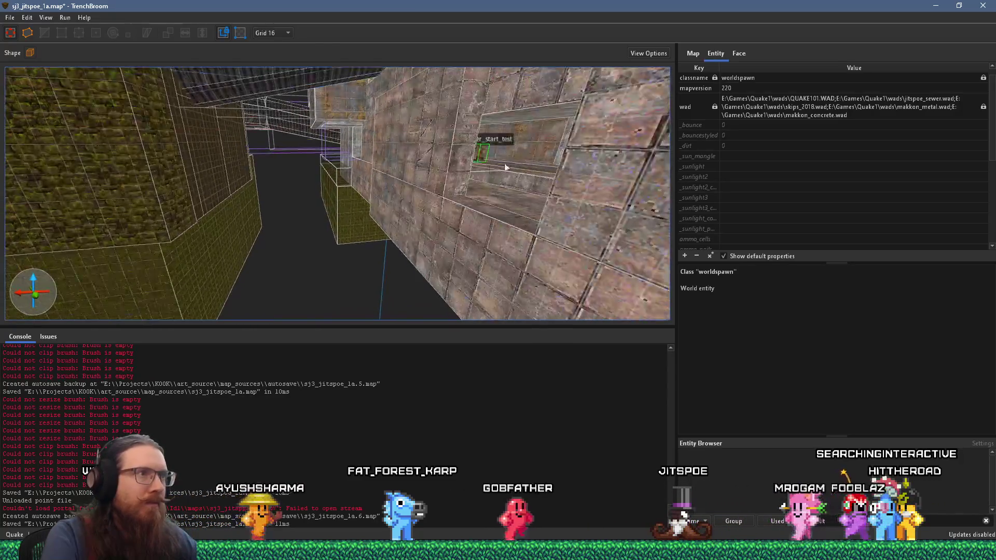
mouse_move(426, 197)
left_mouse_down()
mouse_move(557, 83)
mouse_move(471, 145)
left_mouse_up()
left_click(440, 168)
mouse_move(501, 178)
left_mouse_down()
mouse_move(524, 153)
mouse_move(515, 139)
mouse_move(507, 163)
mouse_move(398, 184)
mouse_move(483, 131)
mouse_move(244, 225)
mouse_move(390, 99)
mouse_move(398, 160)
mouse_move(355, 154)
mouse_move(332, 174)
mouse_move(347, 156)
mouse_move(335, 165)
mouse_move(339, 255)
mouse_move(444, 102)
mouse_move(440, 175)
mouse_move(307, 201)
mouse_move(407, 207)
mouse_move(369, 260)
mouse_move(397, 327)
mouse_move(396, 301)
mouse_move(306, 259)
mouse_move(388, 272)
mouse_move(445, 294)
mouse_move(404, 247)
mouse_move(399, 179)
mouse_move(370, 178)
mouse_move(473, 171)
mouse_move(532, 223)
mouse_move(670, 285)
mouse_move(449, 290)
mouse_move(408, 270)
mouse_move(391, 251)
mouse_move(404, 249)
mouse_move(430, 171)
mouse_move(575, 195)
mouse_move(559, 218)
mouse_move(457, 140)
mouse_move(395, 215)
mouse_move(375, 300)
mouse_move(381, 282)
mouse_move(360, 284)
mouse_move(349, 124)
mouse_move(338, 143)
mouse_move(355, 124)
mouse_move(350, 137)
left_mouse_up()
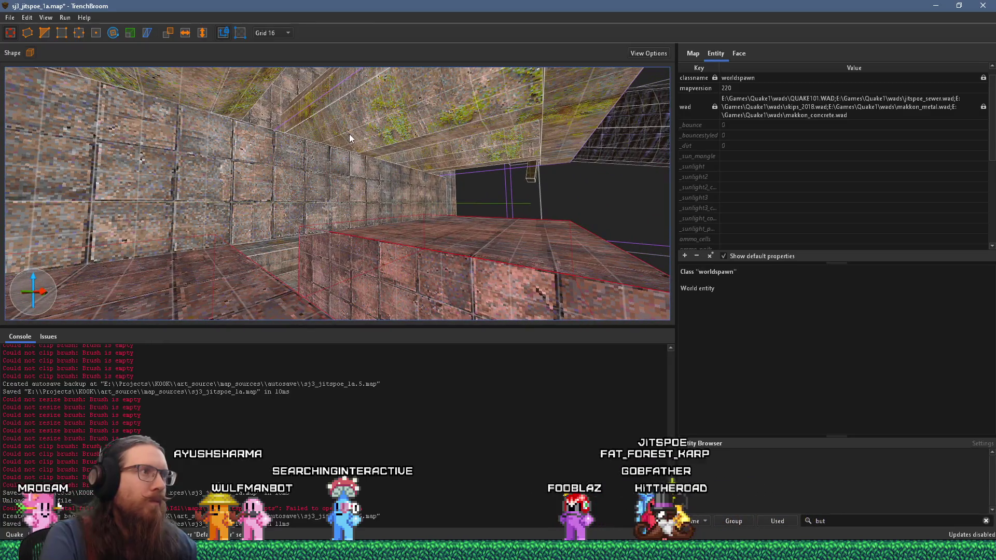
Select the stone wall brush and reset its face texture alignment
mouse_move(310, 185)
left_mouse_down()
mouse_move(374, 217)
mouse_move(351, 222)
mouse_move(257, 202)
mouse_move(440, 166)
left_mouse_up()
left_click(328, 210)
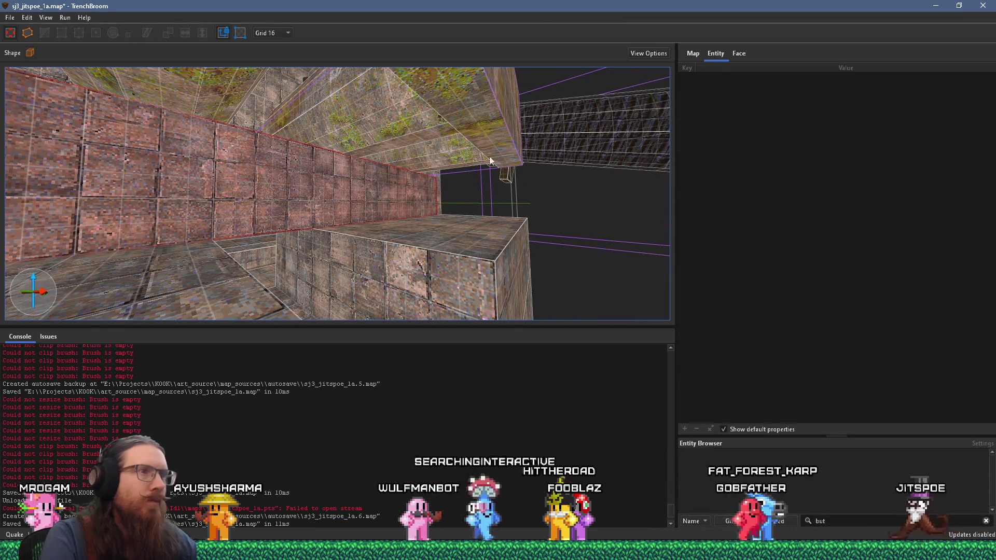
left_click(737, 54)
left_click(683, 178)
Look down the narrow corridor and select the left corridor wall brush
mouse_move(549, 201)
left_mouse_down()
mouse_move(370, 184)
mouse_move(396, 196)
mouse_move(378, 249)
mouse_move(347, 181)
mouse_move(405, 101)
left_mouse_up()
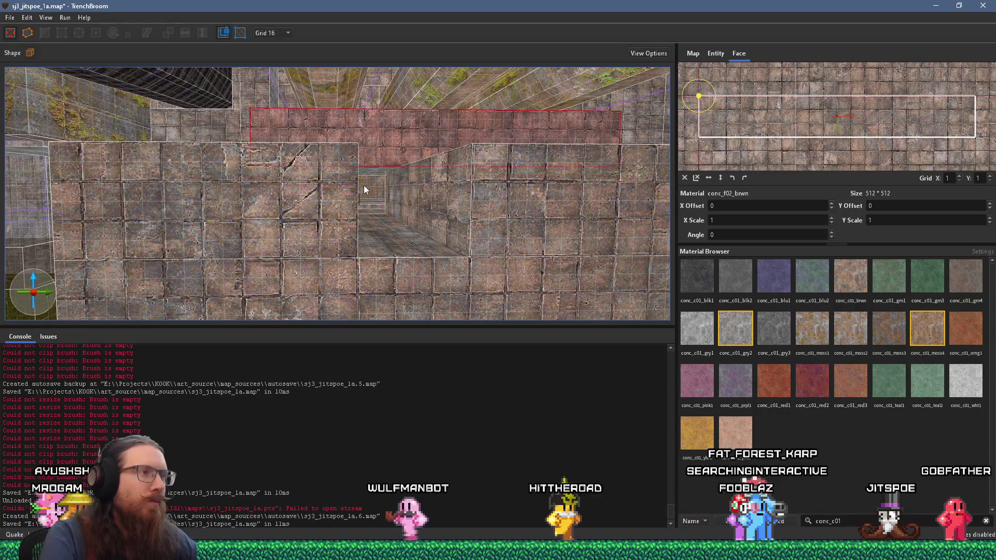
scroll(332, 191, "up", 4)
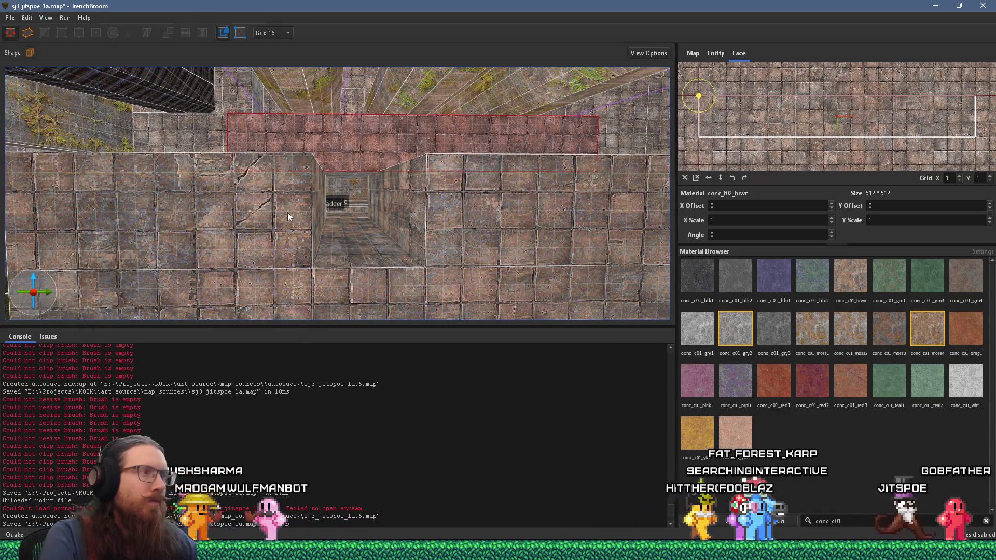
left_click(287, 213)
mouse_move(343, 224)
left_mouse_down()
mouse_move(349, 273)
mouse_move(419, 292)
mouse_move(410, 172)
left_mouse_up()
Draw a new block on the corridor floor and widen it from 16 to 80 units
key("Escape")
mouse_move(487, 218)
left_mouse_down()
mouse_move(373, 250)
mouse_move(375, 161)
mouse_move(417, 208)
mouse_move(362, 192)
mouse_move(473, 208)
mouse_move(480, 220)
mouse_move(445, 256)
mouse_move(413, 264)
mouse_move(433, 163)
mouse_move(408, 157)
mouse_move(424, 123)
mouse_move(432, 230)
mouse_move(420, 289)
left_mouse_up()
key("w")
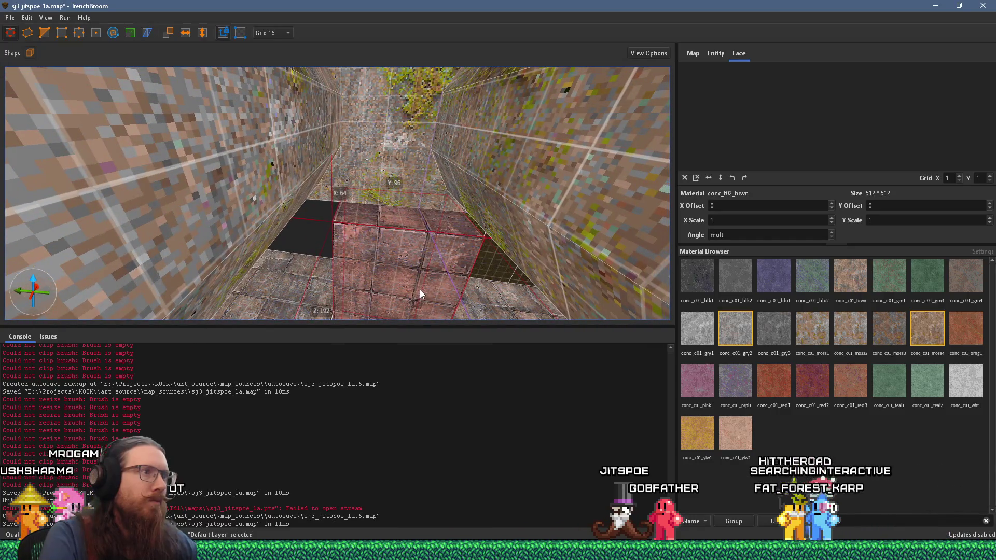
key("w")
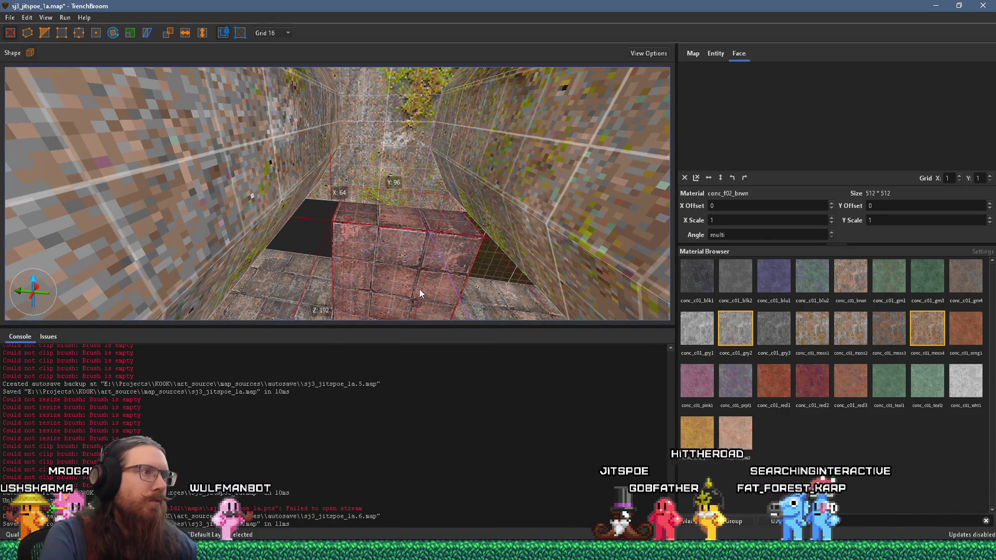
mouse_move(407, 222)
left_mouse_down()
mouse_move(420, 111)
mouse_move(446, 142)
mouse_move(427, 237)
left_mouse_up()
mouse_move(408, 157)
left_mouse_down()
mouse_move(410, 222)
mouse_move(413, 28)
mouse_move(405, 208)
mouse_move(410, 93)
mouse_move(463, 105)
mouse_move(411, 138)
mouse_move(347, 146)
mouse_move(371, 82)
mouse_move(375, 123)
mouse_move(376, 89)
mouse_move(362, 130)
mouse_move(308, 179)
mouse_move(336, 187)
mouse_move(284, 150)
mouse_move(340, 61)
mouse_move(216, 74)
left_mouse_up()
scroll(169, 148, "down", 5)
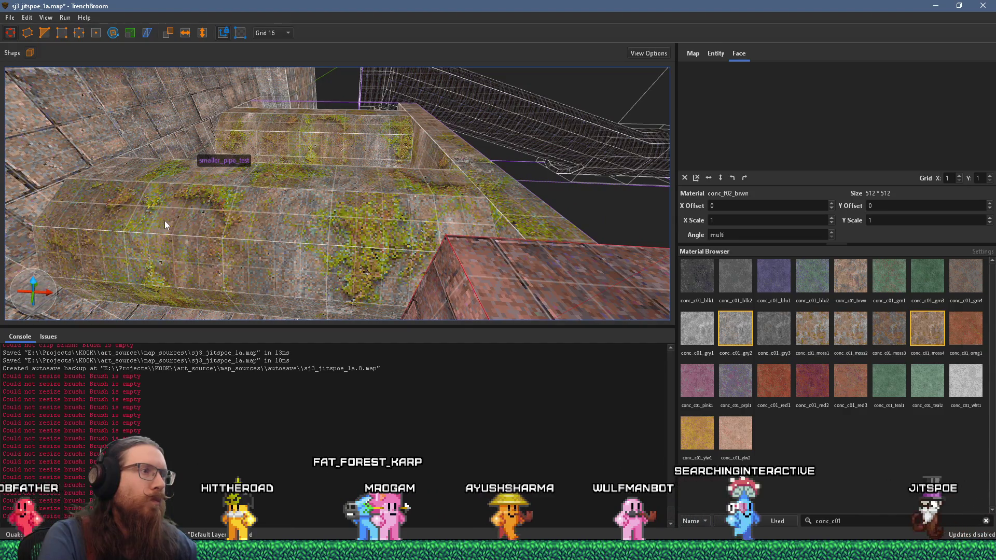
Inspect the mossy conc_c01_moss4 pipe face and the stepped brick block beside it, then deselect
scroll(177, 222, "up", 10)
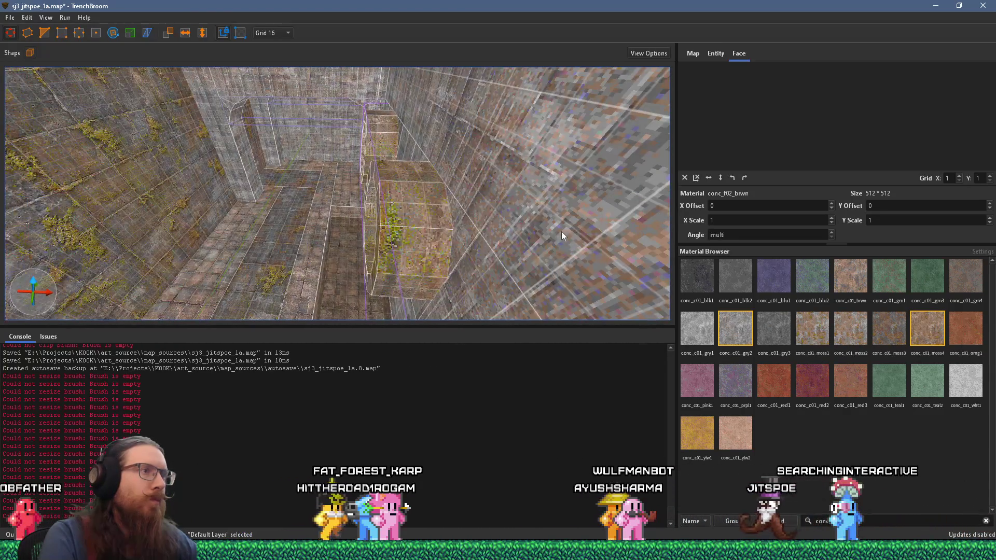
scroll(562, 232, "down", 5)
left_click(538, 198)
scroll(537, 198, "up", 3)
scroll(482, 190, "up", 5)
mouse_move(460, 193)
left_mouse_down()
mouse_move(451, 211)
mouse_move(449, 199)
mouse_move(528, 176)
mouse_move(488, 130)
mouse_move(340, 127)
mouse_move(405, 132)
mouse_move(455, 168)
mouse_move(452, 188)
mouse_move(373, 244)
mouse_move(445, 222)
mouse_move(517, 230)
mouse_move(511, 245)
mouse_move(433, 248)
mouse_move(342, 226)
mouse_move(490, 109)
mouse_move(464, 151)
mouse_move(477, 217)
mouse_move(494, 184)
mouse_move(490, 150)
mouse_move(387, 169)
mouse_move(499, 78)
mouse_move(429, 125)
mouse_move(354, 146)
mouse_move(281, 207)
mouse_move(258, 266)
mouse_move(275, 238)
left_mouse_up()
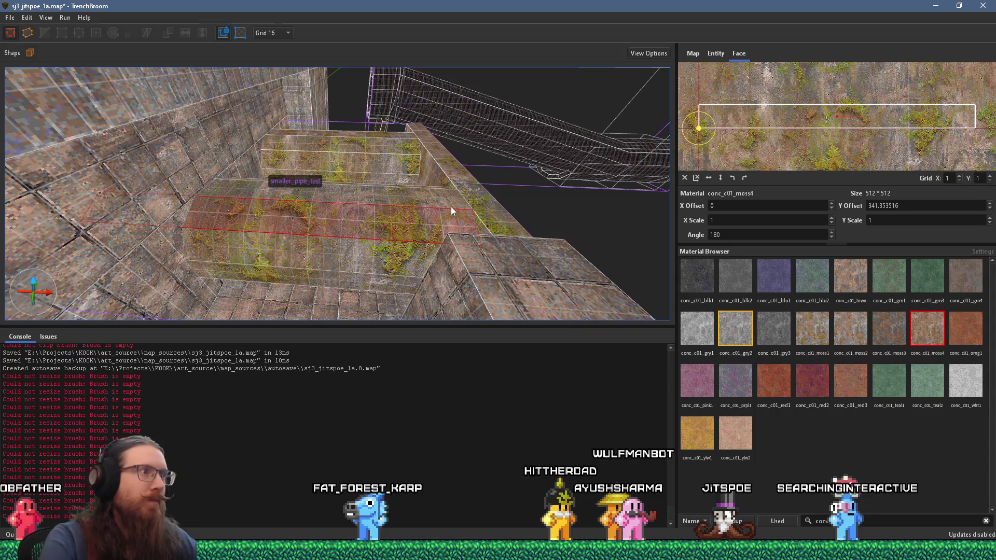
left_click(478, 227)
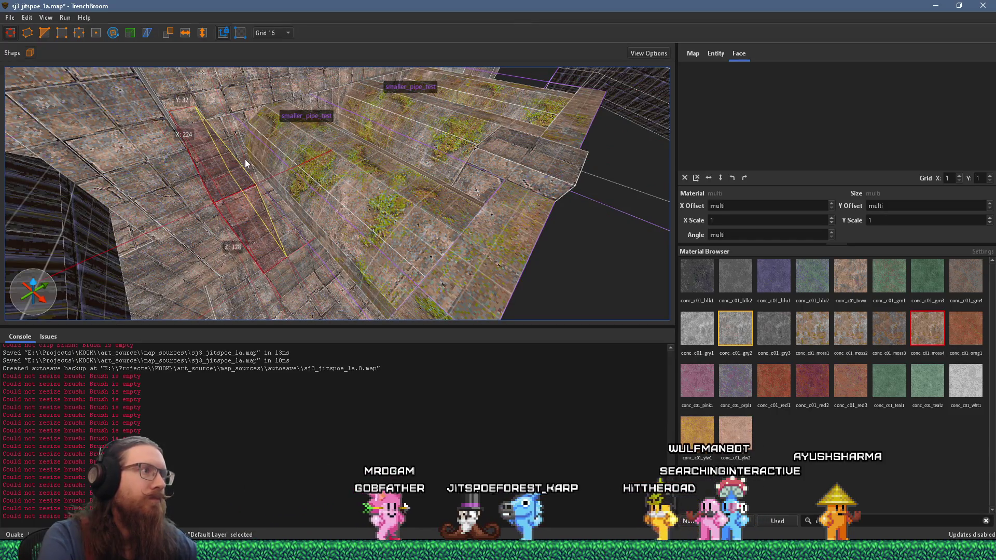
mouse_move(270, 213)
left_mouse_down()
mouse_move(255, 125)
mouse_move(261, 13)
mouse_move(282, 151)
mouse_move(276, 129)
mouse_move(385, 194)
mouse_move(459, 256)
mouse_move(404, 211)
mouse_move(651, 151)
mouse_move(457, 196)
mouse_move(642, 149)
mouse_move(594, 133)
mouse_move(570, 179)
mouse_move(593, 189)
mouse_move(397, 221)
mouse_move(458, 199)
mouse_move(425, 155)
mouse_move(390, 169)
mouse_move(436, 83)
mouse_move(362, 40)
mouse_move(394, 53)
mouse_move(380, 11)
mouse_move(377, 33)
mouse_move(424, 160)
mouse_move(369, 111)
mouse_move(357, 118)
mouse_move(331, 107)
mouse_move(301, 122)
mouse_move(338, 117)
mouse_move(372, 144)
mouse_move(342, 156)
mouse_move(389, 167)
mouse_move(343, 147)
mouse_move(339, 109)
mouse_move(376, 143)
left_mouse_up()
key("Escape")
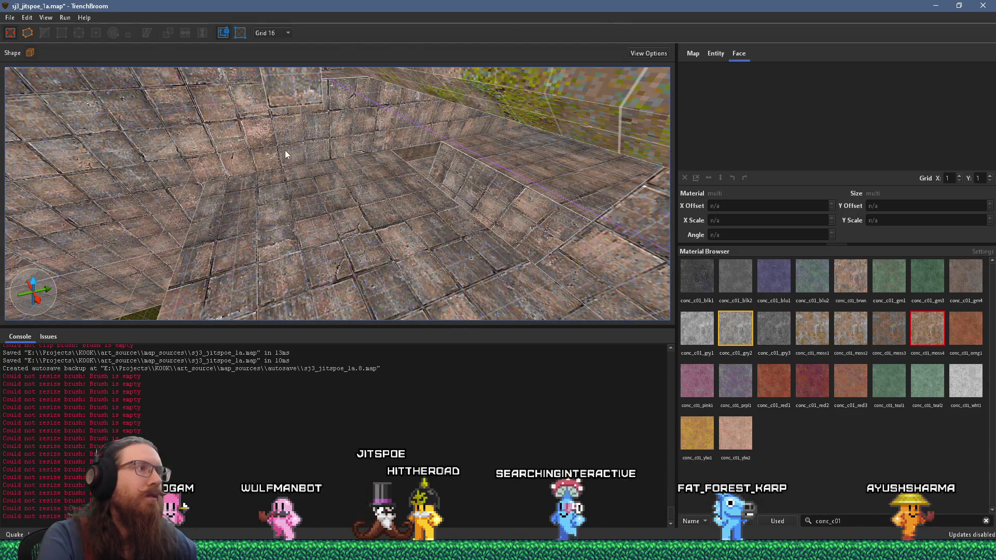
mouse_move(418, 192)
left_mouse_down()
mouse_move(430, 144)
mouse_move(290, 209)
mouse_move(332, 156)
mouse_move(318, 103)
mouse_move(460, 169)
mouse_move(292, 136)
mouse_move(346, 189)
mouse_move(383, 199)
mouse_move(449, 268)
mouse_move(434, 245)
left_mouse_up()
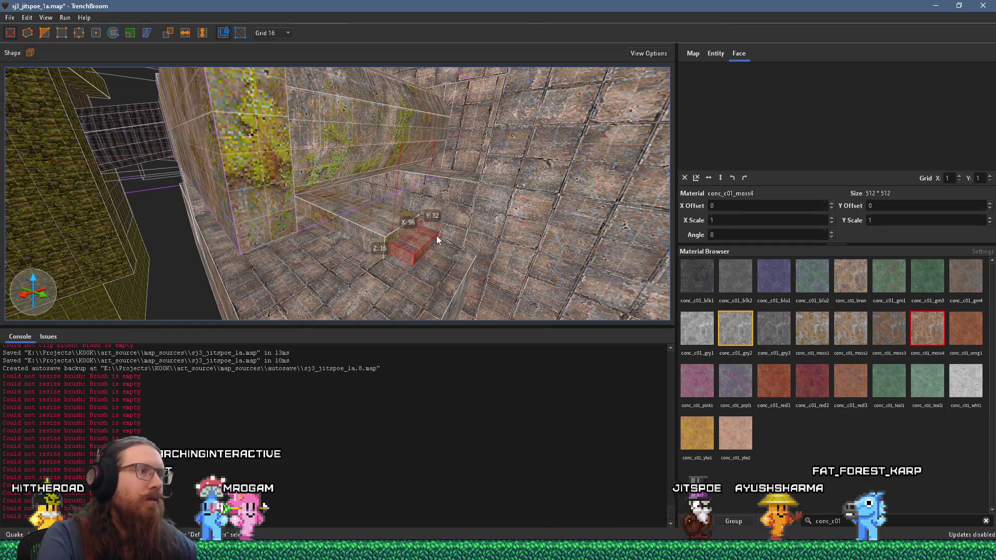
Widen the small block from 96 to 112 units and stretch it to 320 units tall
left_click(407, 274, "shift")
left_click(408, 245)
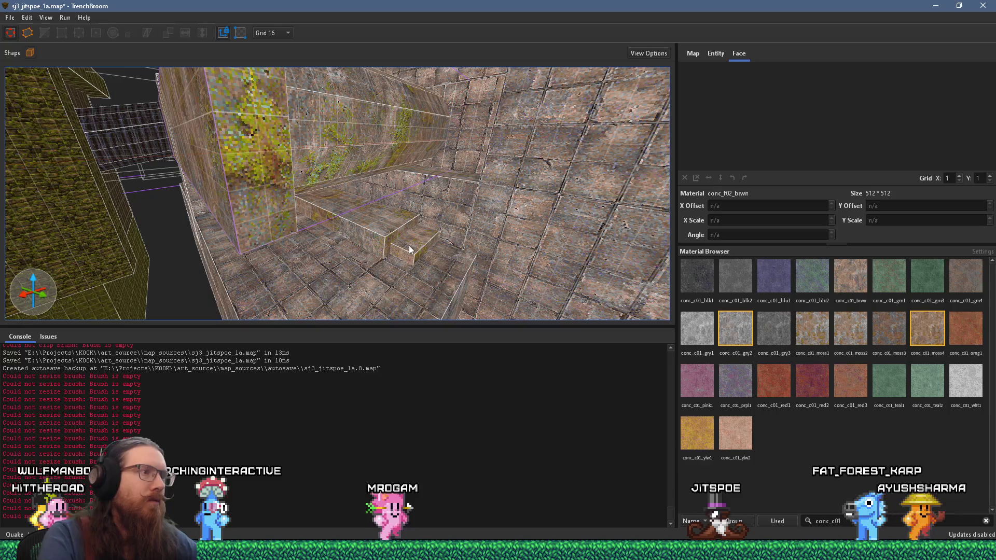
mouse_move(425, 260)
left_mouse_down()
mouse_move(397, 271)
mouse_move(433, 245)
mouse_move(402, 224)
mouse_move(410, 230)
mouse_move(422, 88)
mouse_move(414, 184)
mouse_move(426, 251)
left_mouse_up()
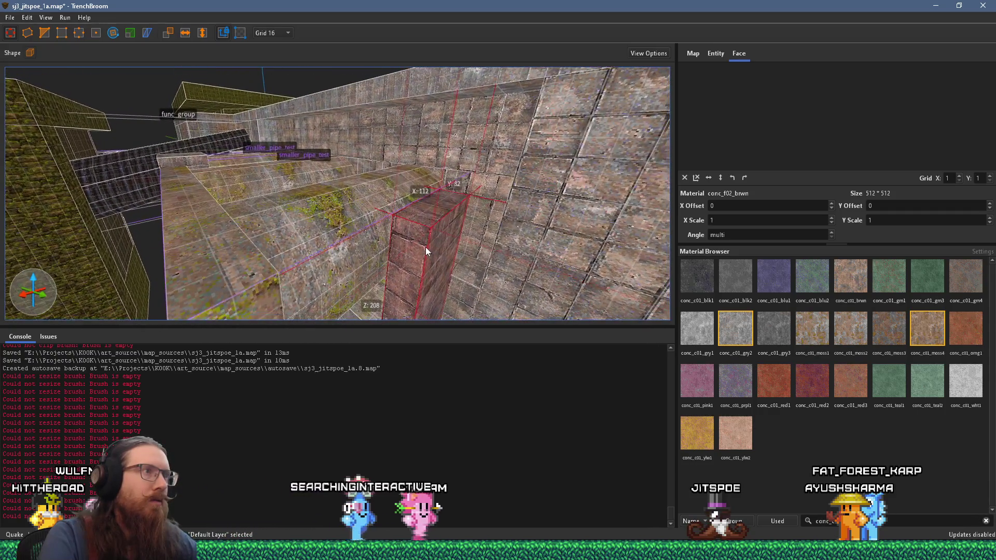
left_click_drag(423, 215, 433, 84)
Inspect the long wall, upper beam and smaller_pipe_test brushes around the pipe steps
left_click(463, 177)
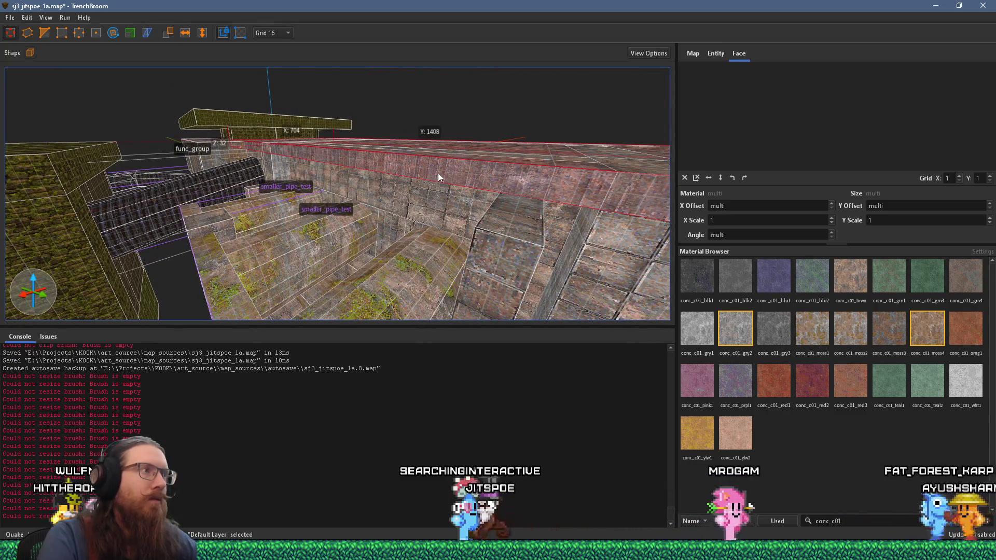
mouse_move(428, 174)
left_mouse_down()
mouse_move(310, 172)
mouse_move(455, 199)
mouse_move(295, 144)
mouse_move(477, 181)
mouse_move(332, 120)
mouse_move(296, 90)
mouse_move(272, 166)
mouse_move(169, 235)
mouse_move(302, 298)
mouse_move(360, 308)
mouse_move(362, 283)
mouse_move(511, 239)
mouse_move(522, 205)
mouse_move(337, 201)
mouse_move(449, 255)
mouse_move(374, 187)
mouse_move(429, 156)
mouse_move(276, 197)
mouse_move(339, 185)
mouse_move(292, 197)
mouse_move(478, 111)
left_mouse_up()
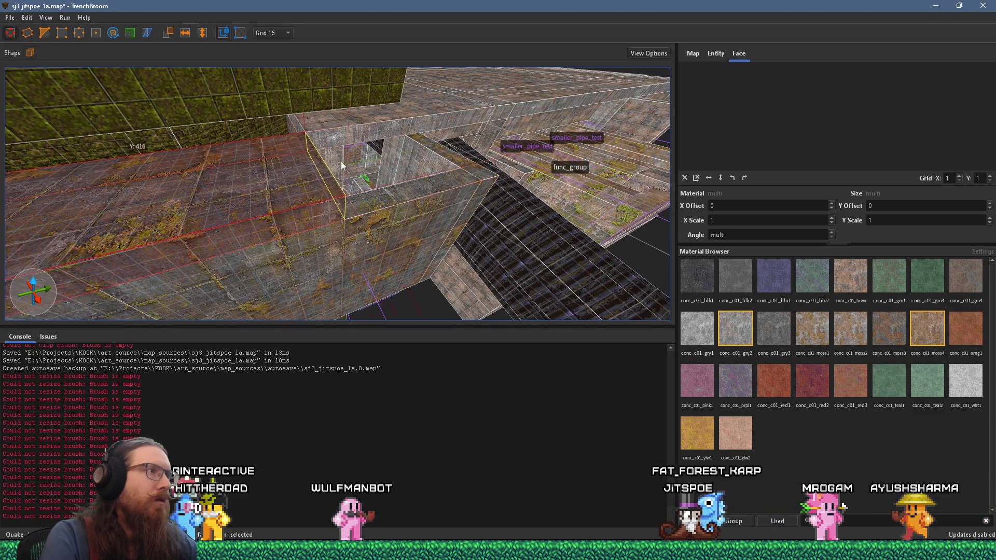
left_click(341, 140)
mouse_move(388, 193)
left_mouse_down()
mouse_move(396, 198)
mouse_move(335, 226)
mouse_move(310, 219)
mouse_move(358, 207)
mouse_move(378, 166)
mouse_move(452, 130)
mouse_move(455, 225)
mouse_move(510, 180)
mouse_move(575, 236)
mouse_move(325, 140)
mouse_move(388, 169)
mouse_move(467, 161)
mouse_move(513, 175)
mouse_move(459, 178)
mouse_move(533, 201)
mouse_move(514, 175)
mouse_move(387, 165)
mouse_move(308, 205)
mouse_move(410, 181)
left_mouse_up()
left_click(496, 166)
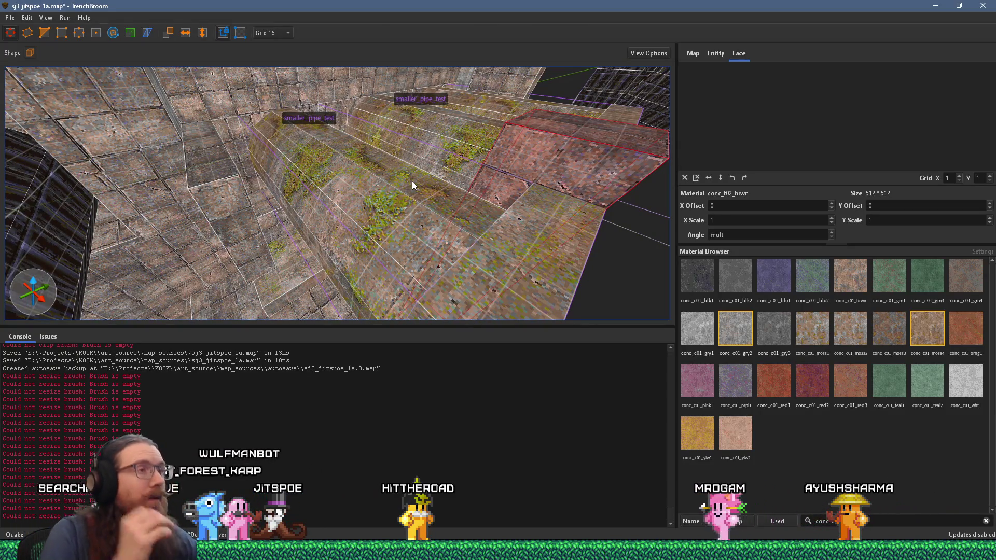
mouse_move(454, 216)
left_mouse_down()
mouse_move(441, 206)
mouse_move(597, 213)
mouse_move(479, 269)
mouse_move(296, 271)
mouse_move(492, 203)
mouse_move(398, 197)
mouse_move(363, 185)
mouse_move(352, 168)
mouse_move(460, 196)
mouse_move(390, 207)
mouse_move(484, 255)
mouse_move(331, 276)
left_mouse_up()
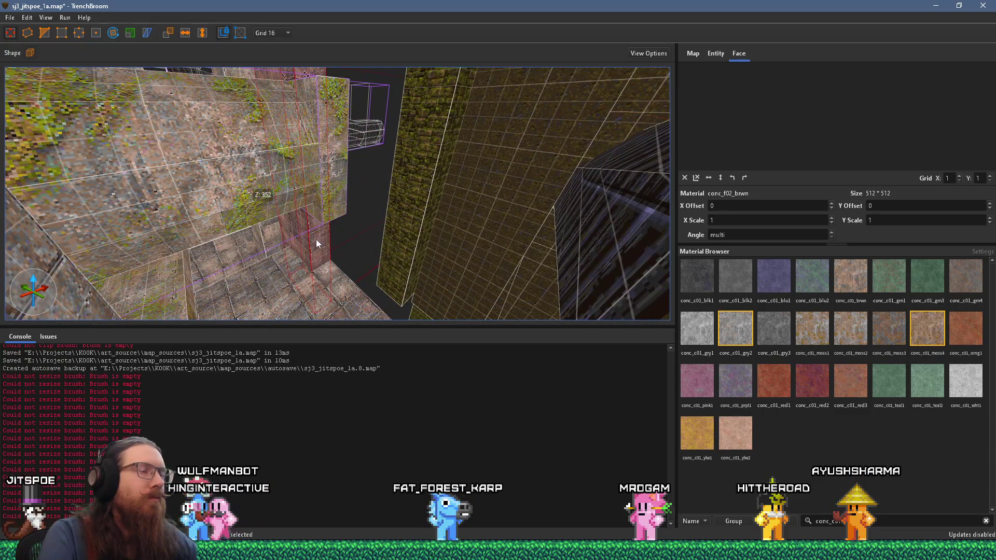
left_click_drag(319, 219, 401, 322)
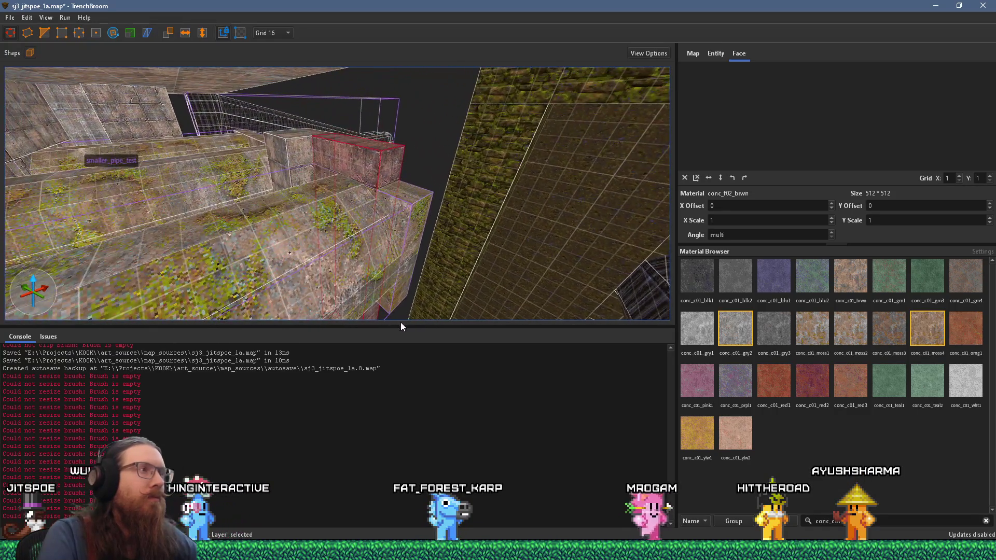
left_click(410, 270)
mouse_move(408, 270)
left_mouse_down()
mouse_move(513, 280)
mouse_move(518, 268)
mouse_move(383, 153)
mouse_move(451, 225)
mouse_move(373, 59)
mouse_move(383, 30)
mouse_move(413, 172)
mouse_move(387, 174)
mouse_move(388, 185)
mouse_move(465, 178)
mouse_move(504, 89)
mouse_move(428, 160)
mouse_move(444, 165)
mouse_move(402, 163)
mouse_move(368, 294)
mouse_move(376, 191)
mouse_move(387, 261)
mouse_move(373, 338)
mouse_move(377, 281)
mouse_move(276, 191)
mouse_move(210, 204)
mouse_move(361, 261)
mouse_move(409, 344)
mouse_move(370, 202)
mouse_move(405, 288)
mouse_move(457, 297)
mouse_move(420, 218)
mouse_move(371, 220)
mouse_move(393, 138)
mouse_move(399, 165)
mouse_move(452, 177)
mouse_move(432, 185)
mouse_move(156, 173)
mouse_move(263, 179)
mouse_move(473, 156)
left_mouse_up()
key("Escape")
left_click(519, 266)
Select the brown concrete and pink brick wall brushes, then swing around to the pillar
left_click(381, 155)
left_click(429, 159)
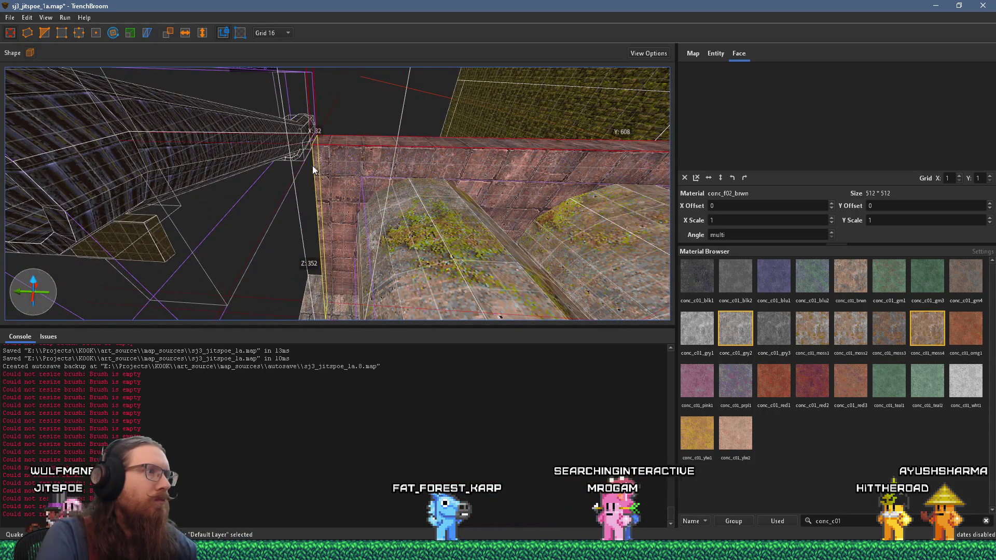
mouse_move(297, 169)
left_mouse_down()
mouse_move(102, 147)
mouse_move(406, 178)
mouse_move(382, 193)
mouse_move(456, 283)
mouse_move(422, 189)
mouse_move(445, 206)
mouse_move(342, 110)
mouse_move(366, 126)
mouse_move(397, 119)
mouse_move(391, 192)
mouse_move(366, 198)
mouse_move(320, 181)
mouse_move(424, 169)
mouse_move(422, 176)
mouse_move(476, 188)
left_mouse_up()
Narrow the selection to a single curved ramp brush and check its mossy conc_c01_moss4 surface
left_click(396, 189)
left_click(373, 196)
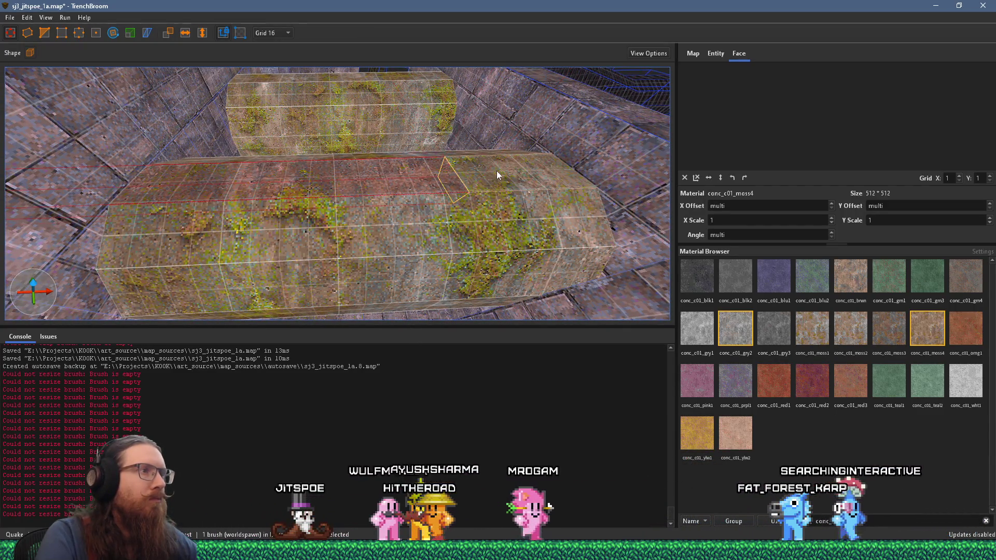
left_click(395, 184)
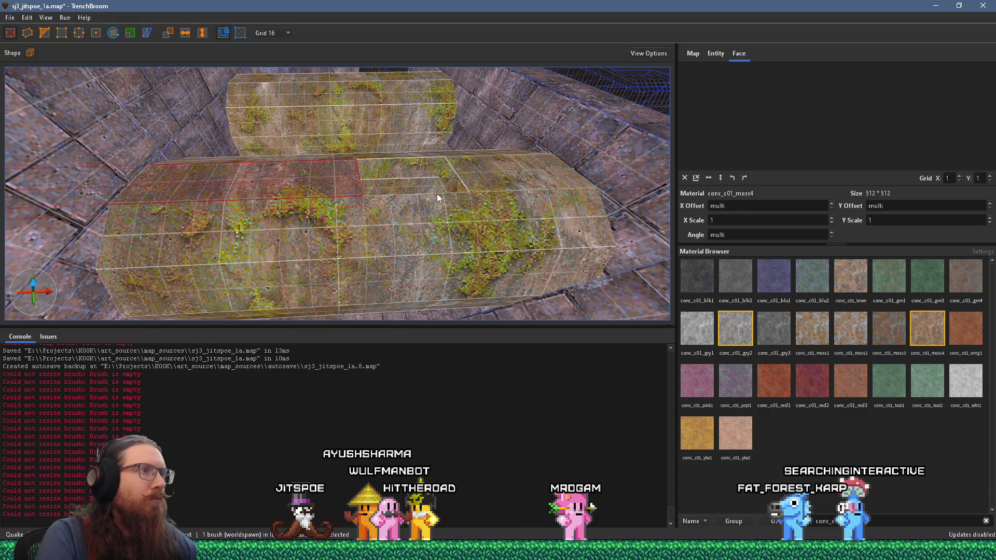
scroll(437, 193, "down", 5)
mouse_move(395, 214)
left_mouse_down()
mouse_move(474, 190)
mouse_move(418, 167)
mouse_move(434, 150)
mouse_move(424, 163)
mouse_move(415, 137)
left_mouse_up()
mouse_move(407, 231)
left_mouse_down()
mouse_move(378, 250)
mouse_move(358, 239)
mouse_move(357, 268)
mouse_move(385, 162)
mouse_move(349, 136)
mouse_move(422, 203)
left_mouse_up()
key("Escape")
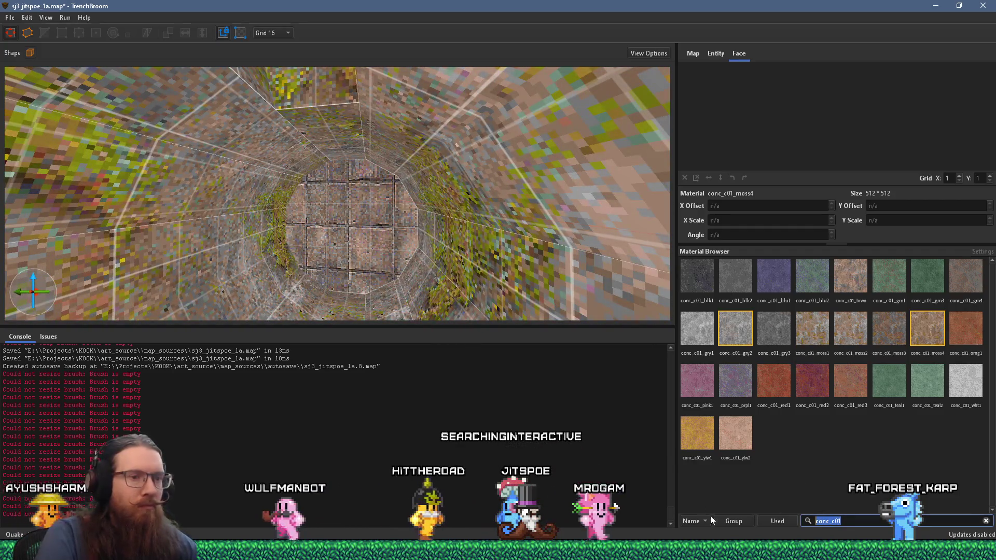
Search the Material Browser for 'met' and pick the metal_iron1g01 grate material
type("grate")
key("BackSpace")
key("BackSpace")
key("BackSpace")
type("met")
scroll(796, 396, "down", 10)
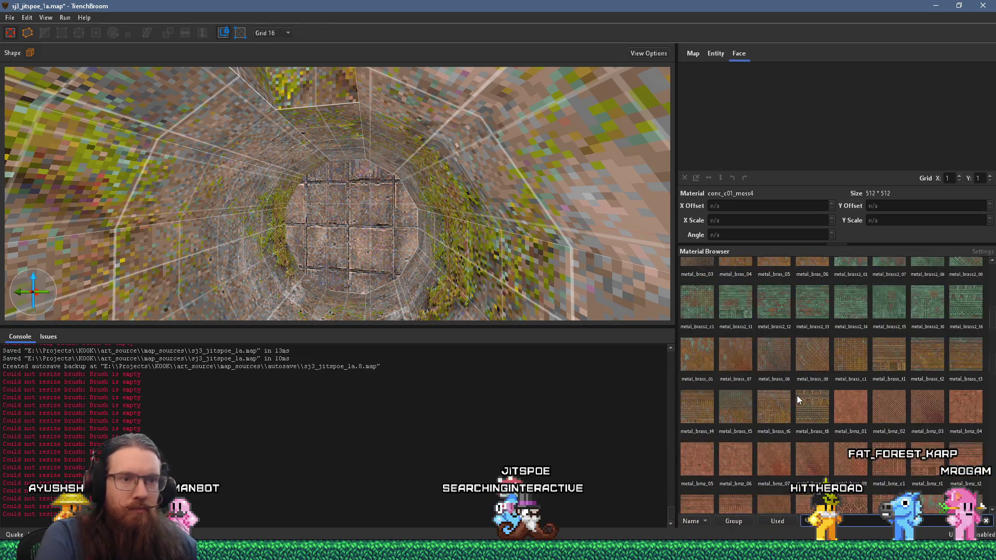
scroll(792, 385, "down", 10)
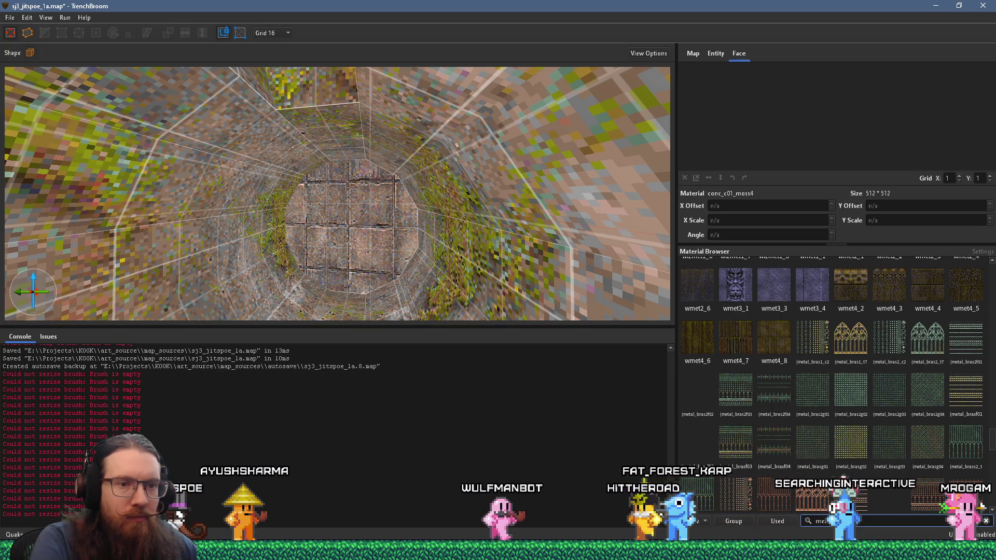
scroll(847, 449, "down", 3)
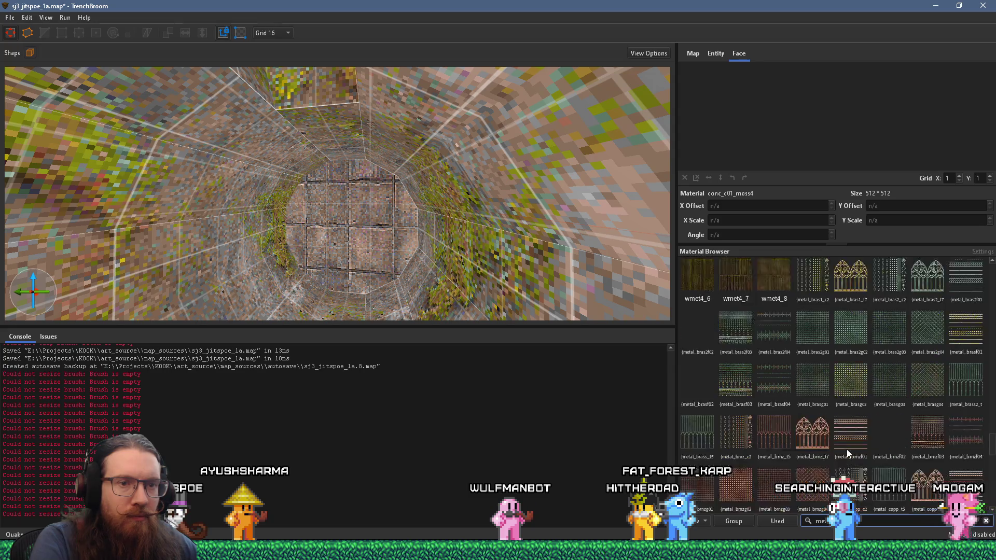
scroll(849, 454, "down", 3)
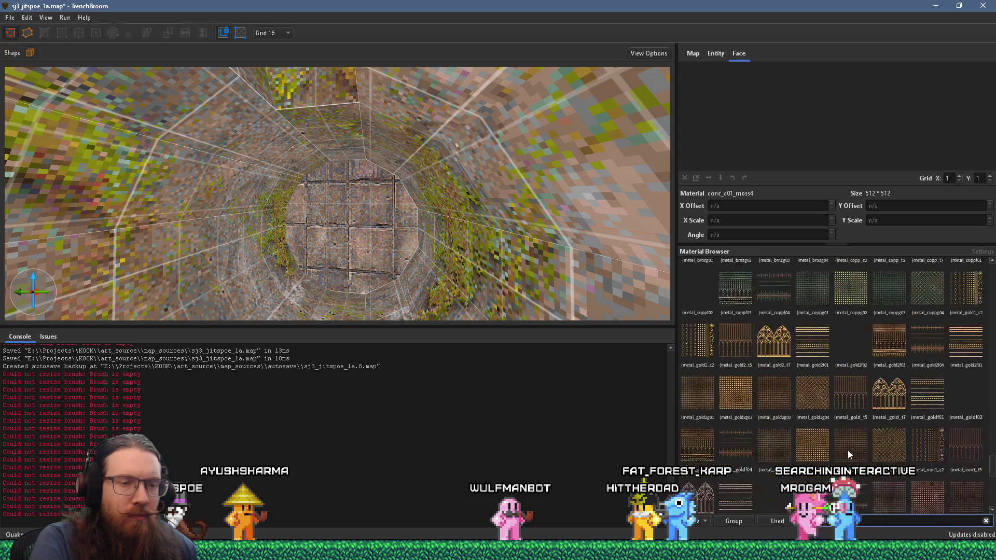
scroll(849, 455, "down", 1)
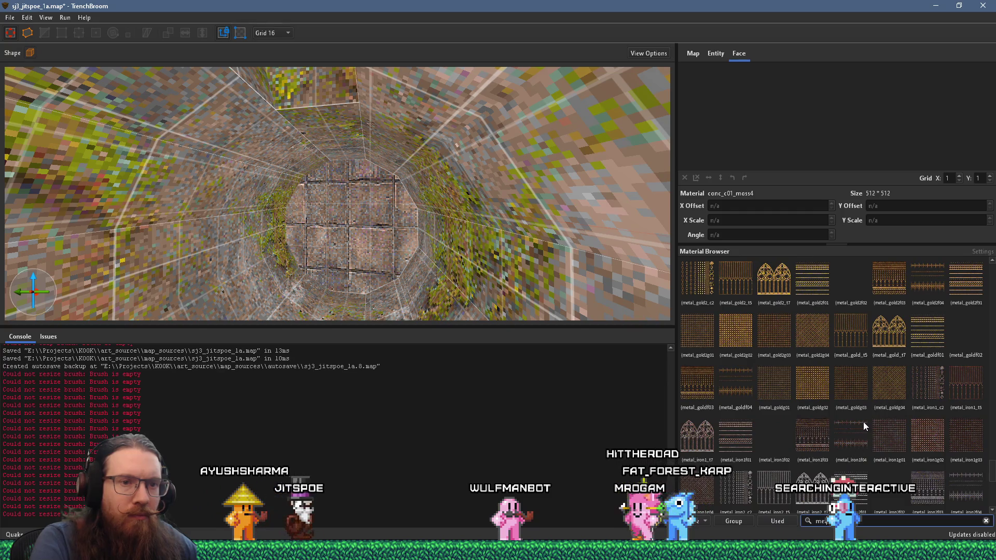
left_click(885, 435)
scroll(462, 315, "up", 3)
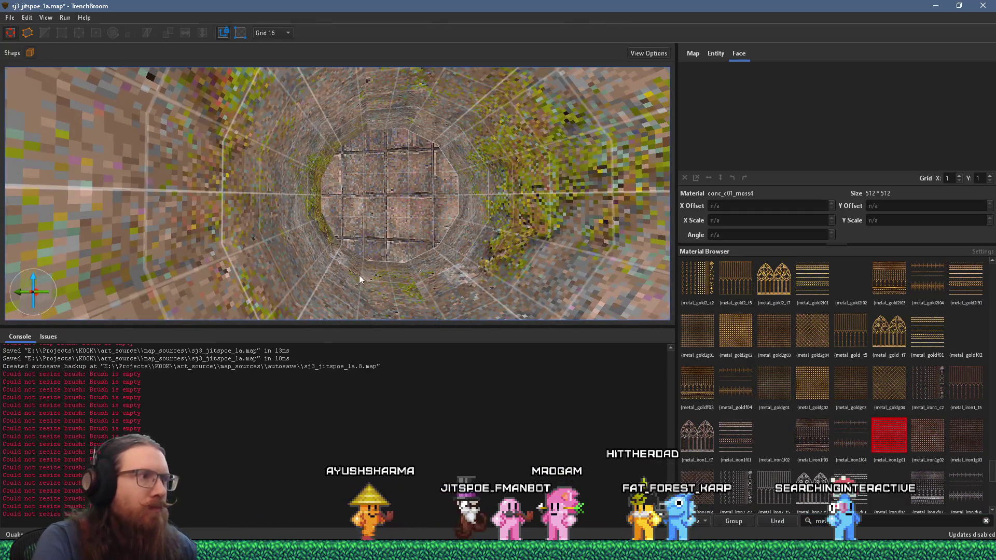
Try metal_gold2g01, metal_iron3g01 and metal_rustg03 on the grate brush in the shaft
left_click(418, 250)
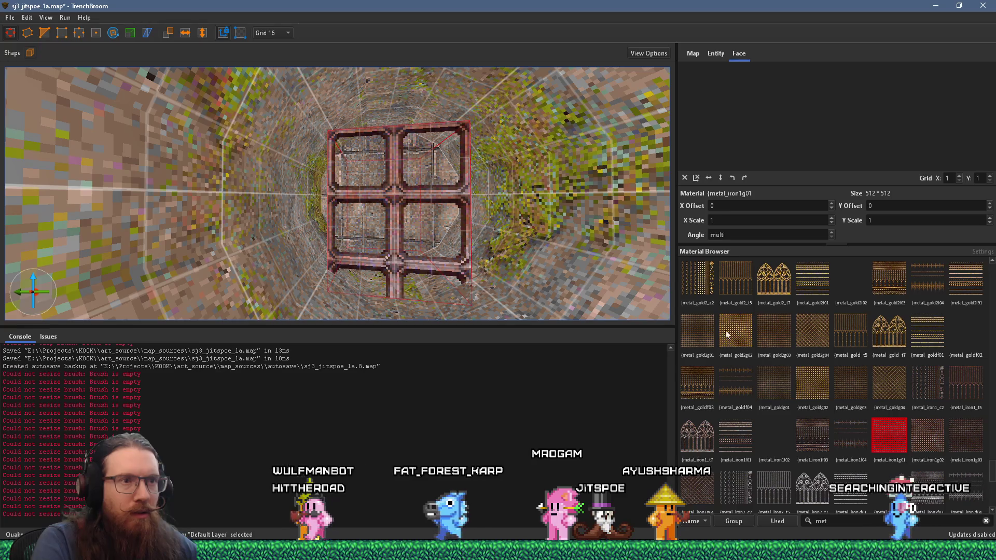
left_click(702, 318)
scroll(810, 410, "down", 3)
left_click(818, 408)
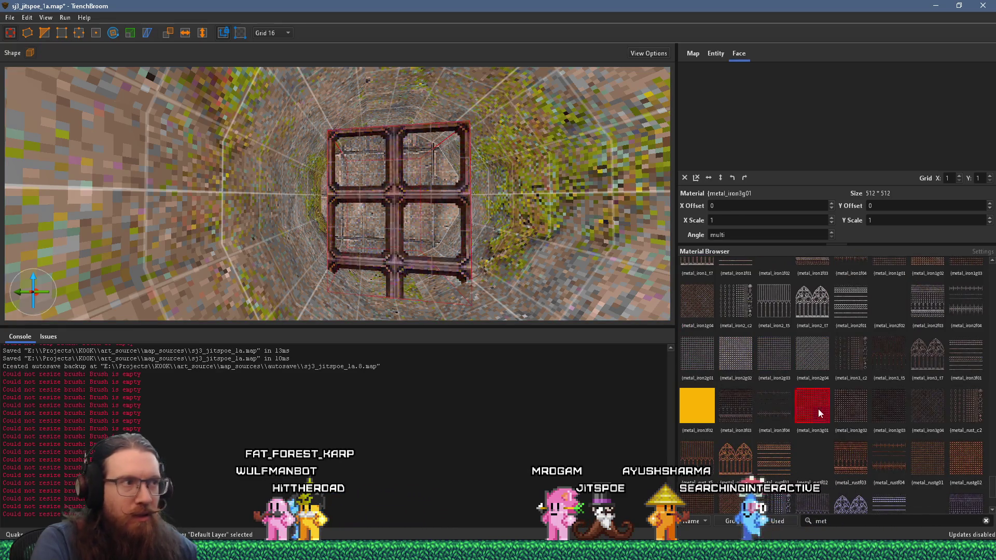
scroll(818, 408, "down", 2)
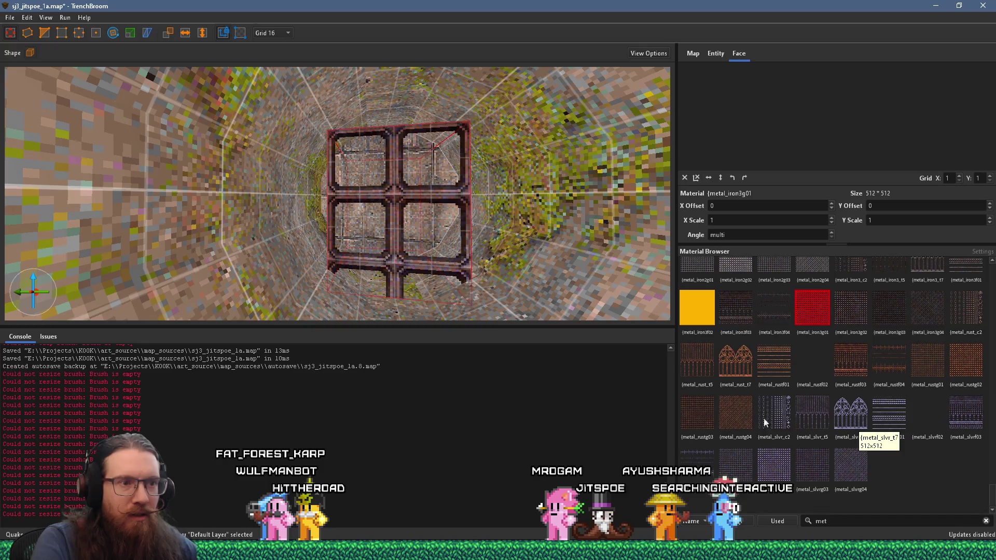
left_click(705, 415)
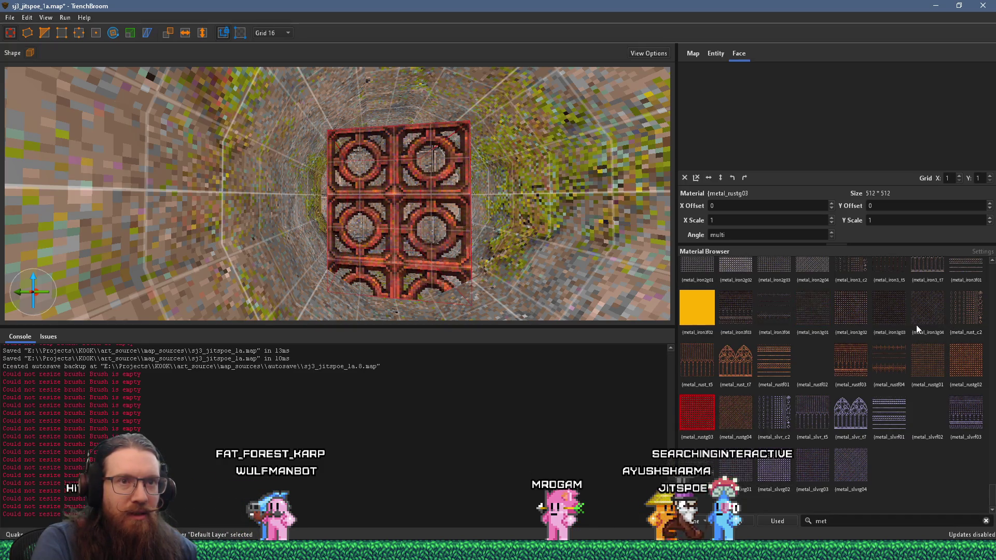
scroll(916, 325, "up", 1)
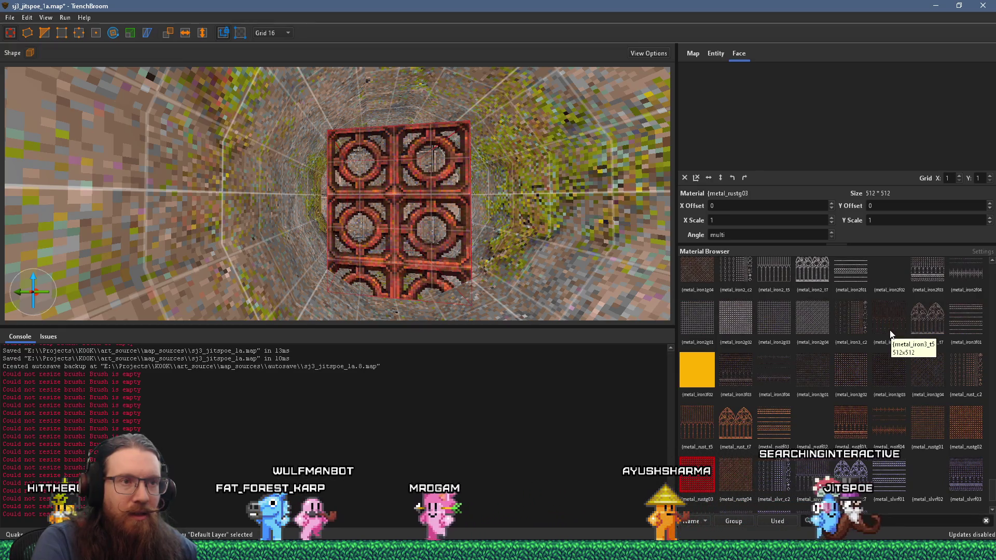
Copy METAL_IRON3F02 from the existing fence onto the grate face and reset its alignment
mouse_move(468, 251)
left_mouse_down()
mouse_move(471, 91)
mouse_move(317, 250)
mouse_move(350, 99)
left_mouse_up()
mouse_move(376, 197)
left_mouse_down()
mouse_move(347, 154)
mouse_move(320, 196)
mouse_move(437, 182)
left_mouse_up()
mouse_move(299, 177)
left_mouse_down()
mouse_move(359, 171)
mouse_move(384, 225)
mouse_move(453, 207)
mouse_move(529, 214)
left_mouse_up()
left_click(527, 235, "shift")
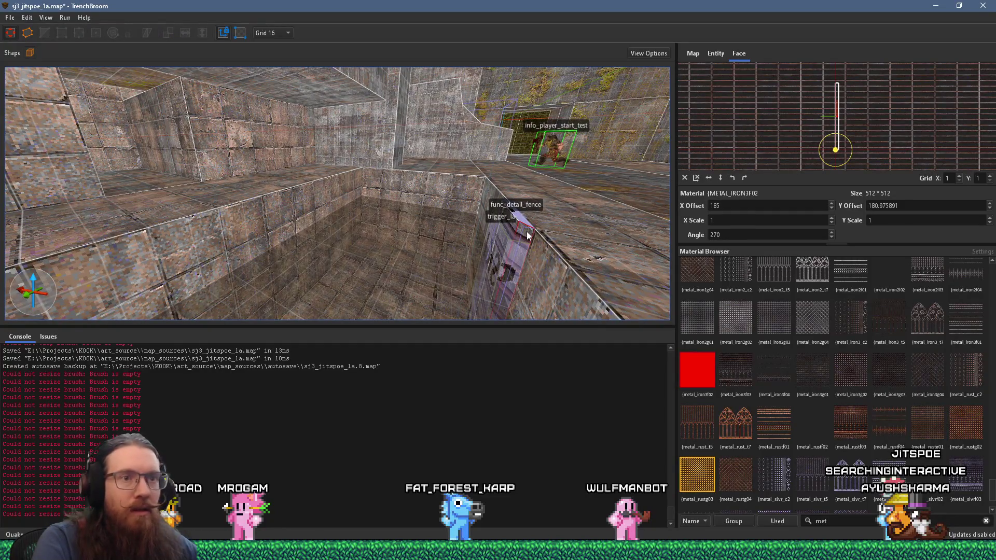
mouse_move(527, 234)
left_mouse_down()
mouse_move(422, 267)
mouse_move(399, 206)
mouse_move(397, 322)
mouse_move(331, 280)
mouse_move(380, 221)
mouse_move(418, 268)
left_mouse_up()
left_click(420, 270, "shift")
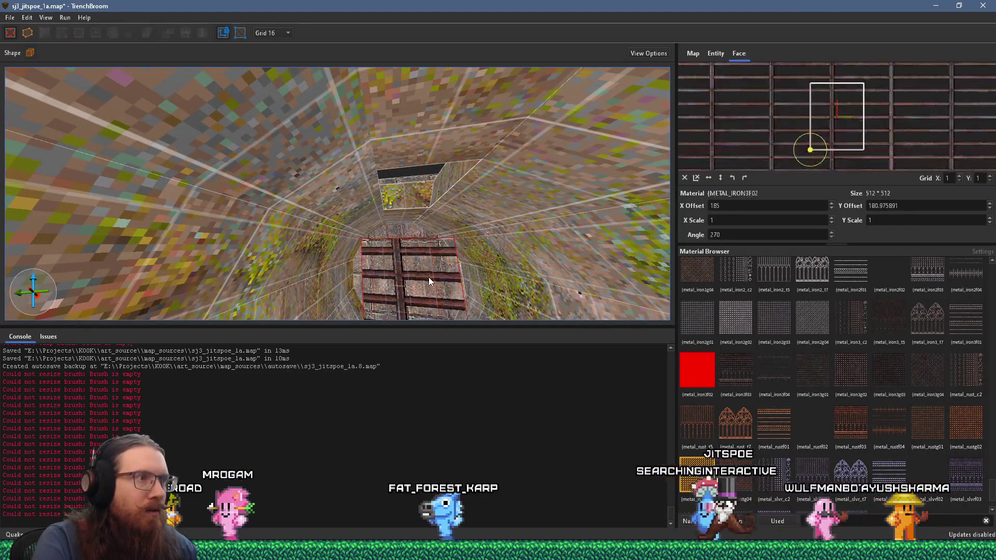
left_click(696, 179)
Stretch the grate brush taller to fill the shaft and select its textured face
mouse_move(477, 254)
left_mouse_down()
mouse_move(437, 179)
mouse_move(450, 239)
left_mouse_up()
left_click(407, 161)
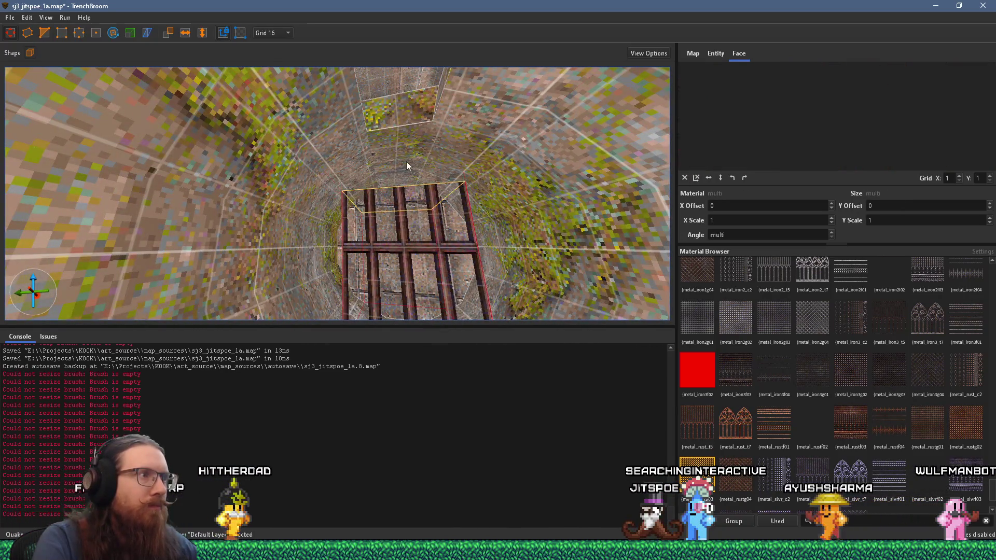
mouse_move(410, 136)
left_mouse_down()
mouse_move(502, 230)
mouse_move(285, 232)
mouse_move(362, 280)
mouse_move(384, 273)
mouse_move(368, 233)
mouse_move(357, 289)
mouse_move(304, 165)
mouse_move(333, 172)
left_mouse_up()
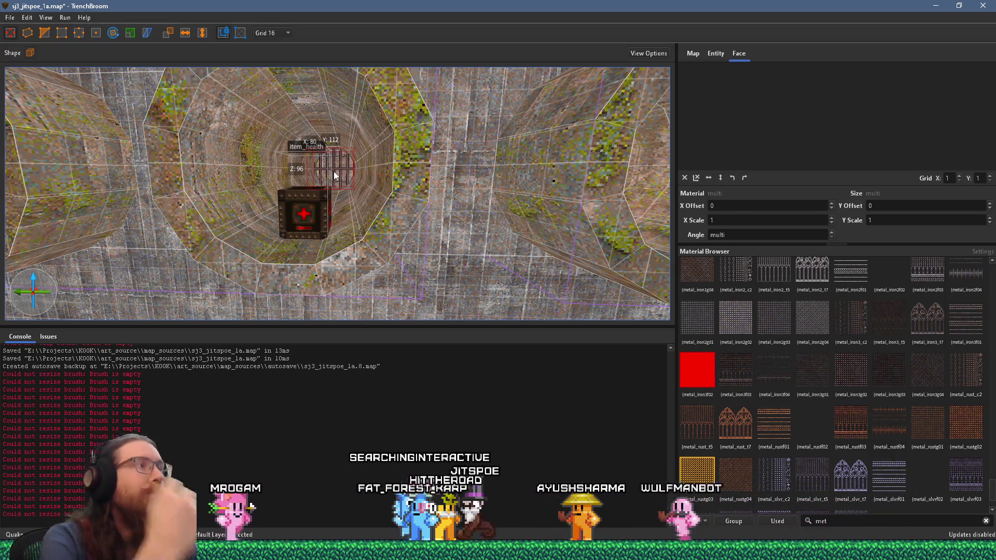
scroll(361, 178, "up", 5)
mouse_move(361, 177)
left_mouse_down()
mouse_move(380, 244)
mouse_move(290, 264)
mouse_move(333, 245)
mouse_move(375, 199)
mouse_move(317, 253)
mouse_move(267, 277)
mouse_move(291, 260)
mouse_move(312, 220)
mouse_move(312, 193)
mouse_move(304, 192)
mouse_move(297, 201)
mouse_move(355, 249)
mouse_move(392, 247)
mouse_move(393, 197)
mouse_move(406, 181)
mouse_move(409, 206)
mouse_move(437, 207)
mouse_move(370, 196)
mouse_move(387, 212)
mouse_move(350, 213)
left_mouse_up()
left_click(374, 205, "shift")
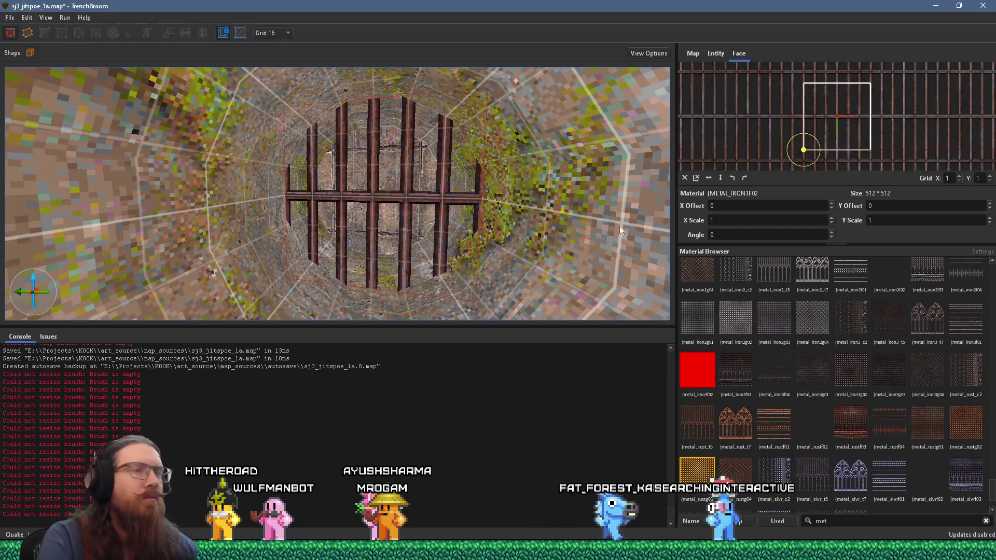
Set the grid size to 8
scroll(784, 207, "down", 16)
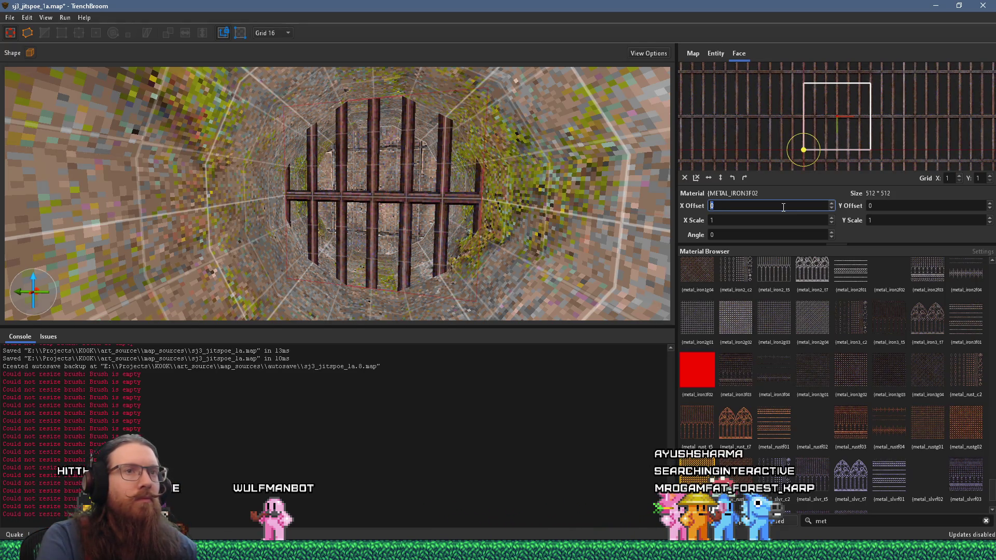
left_click(282, 82)
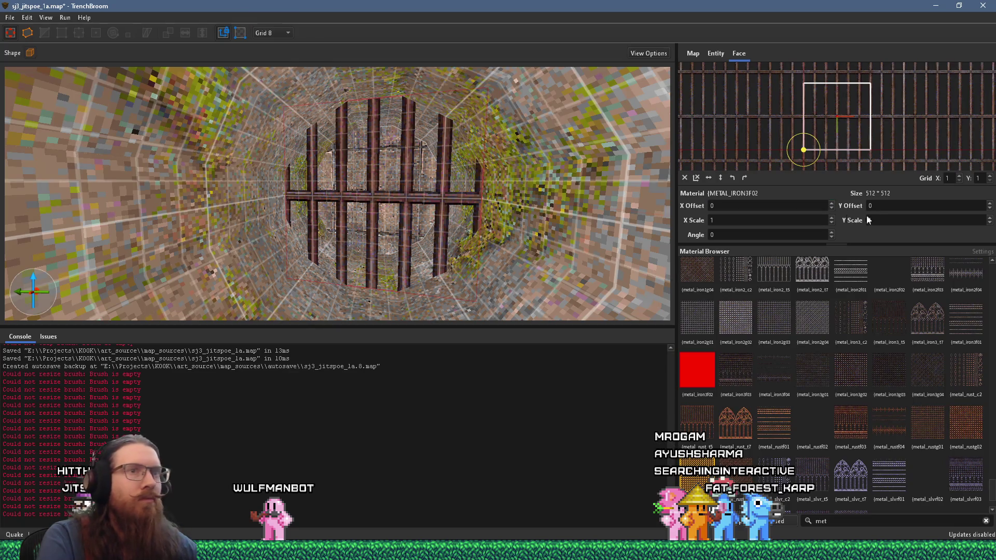
scroll(885, 205, "down", 1)
scroll(885, 205, "up", 1)
scroll(801, 203, "up", 1)
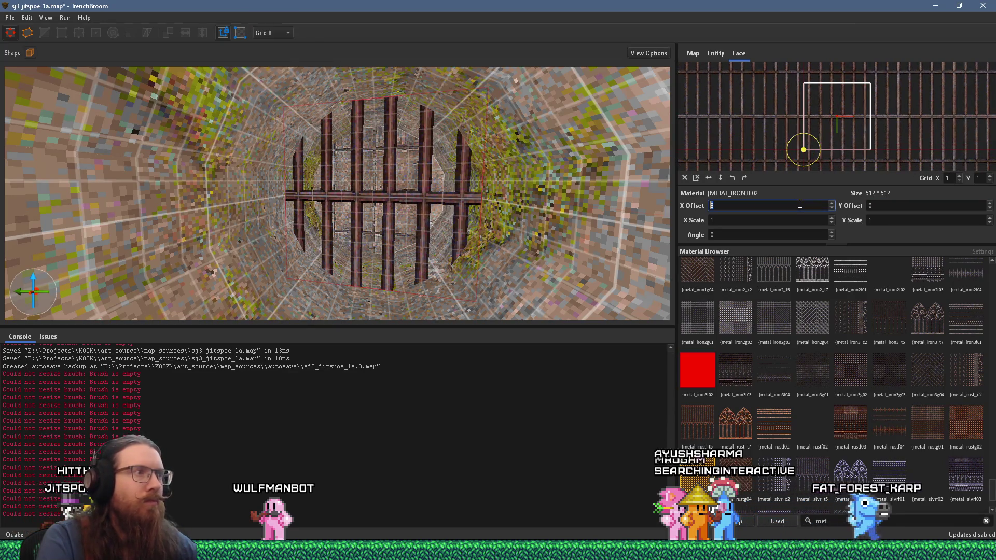
left_click_drag(465, 202, 475, 188)
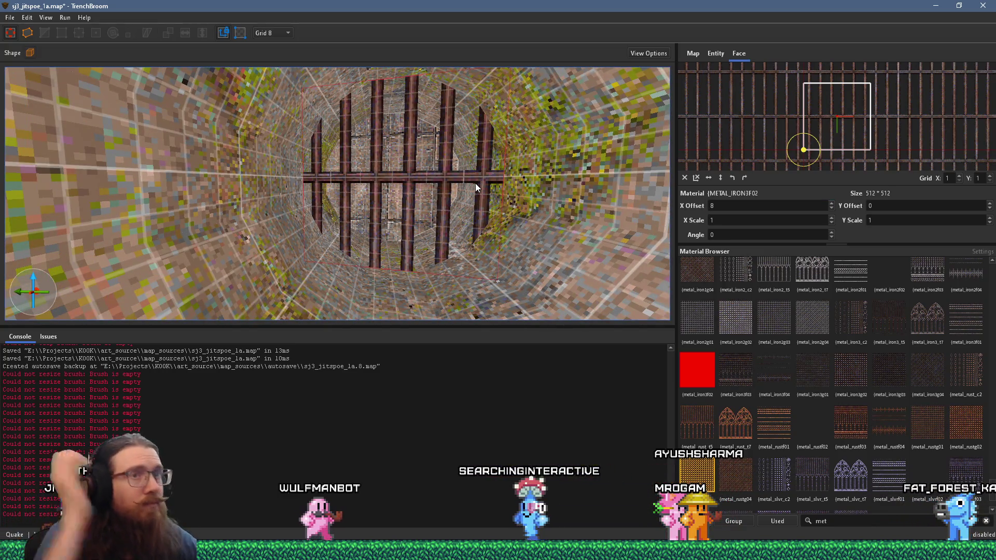
scroll(423, 172, "down", 6)
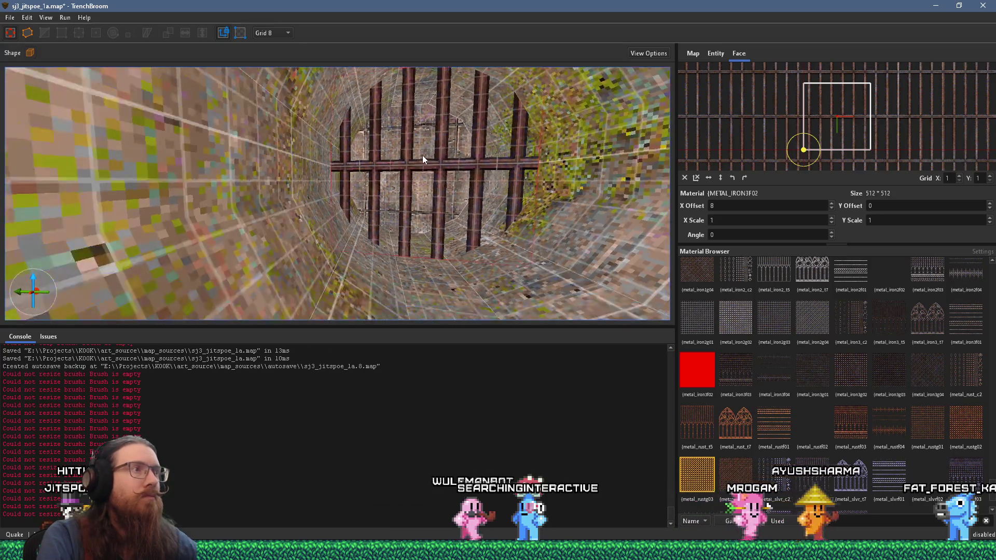
Deselect the grate face and select the whole grate brush from along the tunnel
key("Escape")
scroll(425, 137, "down", 8)
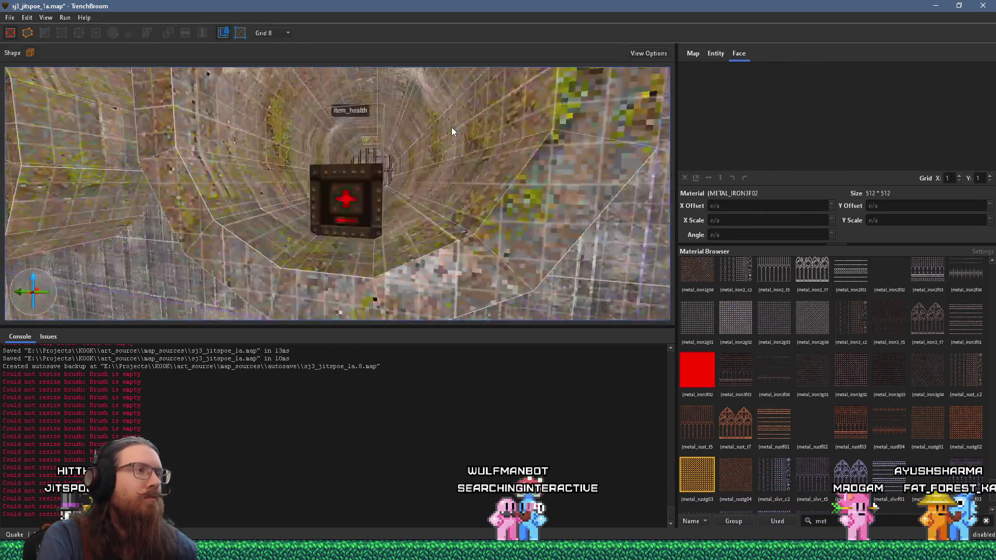
scroll(433, 168, "up", 15)
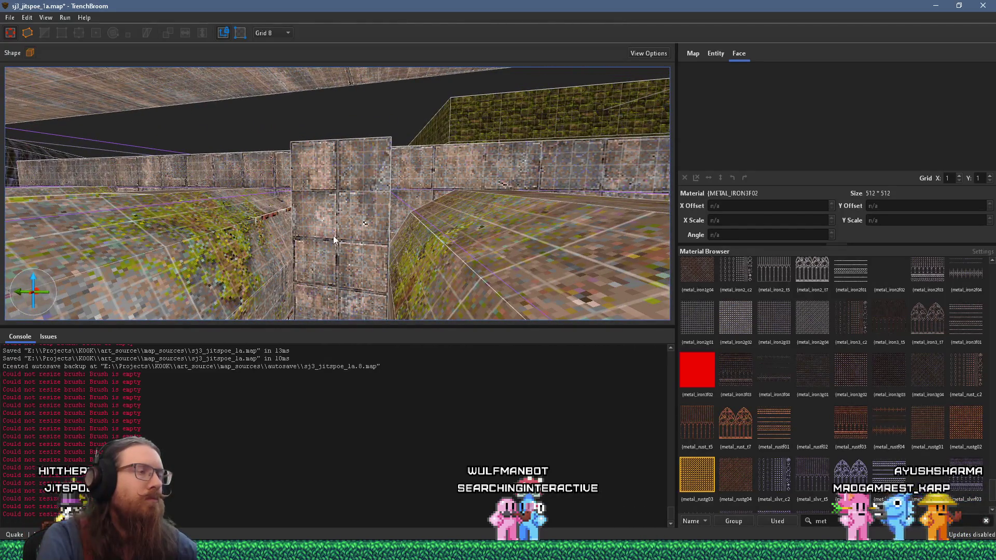
mouse_move(340, 211)
left_mouse_down()
mouse_move(412, 222)
mouse_move(511, 170)
mouse_move(395, 182)
left_mouse_up()
left_click(393, 185)
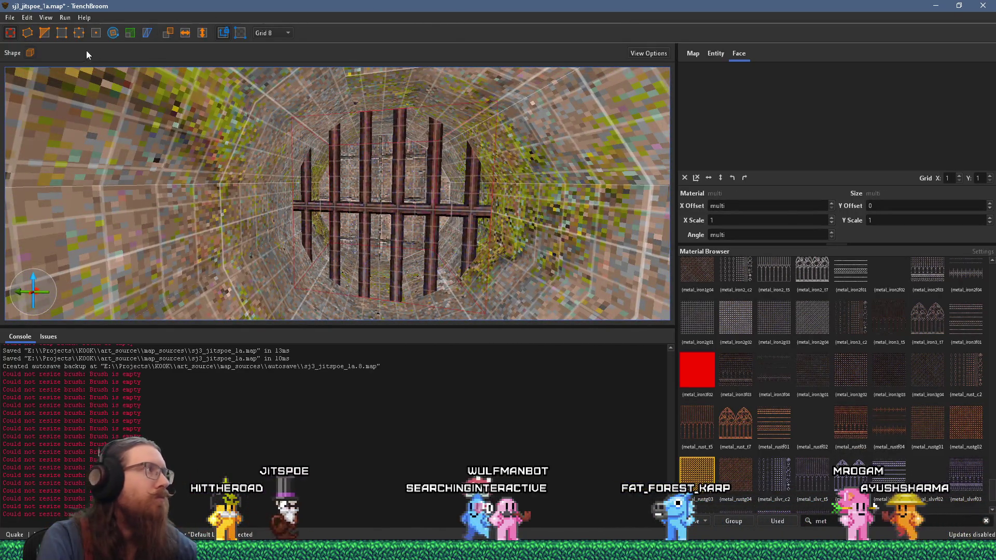
Switch to the Clip tool and view the grate brush from a lower, closer angle
left_click(44, 34)
mouse_move(310, 120)
left_mouse_down()
mouse_move(400, 159)
mouse_move(365, 155)
mouse_move(266, 178)
mouse_move(227, 163)
left_mouse_up()
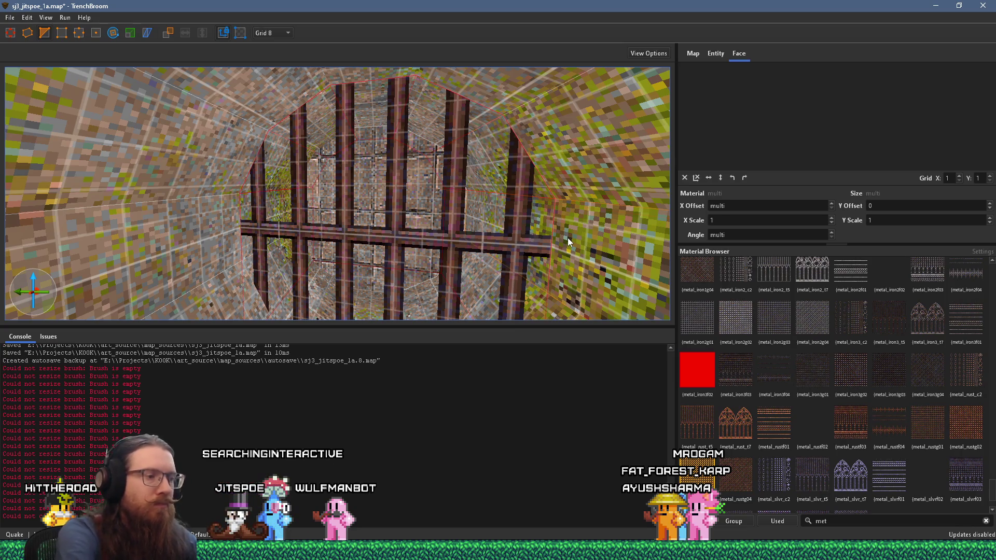
left_click_drag(568, 237, 490, 270)
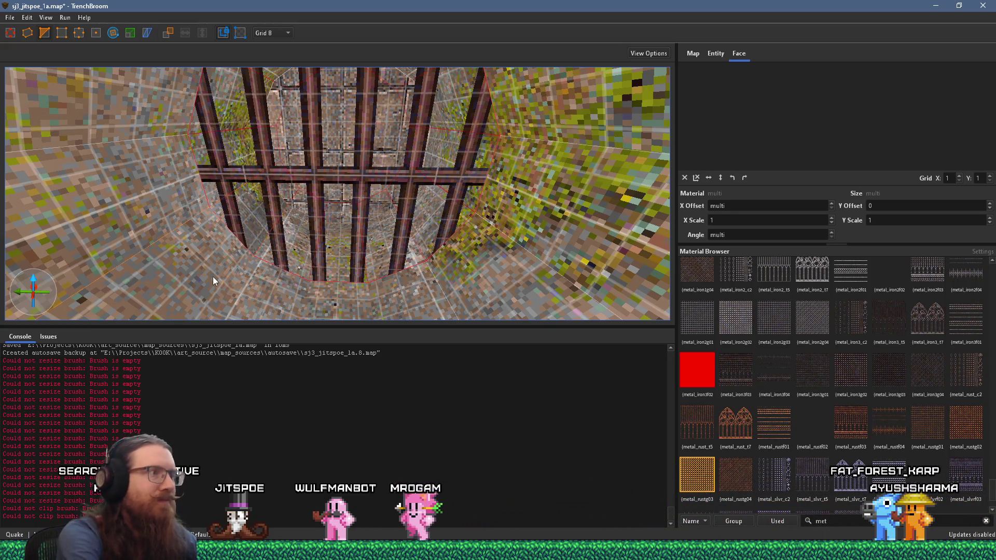
left_click(358, 198)
scroll(373, 206, "up", 2)
left_click_drag(375, 206, 361, 200)
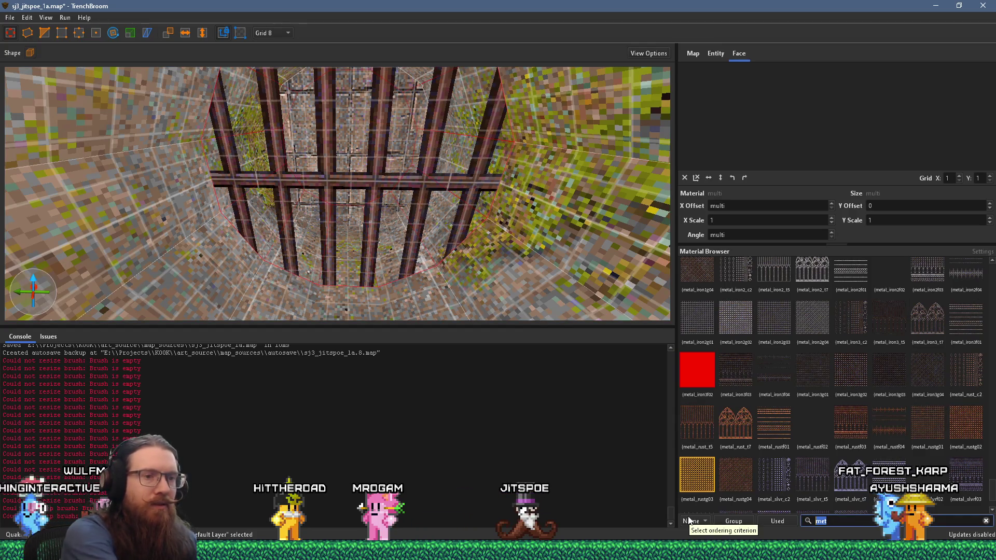
Filter the materials to 'skip', apply skip to the grate brush and select one of its faces
key("BackSpace")
key("BackSpace")
key("BackSpace")
type("skip")
left_click(851, 276)
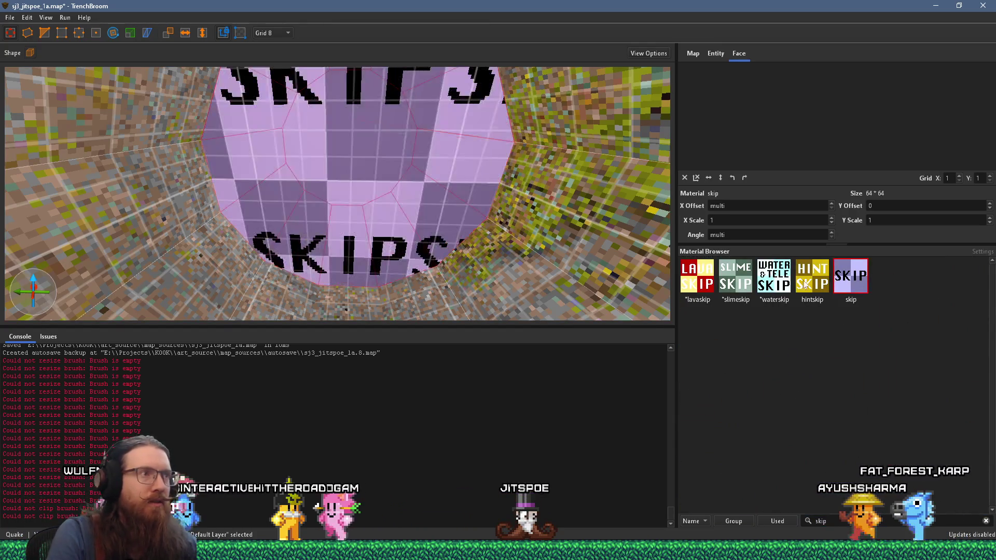
left_click(396, 176, "shift")
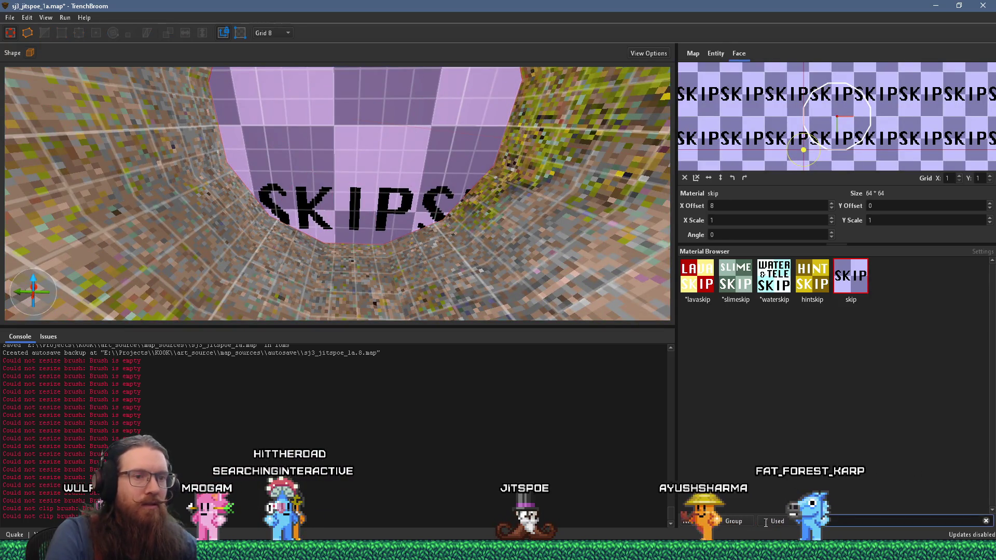
Filter the materials to 'iron' and check which iron grate material the ladder face uses
key("BackSpace")
key("BackSpace")
key("BackSpace")
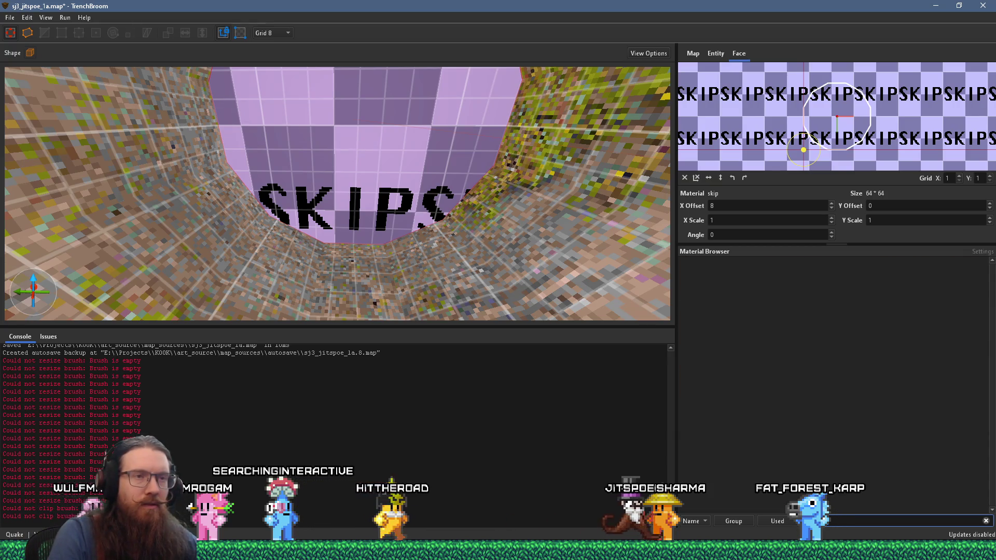
type("iron")
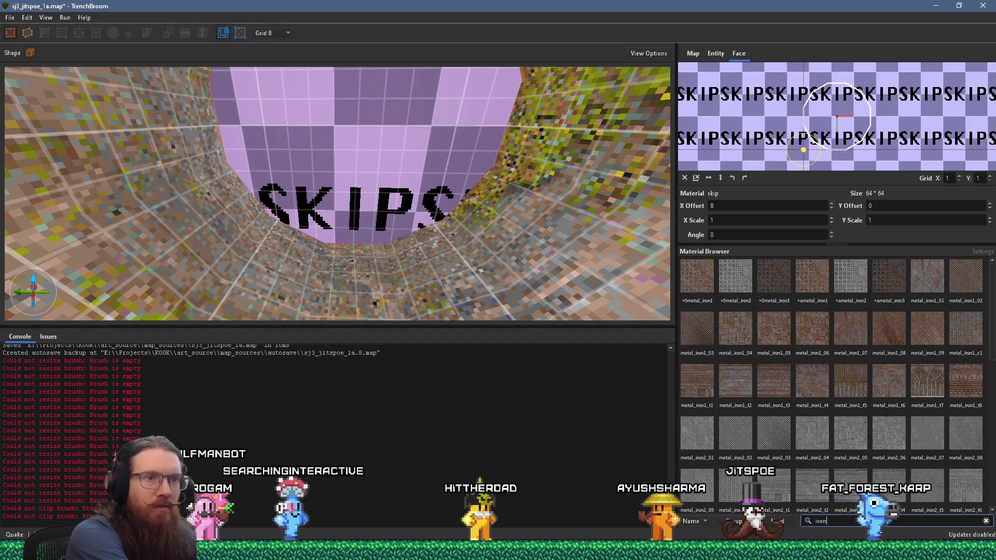
scroll(907, 388, "down", 10)
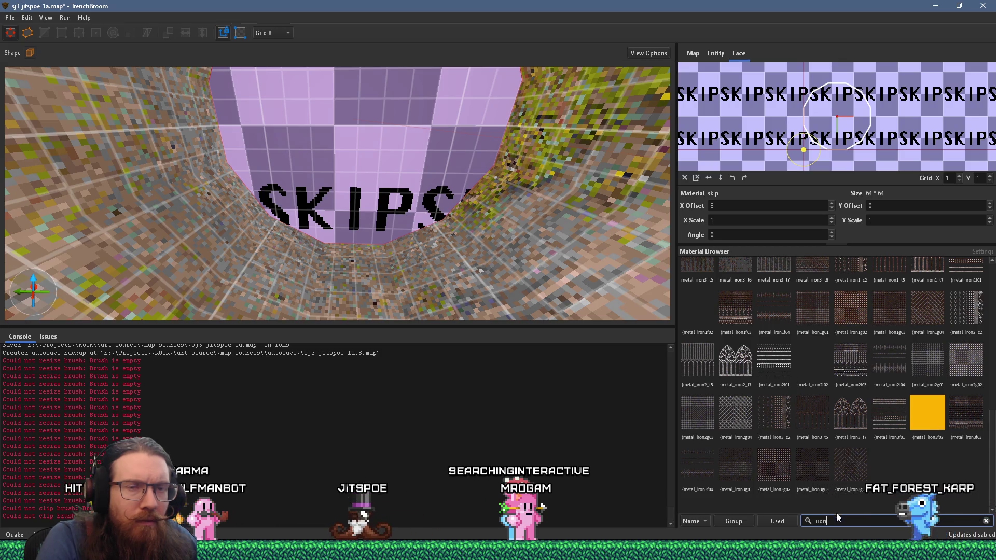
scroll(862, 459, "up", 1)
scroll(862, 459, "up", 2)
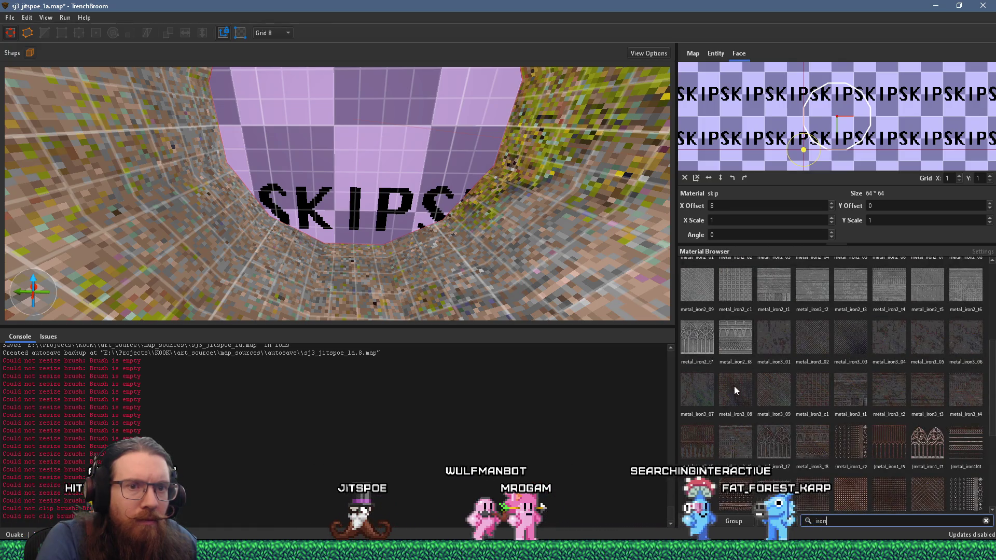
scroll(418, 266, "up", 10)
scroll(315, 207, "down", 10)
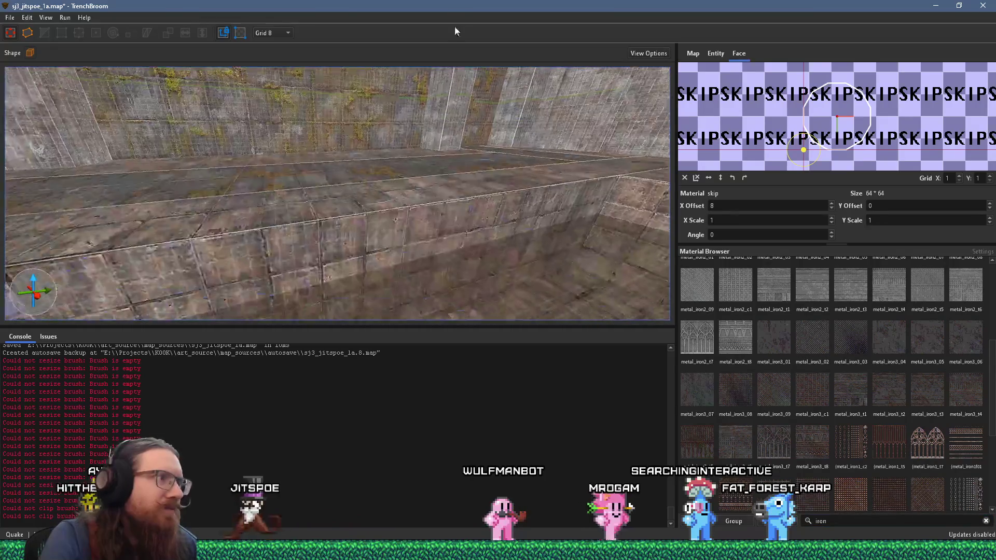
scroll(469, 197, "down", 2)
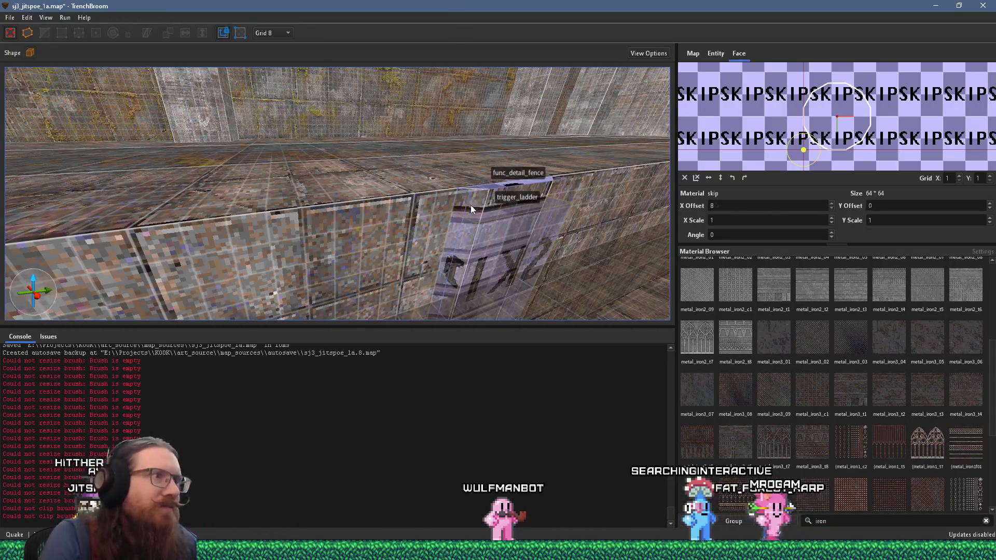
left_click(471, 205)
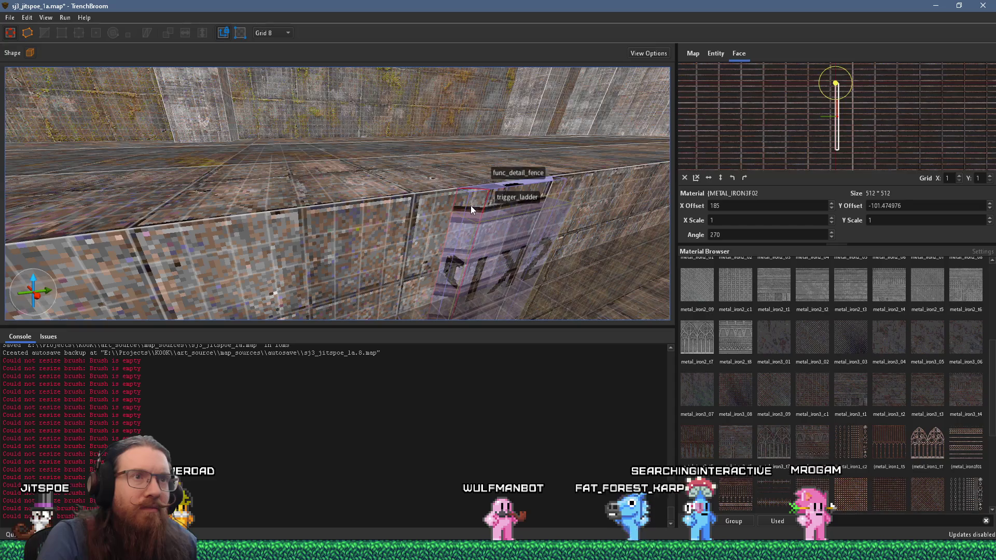
Select the skip-textured face at the end of the pipe tunnel
scroll(465, 207, "down", 5)
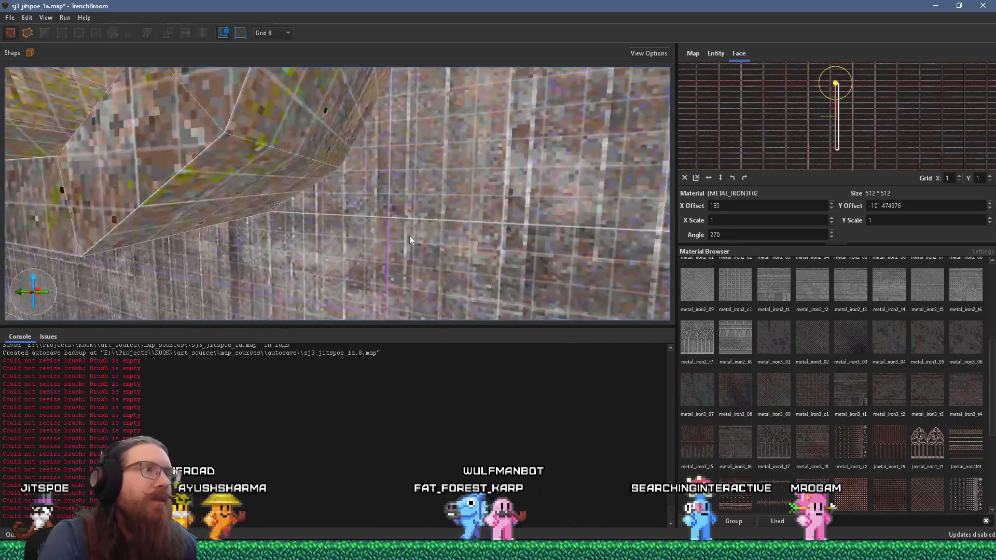
scroll(361, 253, "down", 4)
left_click(374, 214)
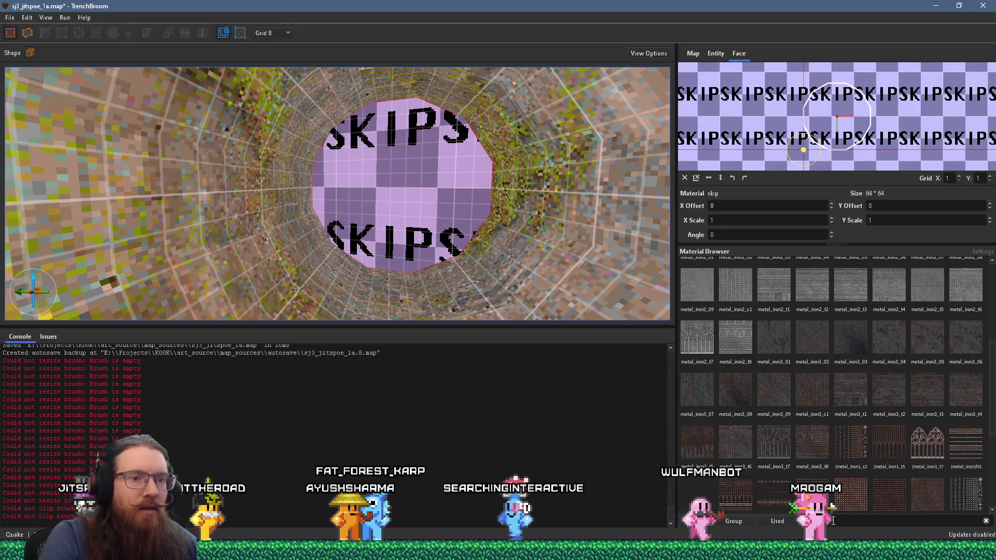
left_click(908, 521)
Narrow the filter to 'iron3f', apply metal_iron3f02 to the tunnel end face, then deselect
type("iron3f")
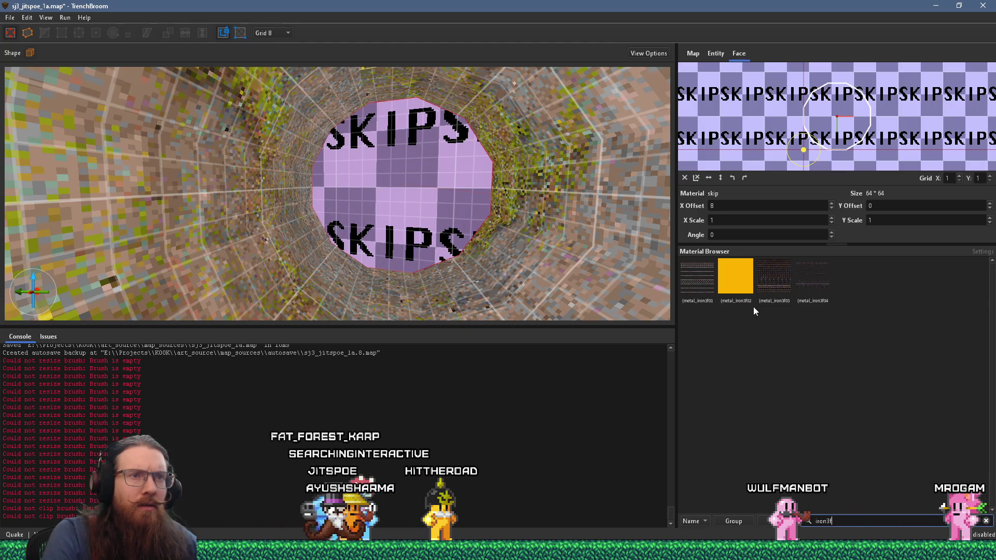
left_click(745, 291)
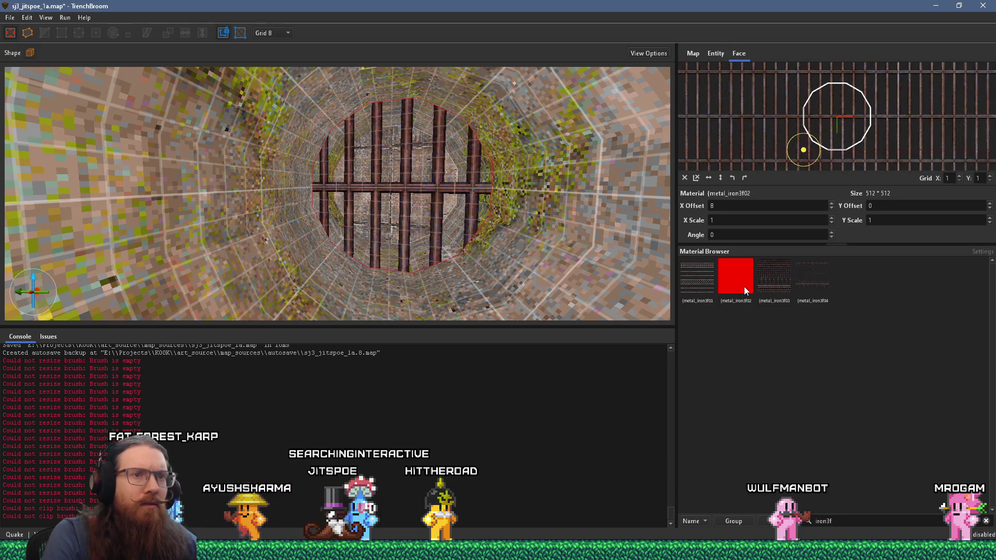
scroll(443, 214, "up", 3)
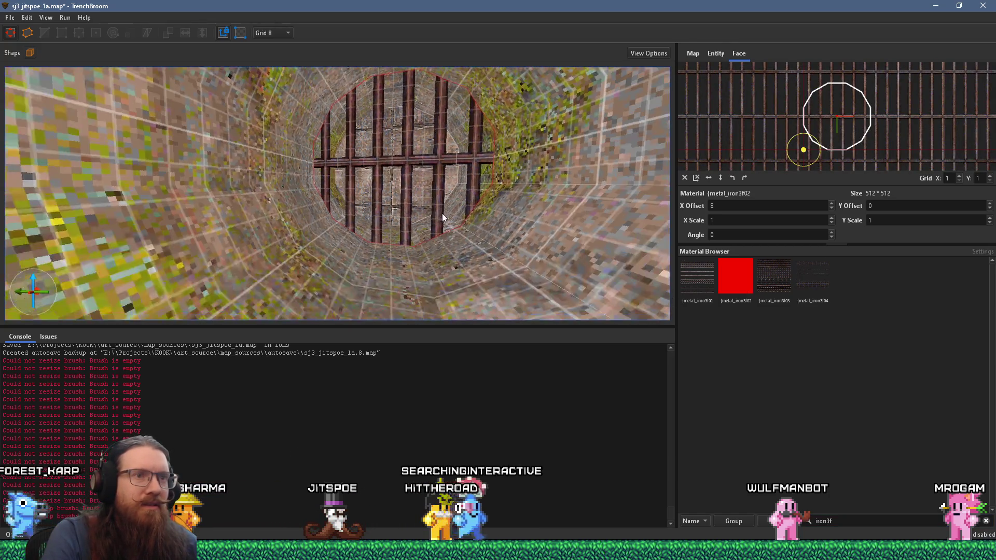
key("Escape")
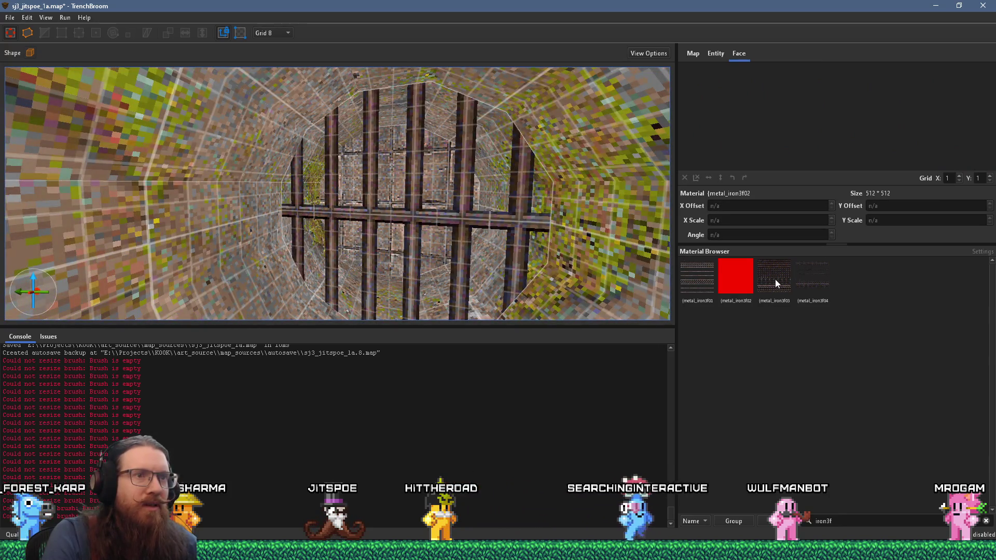
Zoom around the tunnel and select one of its wall faces
scroll(456, 255, "down", 10)
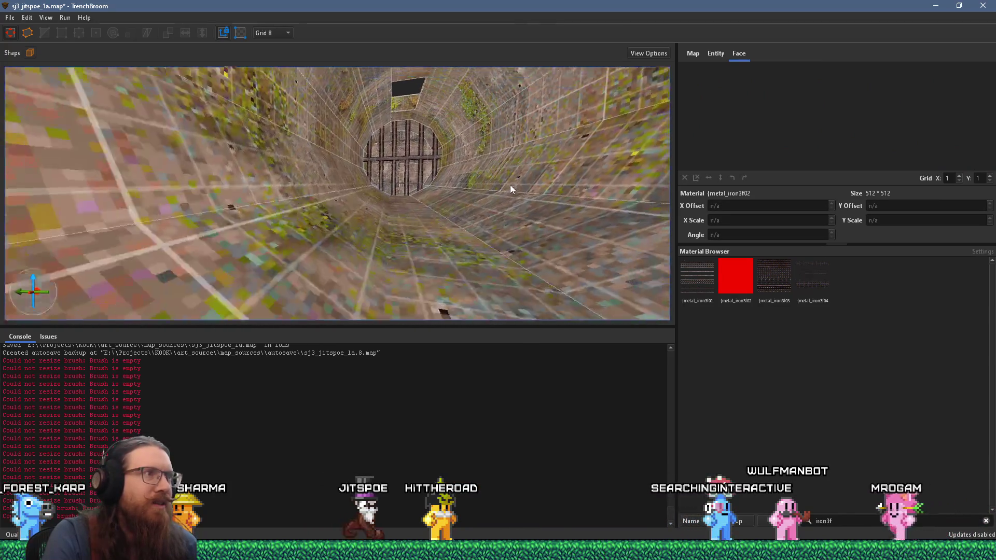
scroll(510, 184, "down", 10)
scroll(514, 205, "up", 5)
scroll(351, 211, "down", 3)
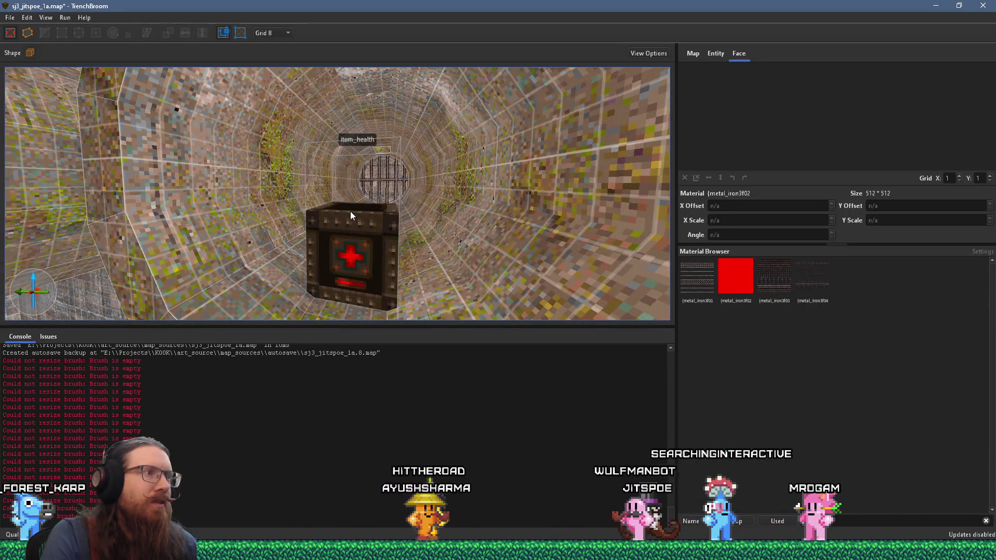
scroll(350, 211, "up", 10)
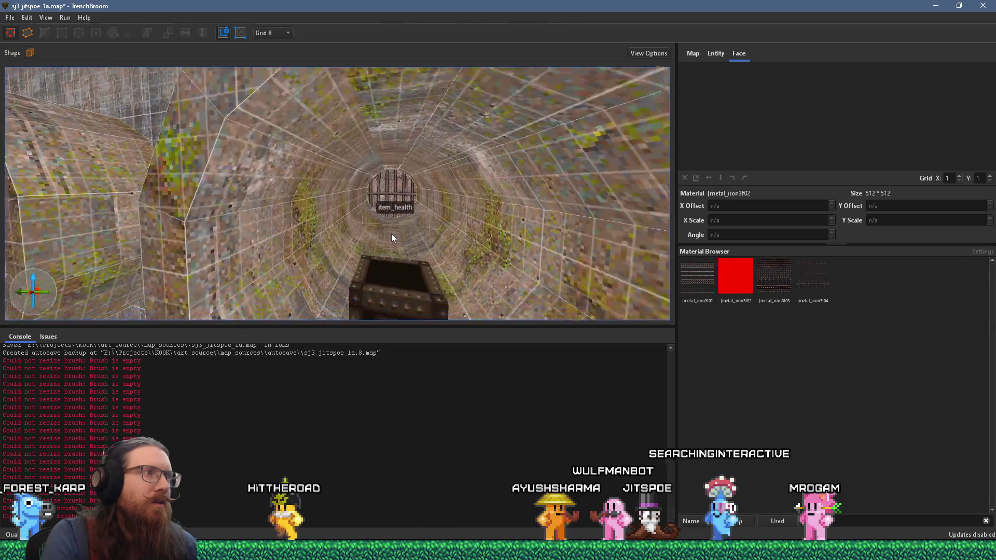
scroll(380, 212, "down", 3)
scroll(356, 182, "up", 4)
left_click(324, 181)
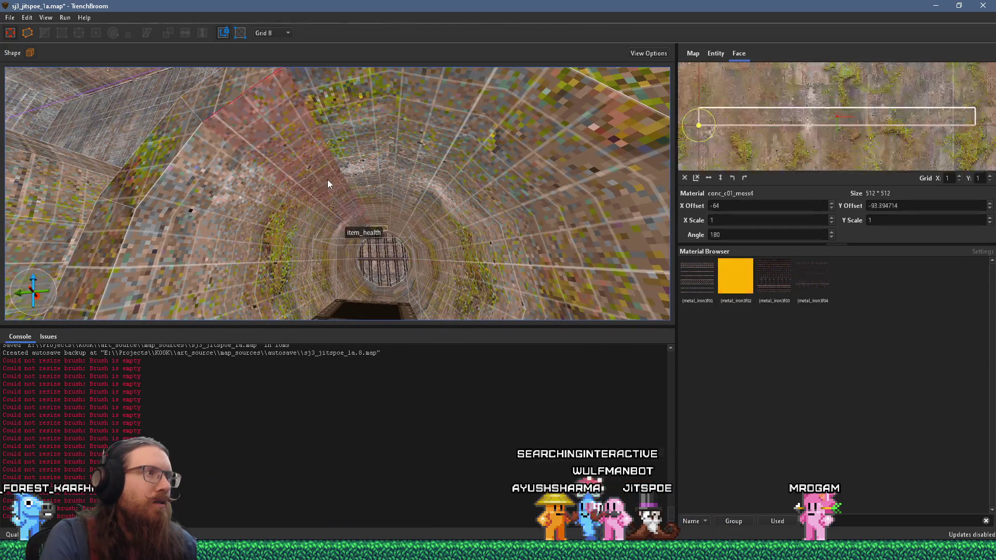
Inspect the tunnel's wall, ceiling and shaft faces looking toward the grate
scroll(365, 188, "up", 3)
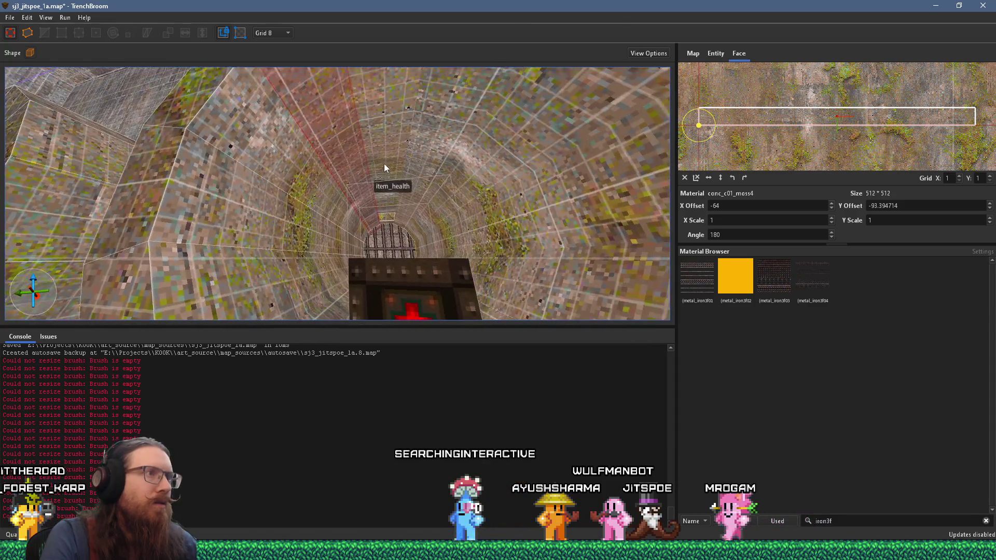
key("Escape")
left_click(469, 161)
scroll(459, 175, "up", 3)
key("Escape")
left_click_drag(449, 193, 408, 272)
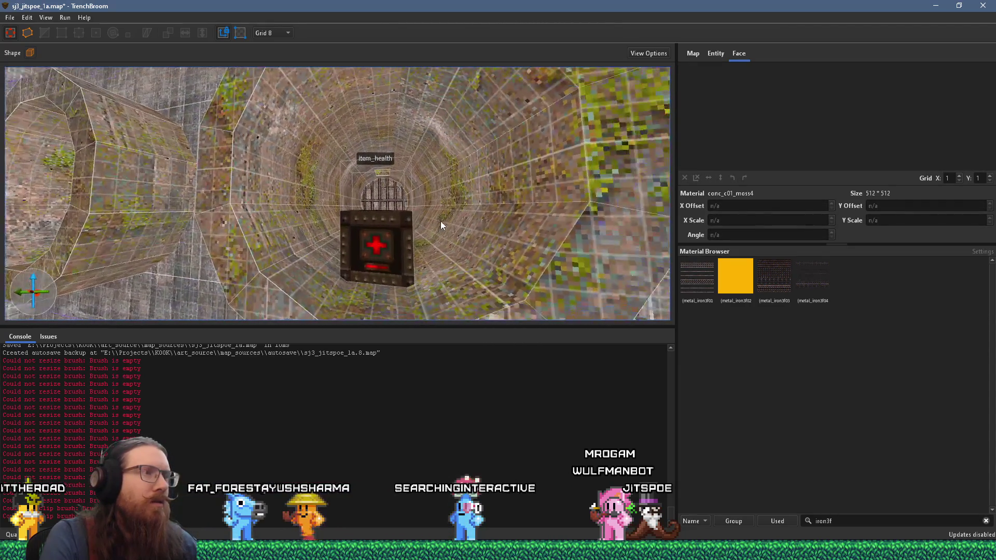
left_click(386, 119, "shift")
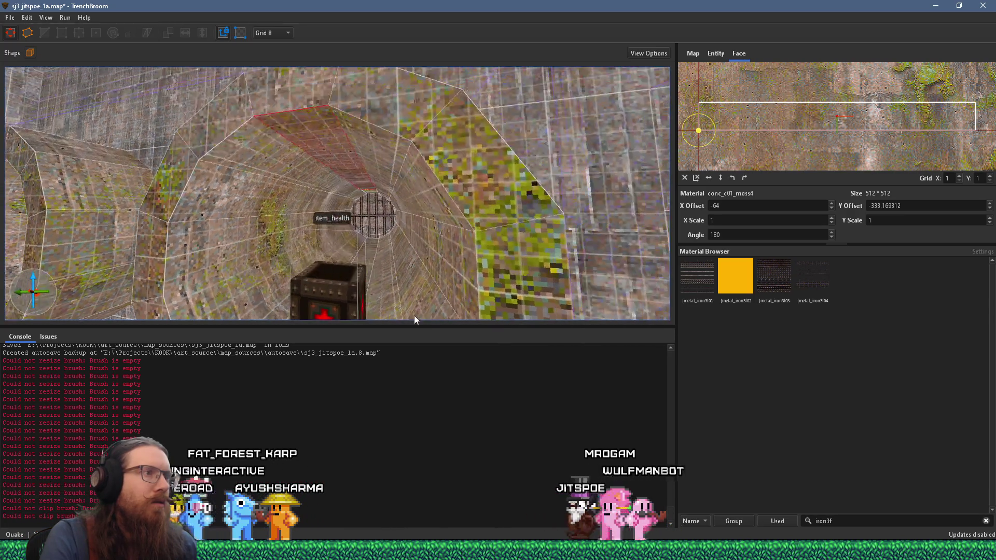
key("Escape")
scroll(440, 261, "up", 10)
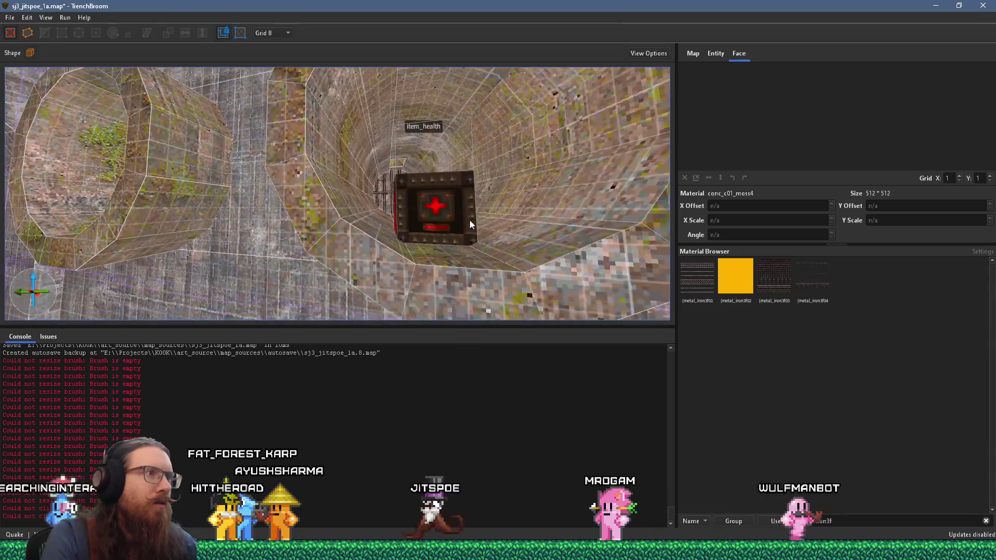
mouse_move(391, 218)
left_mouse_down()
mouse_move(391, 185)
mouse_move(388, 228)
mouse_move(376, 235)
left_mouse_up()
left_click(339, 190)
key("Escape")
scroll(376, 233, "down", 10)
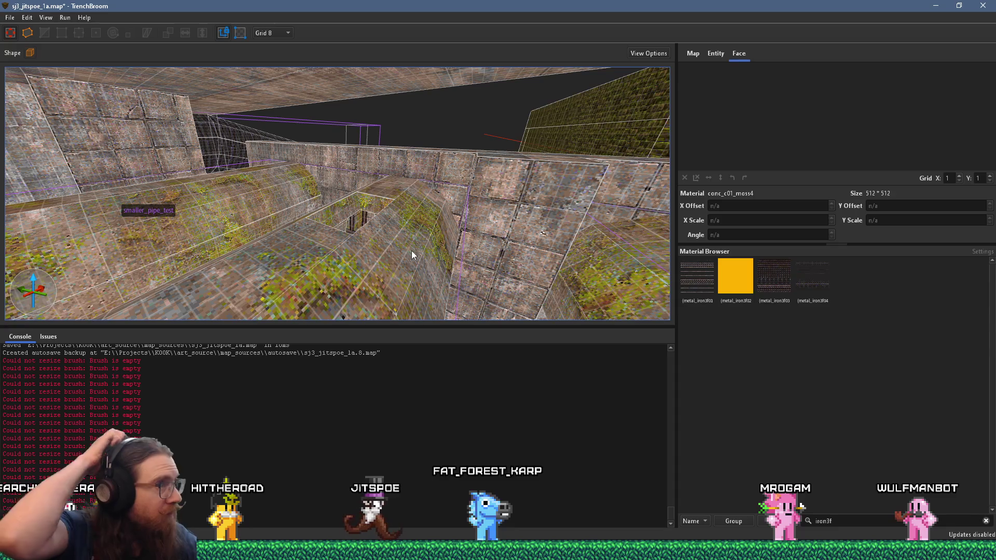
Enter the smaller_pipe_test group, select a brush inside it and frame it in view
left_click(402, 250)
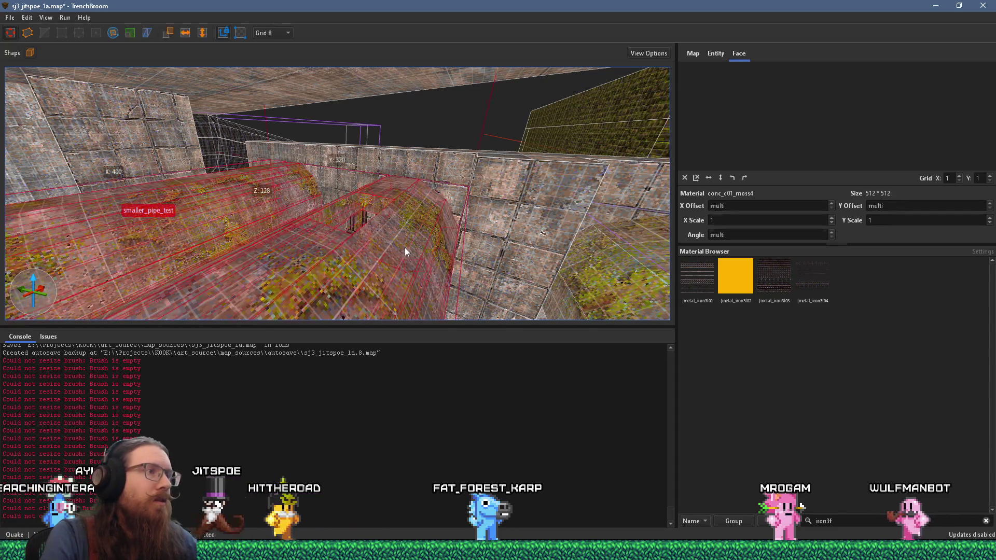
key("ctrl+u")
double_click(339, 255)
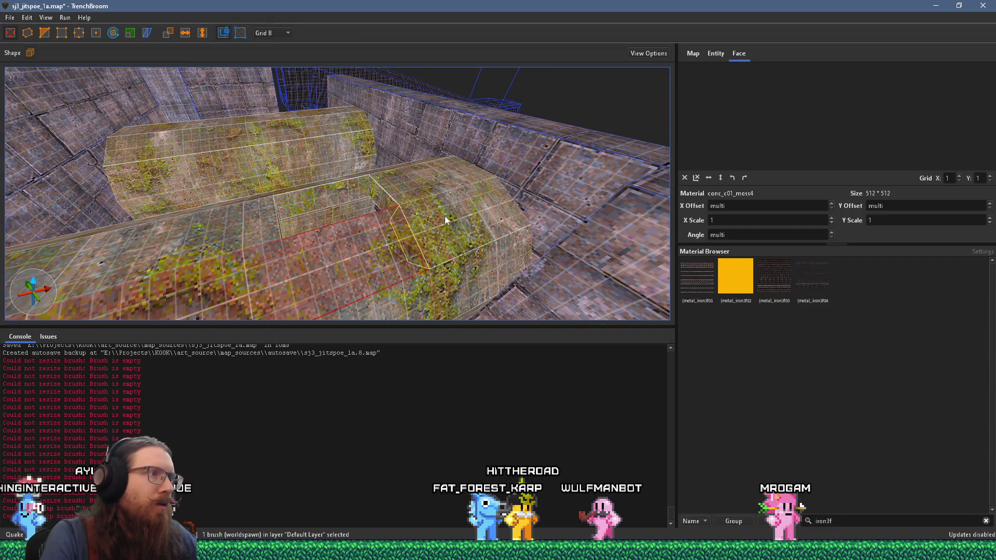
left_click(327, 261)
mouse_move(314, 266)
left_mouse_down()
mouse_move(346, 269)
mouse_move(253, 258)
left_mouse_up()
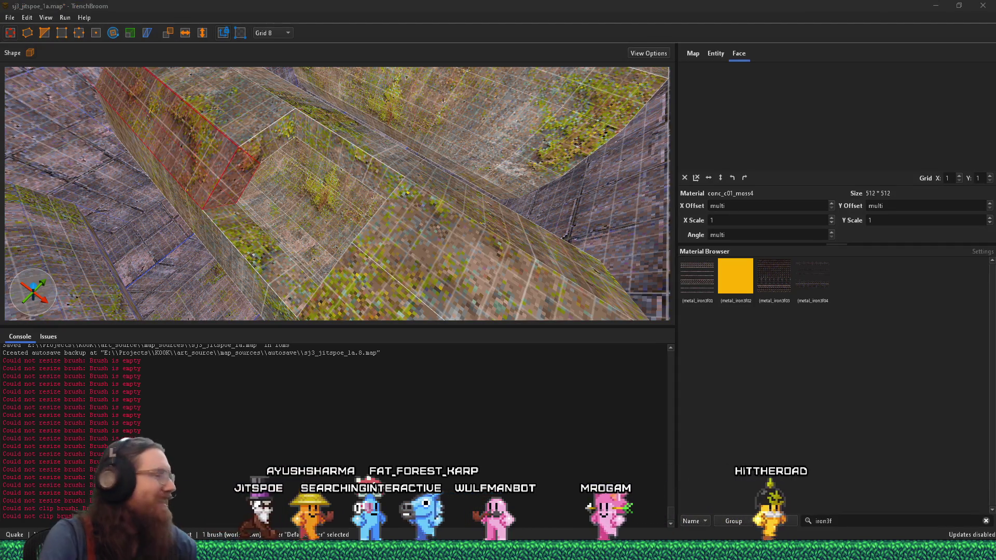
left_click(347, 236)
key("ctrl+u")
mouse_move(402, 126)
left_mouse_down()
mouse_move(379, 163)
mouse_move(484, 158)
mouse_move(432, 195)
mouse_move(243, 181)
mouse_move(396, 200)
mouse_move(482, 177)
mouse_move(371, 205)
mouse_move(420, 247)
mouse_move(394, 182)
mouse_move(371, 239)
mouse_move(270, 60)
mouse_move(282, 258)
mouse_move(329, 267)
mouse_move(360, 258)
mouse_move(334, 262)
left_mouse_up()
Drag the func_detail_fence ladder brush up onto the far wall ledge and check it around the pit
left_click(296, 247)
mouse_move(276, 296)
left_mouse_down()
mouse_move(350, 139)
mouse_move(442, 178)
left_mouse_up()
mouse_move(329, 317)
left_mouse_down()
mouse_move(313, 309)
mouse_move(373, 231)
mouse_move(261, 248)
mouse_move(394, 198)
mouse_move(426, 202)
mouse_move(413, 191)
mouse_move(331, 207)
mouse_move(283, 118)
mouse_move(348, 294)
mouse_move(322, 282)
left_mouse_up()
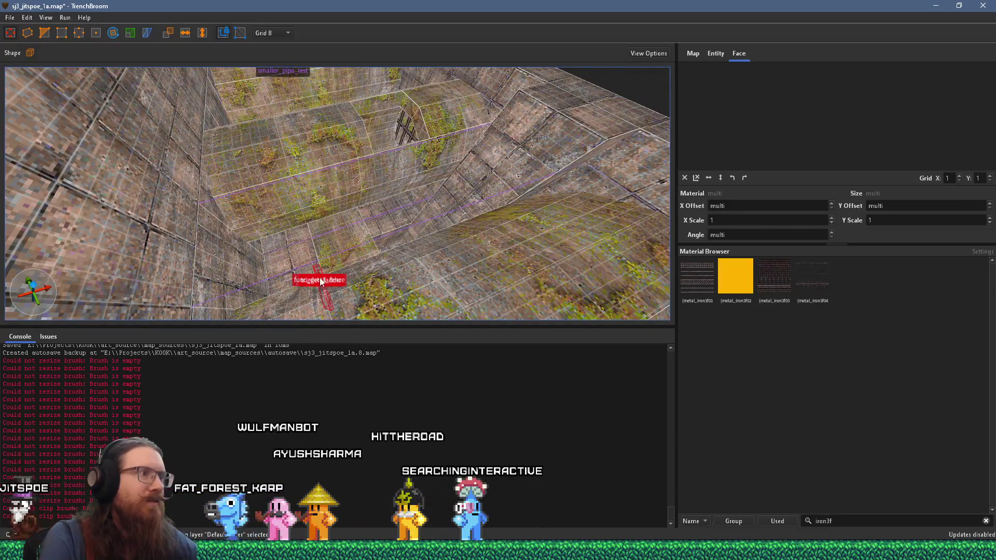
left_click_drag(432, 222, 271, 259)
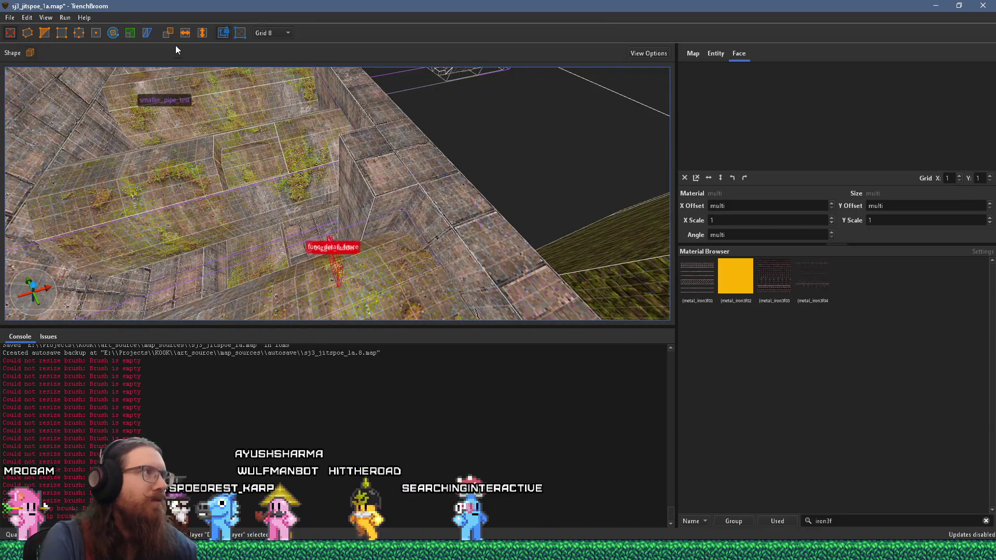
mouse_move(231, 141)
left_mouse_down()
mouse_move(317, 241)
mouse_move(373, 234)
mouse_move(442, 189)
left_mouse_up()
left_click_drag(375, 230, 404, 235)
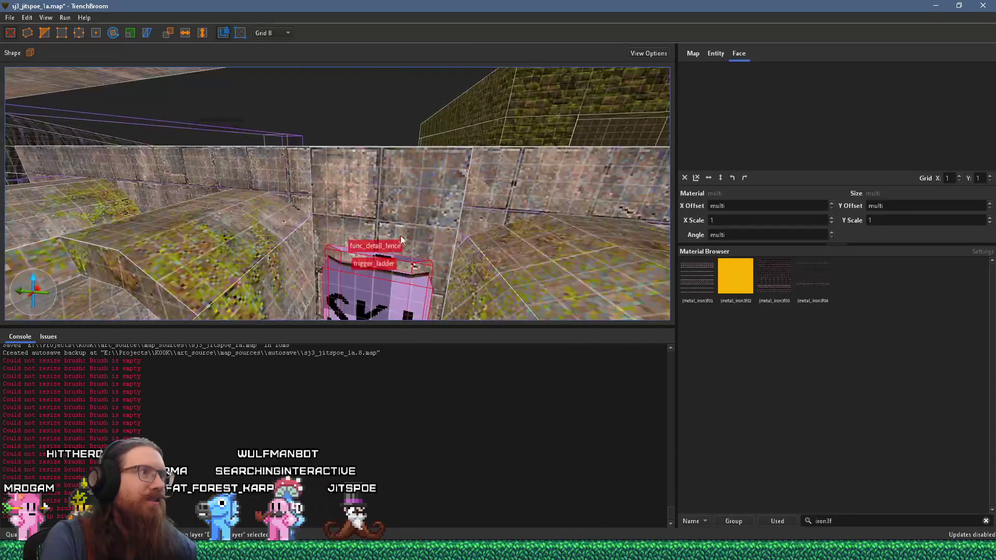
mouse_move(382, 293)
left_mouse_down()
mouse_move(388, 194)
mouse_move(424, 40)
left_mouse_up()
mouse_move(407, 345)
left_mouse_down()
mouse_move(380, 180)
mouse_move(389, 159)
left_mouse_up()
mouse_move(377, 286)
left_mouse_down()
mouse_move(382, 371)
mouse_move(387, 316)
mouse_move(496, 283)
mouse_move(353, 231)
mouse_move(283, 221)
mouse_move(399, 147)
mouse_move(381, 187)
mouse_move(326, 221)
mouse_move(442, 217)
mouse_move(387, 232)
mouse_move(364, 199)
mouse_move(168, 175)
mouse_move(202, 145)
mouse_move(276, 191)
left_mouse_up()
key("Escape")
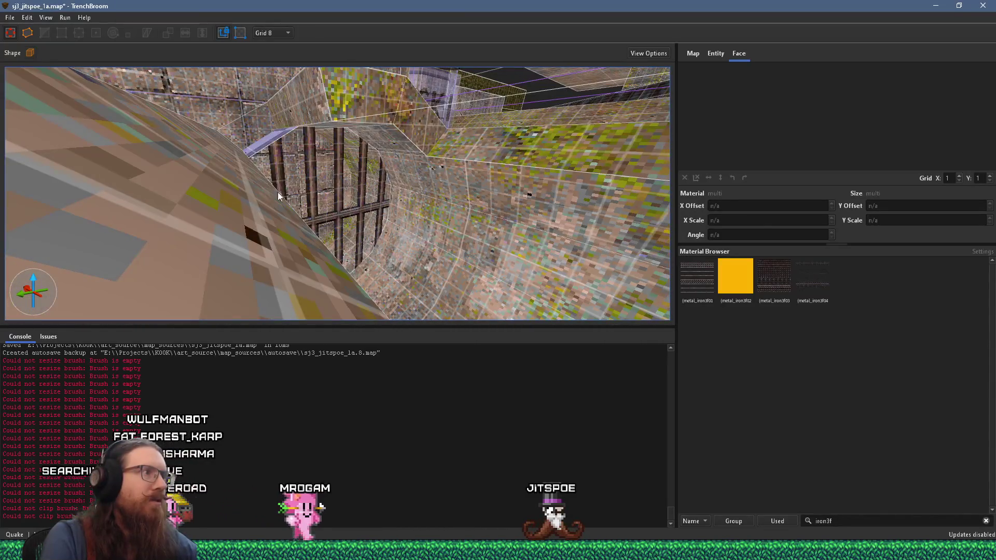
Convert the iron grate brush at the tunnel end into a func_detail_fence entity
left_click(276, 192)
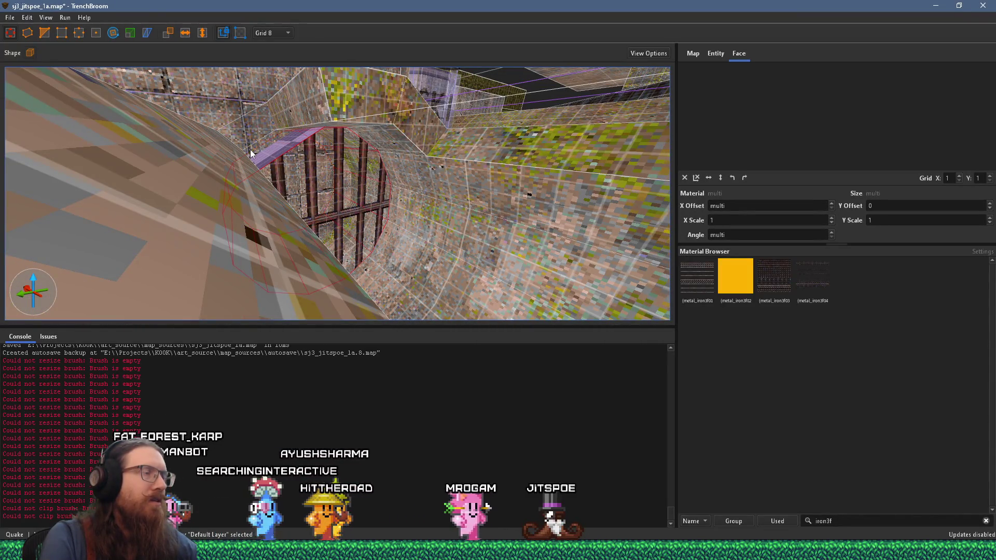
mouse_move(233, 183)
left_mouse_down()
mouse_move(383, 242)
mouse_move(259, 192)
left_mouse_up()
right_click(260, 192)
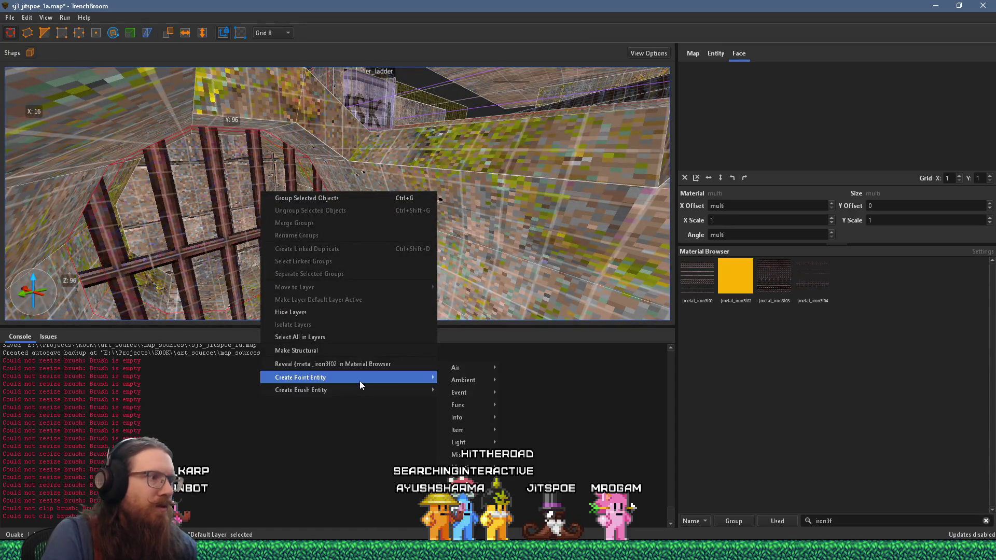
mouse_move(476, 390)
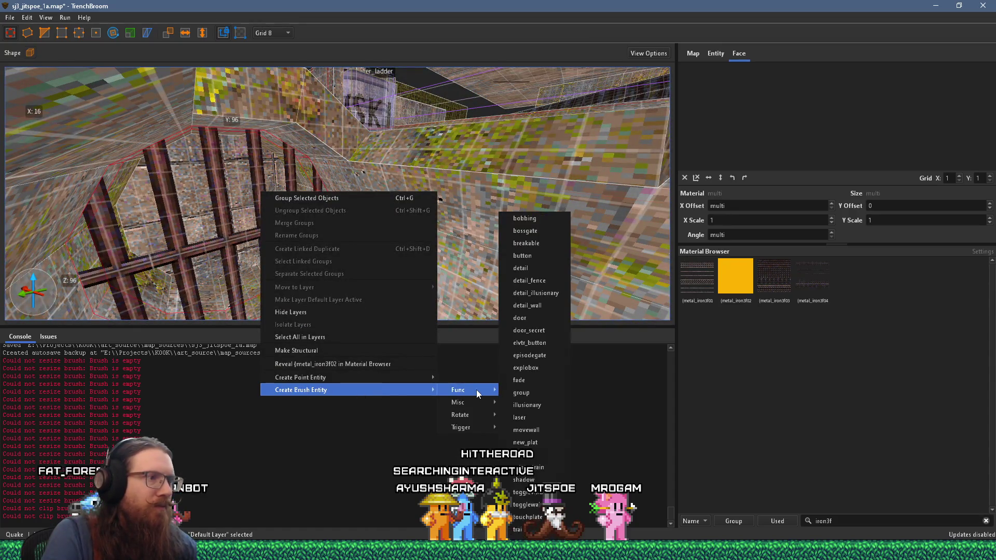
left_click(544, 286)
left_click_drag(410, 268, 238, 244)
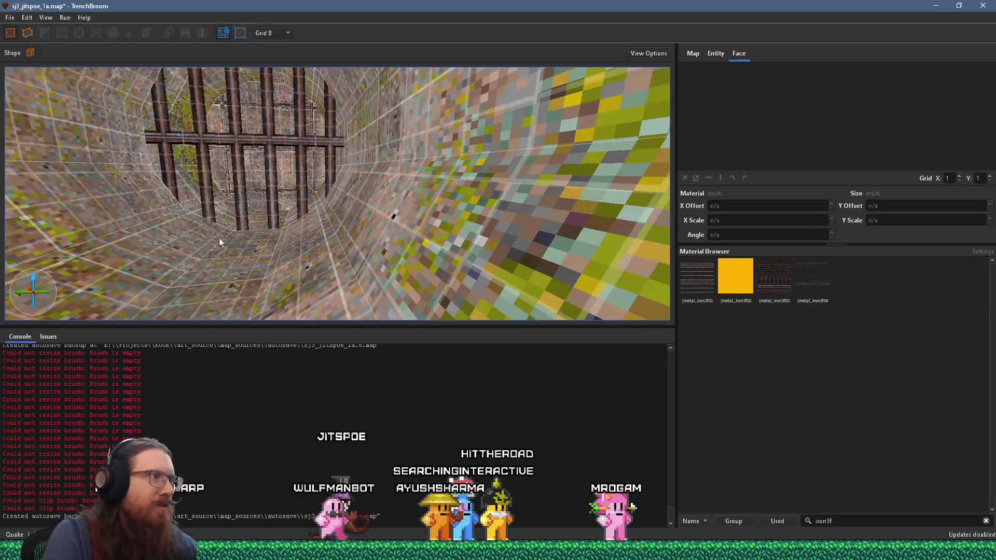
mouse_move(247, 187)
left_mouse_down()
mouse_move(315, 202)
mouse_move(262, 227)
mouse_move(333, 248)
mouse_move(337, 218)
mouse_move(351, 211)
mouse_move(345, 167)
mouse_move(144, 133)
mouse_move(263, 172)
mouse_move(139, 193)
mouse_move(202, 109)
mouse_move(114, 153)
mouse_move(203, 104)
mouse_move(457, 76)
mouse_move(493, 76)
mouse_move(448, 164)
mouse_move(597, 129)
mouse_move(585, 132)
left_mouse_up()
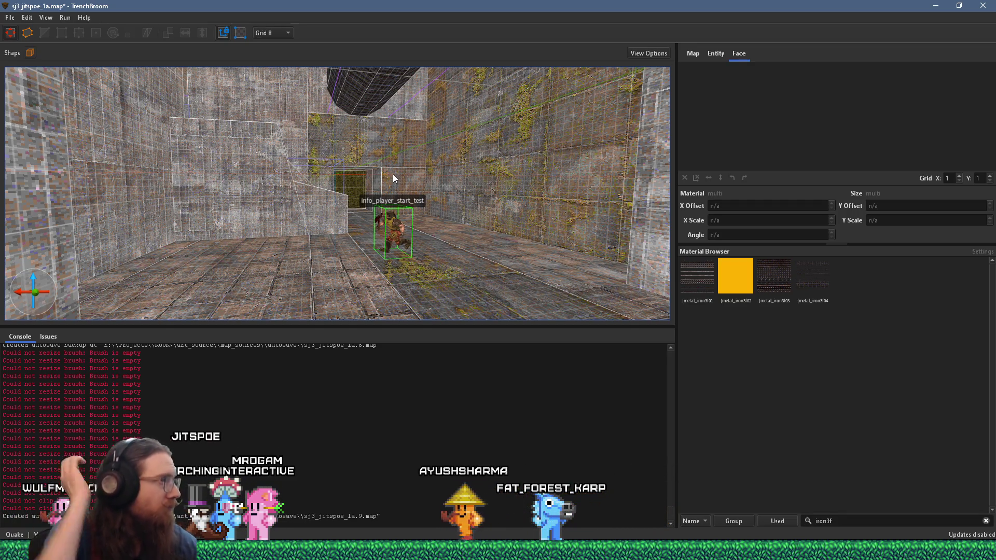
mouse_move(392, 174)
left_mouse_down()
mouse_move(322, 155)
mouse_move(318, 124)
mouse_move(267, 116)
mouse_move(281, 90)
mouse_move(373, 97)
left_mouse_up()
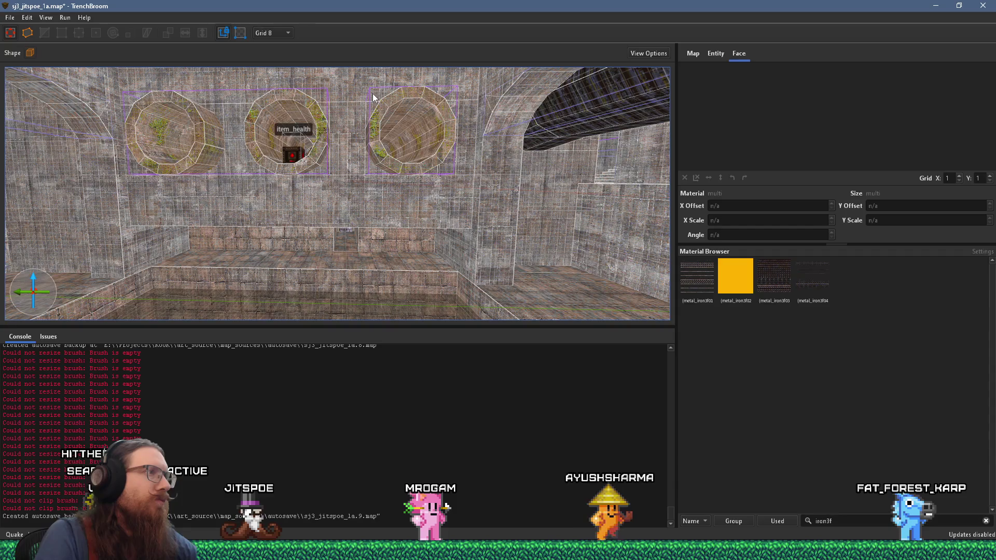
mouse_move(340, 146)
left_mouse_down()
mouse_move(404, 178)
mouse_move(363, 167)
mouse_move(379, 166)
mouse_move(251, 197)
mouse_move(351, 118)
mouse_move(251, 193)
mouse_move(264, 184)
mouse_move(318, 193)
mouse_move(301, 174)
mouse_move(271, 169)
mouse_move(189, 228)
mouse_move(236, 147)
mouse_move(266, 215)
mouse_move(438, 236)
mouse_move(344, 235)
mouse_move(465, 219)
mouse_move(310, 240)
mouse_move(297, 261)
mouse_move(261, 266)
mouse_move(306, 251)
mouse_move(223, 256)
mouse_move(219, 203)
left_mouse_up()
left_click(322, 187)
mouse_move(319, 181)
left_mouse_down()
mouse_move(371, 208)
mouse_move(198, 177)
mouse_move(158, 184)
mouse_move(283, 164)
mouse_move(373, 202)
mouse_move(398, 128)
mouse_move(280, 185)
mouse_move(346, 200)
mouse_move(340, 193)
mouse_move(314, 213)
mouse_move(464, 181)
mouse_move(420, 208)
mouse_move(296, 211)
mouse_move(307, 125)
mouse_move(325, 122)
mouse_move(325, 167)
mouse_move(198, 187)
mouse_move(16, 172)
mouse_move(130, 174)
mouse_move(111, 180)
mouse_move(190, 254)
mouse_move(50, 247)
mouse_move(295, 223)
left_mouse_up()
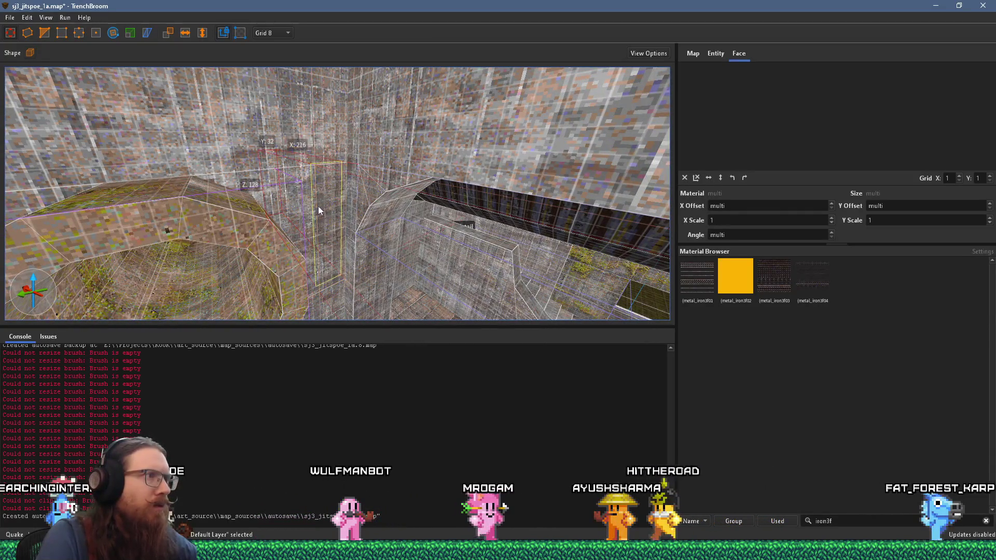
mouse_move(264, 193)
left_mouse_down()
mouse_move(401, 245)
mouse_move(451, 250)
mouse_move(431, 221)
mouse_move(416, 82)
left_mouse_up()
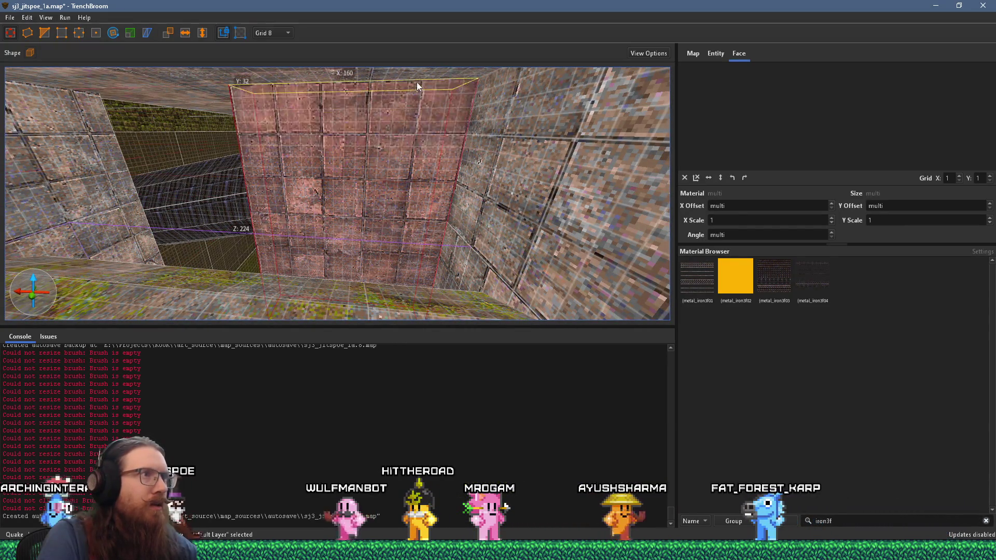
mouse_move(395, 142)
left_mouse_down()
mouse_move(410, 142)
mouse_move(393, 112)
left_mouse_up()
left_click(365, 155, "shift")
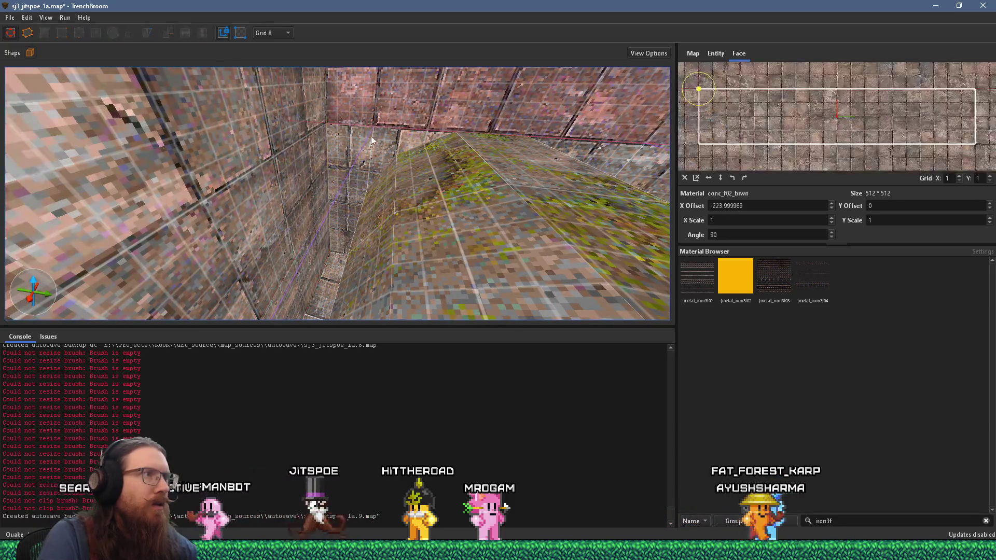
left_click_drag(417, 151, 291, 141)
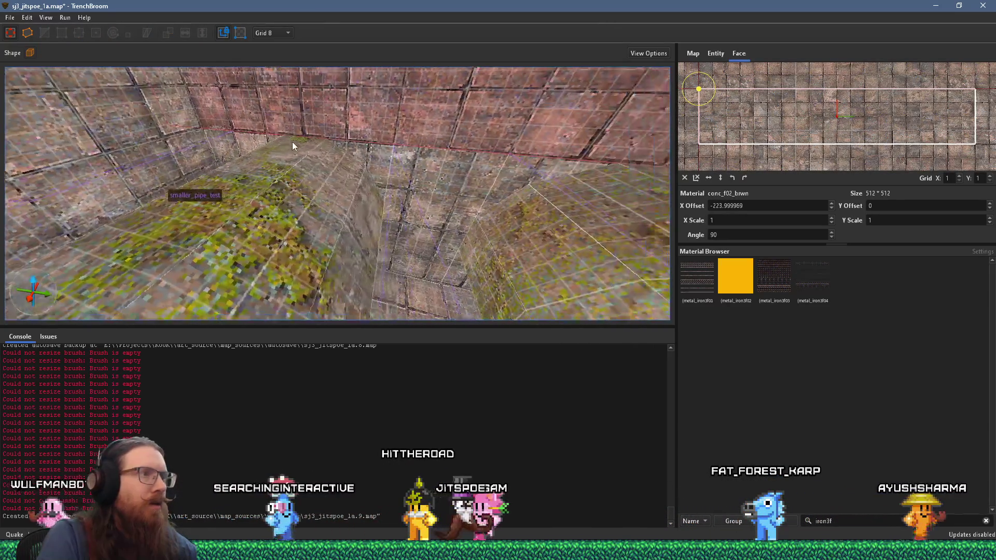
mouse_move(397, 164)
left_mouse_down()
mouse_move(427, 177)
mouse_move(358, 184)
left_mouse_up()
left_click_drag(459, 170, 355, 140)
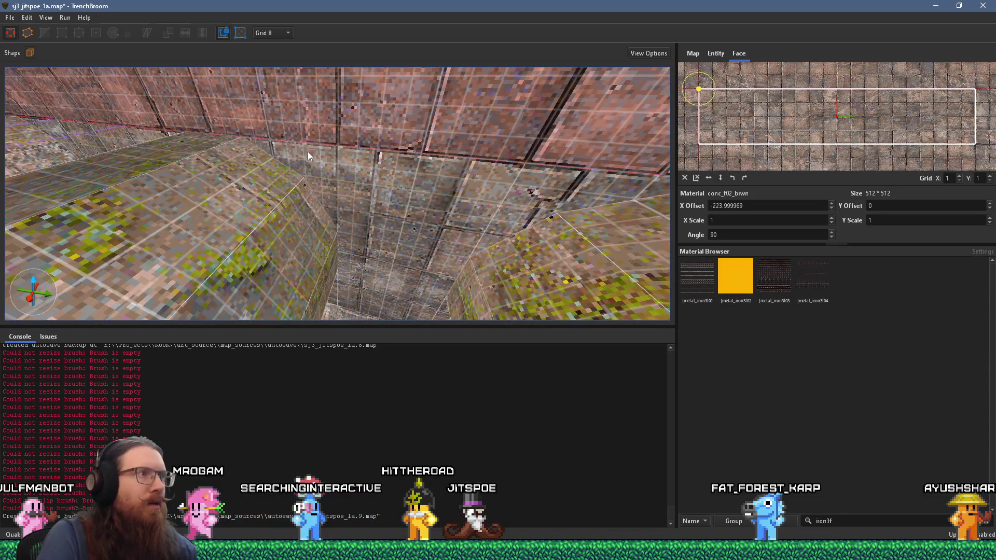
left_click_drag(545, 173, 331, 156)
mouse_move(378, 296)
left_mouse_down()
mouse_move(346, 184)
mouse_move(334, 182)
mouse_move(384, 193)
mouse_move(518, 149)
mouse_move(460, 138)
left_mouse_up()
mouse_move(347, 123)
left_mouse_down()
mouse_move(464, 142)
mouse_move(571, 116)
left_mouse_up()
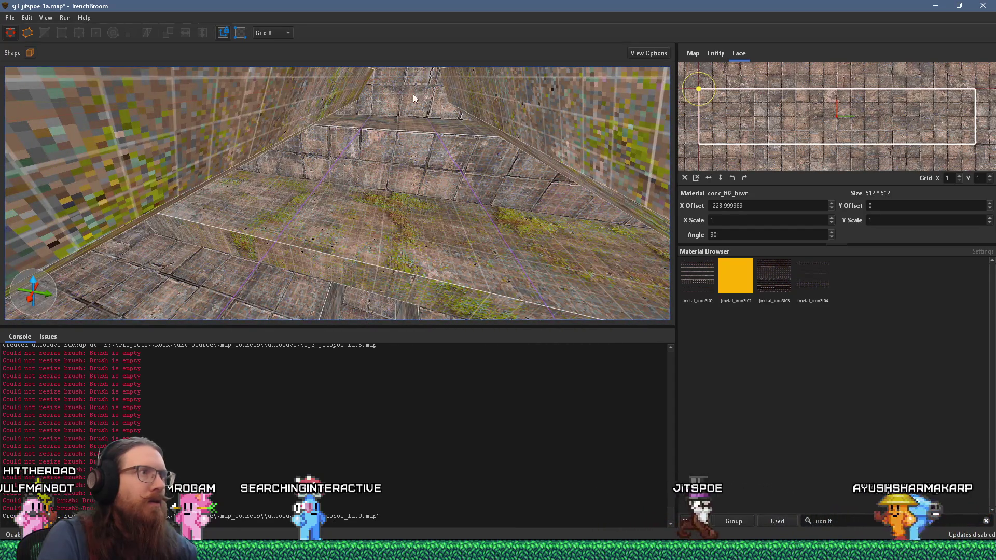
mouse_move(413, 95)
left_mouse_down()
mouse_move(423, 125)
mouse_move(593, 122)
mouse_move(430, 110)
mouse_move(376, 268)
mouse_move(391, 174)
mouse_move(333, 175)
mouse_move(303, 205)
mouse_move(318, 137)
mouse_move(422, 160)
mouse_move(454, 147)
mouse_move(229, 145)
mouse_move(293, 195)
mouse_move(348, 164)
mouse_move(402, 101)
mouse_move(371, 63)
mouse_move(270, 116)
mouse_move(227, 119)
mouse_move(270, 113)
mouse_move(358, 155)
mouse_move(511, 95)
mouse_move(453, 112)
left_mouse_up()
left_click(248, 146)
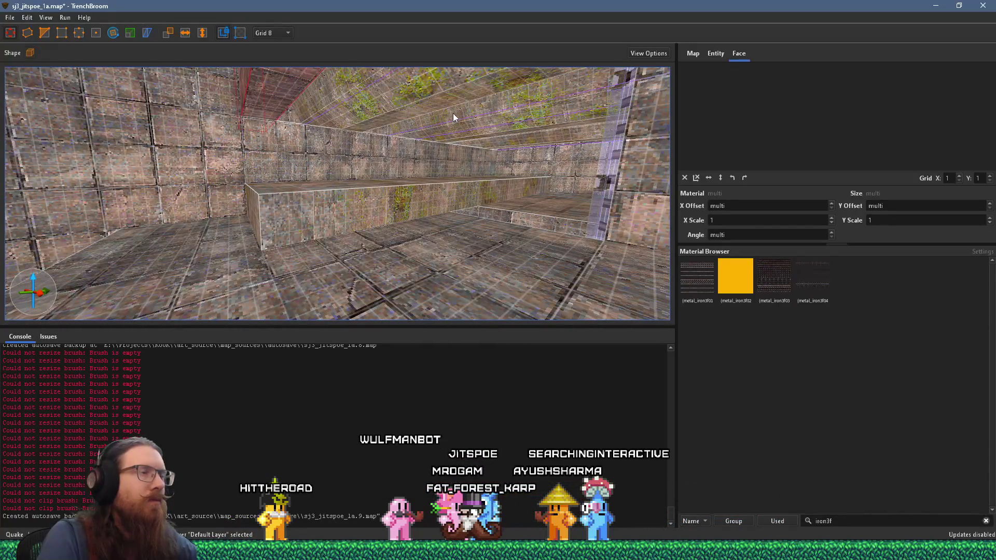
left_click(300, 209)
mouse_move(343, 211)
left_mouse_down()
mouse_move(326, 231)
mouse_move(338, 236)
mouse_move(139, 126)
mouse_move(266, 210)
mouse_move(244, 229)
mouse_move(408, 229)
mouse_move(415, 78)
mouse_move(304, 104)
mouse_move(296, 95)
mouse_move(320, 211)
mouse_move(359, 229)
left_mouse_up()
left_click(302, 176, "shift")
mouse_move(311, 205)
left_mouse_down()
mouse_move(305, 170)
mouse_move(318, 128)
mouse_move(291, 155)
left_mouse_up()
left_click(290, 156, "shift")
mouse_move(427, 166)
left_mouse_down()
mouse_move(478, 206)
mouse_move(522, 196)
mouse_move(579, 219)
left_mouse_up()
left_click(494, 189)
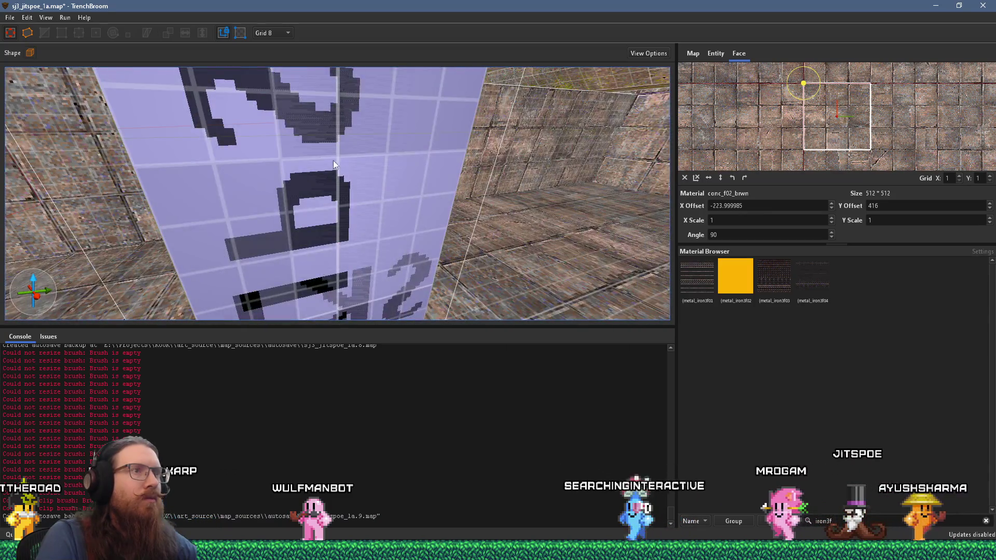
scroll(333, 160, "down", 5)
scroll(125, 175, "up", 6)
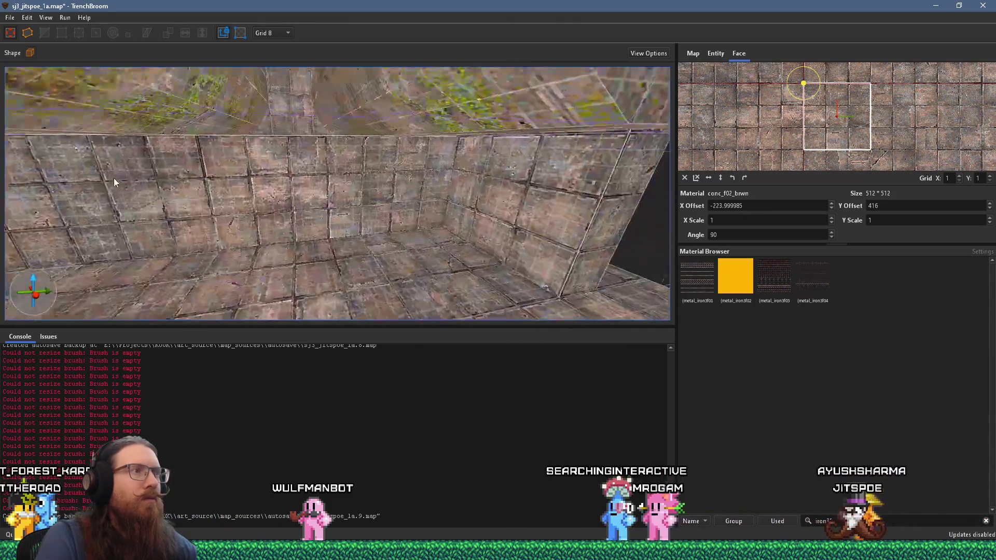
scroll(431, 211, "down", 6)
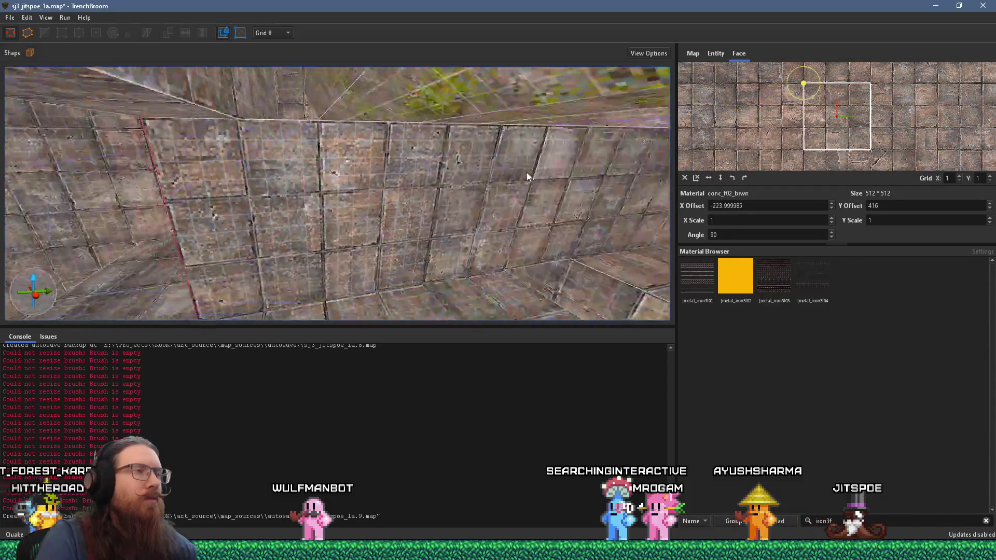
scroll(539, 149, "up", 4)
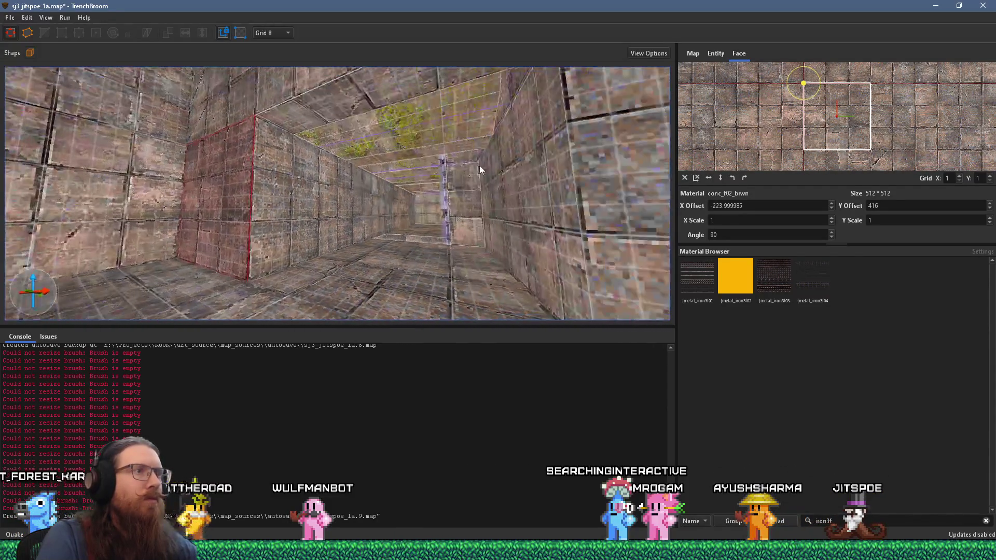
left_click(374, 213)
double_click(356, 222, "shift")
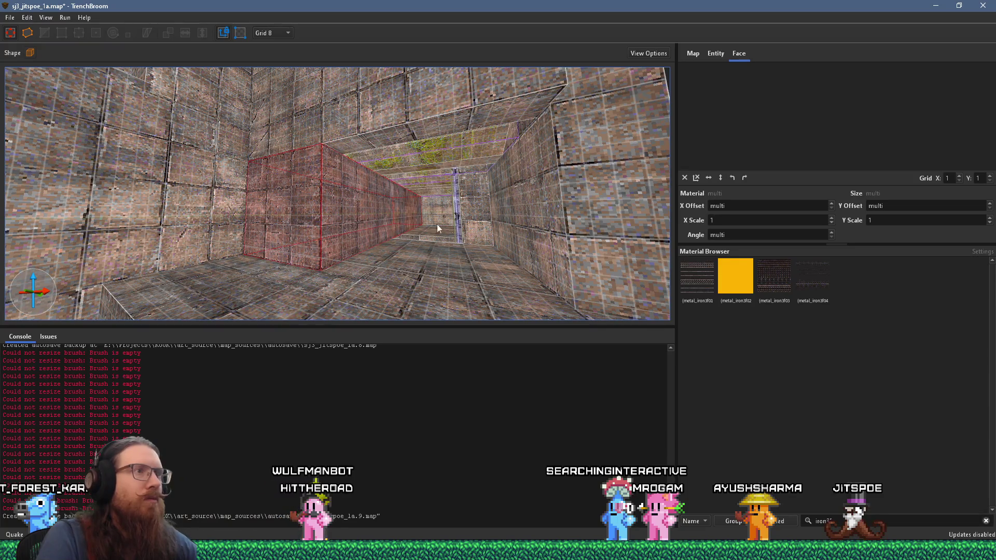
left_click(357, 216)
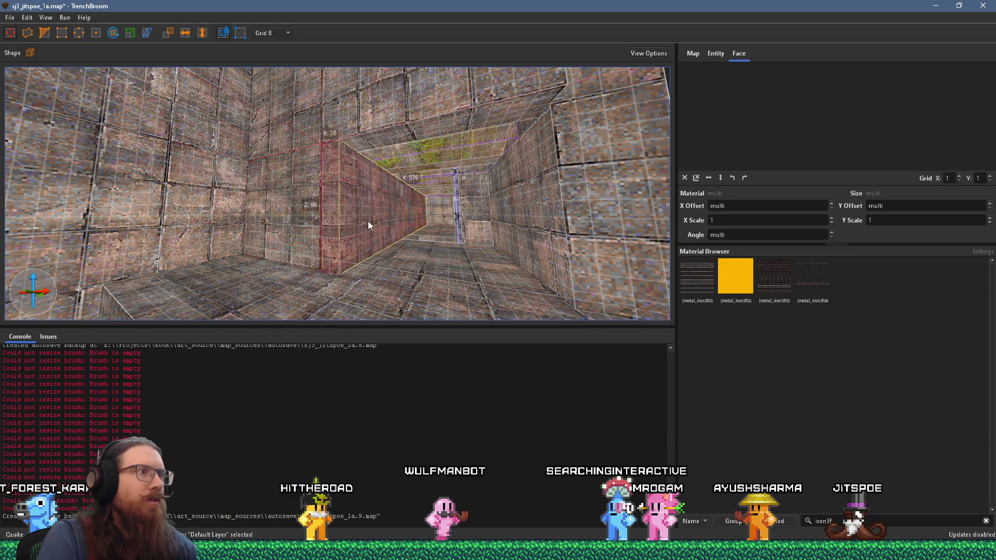
scroll(474, 221, "up", 4)
scroll(518, 222, "up", 8)
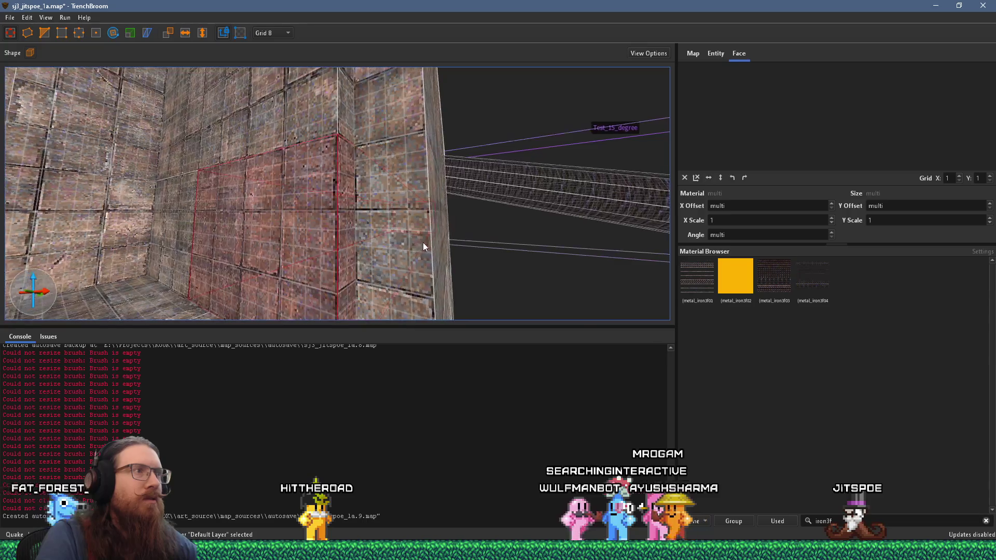
scroll(237, 280, "down", 10)
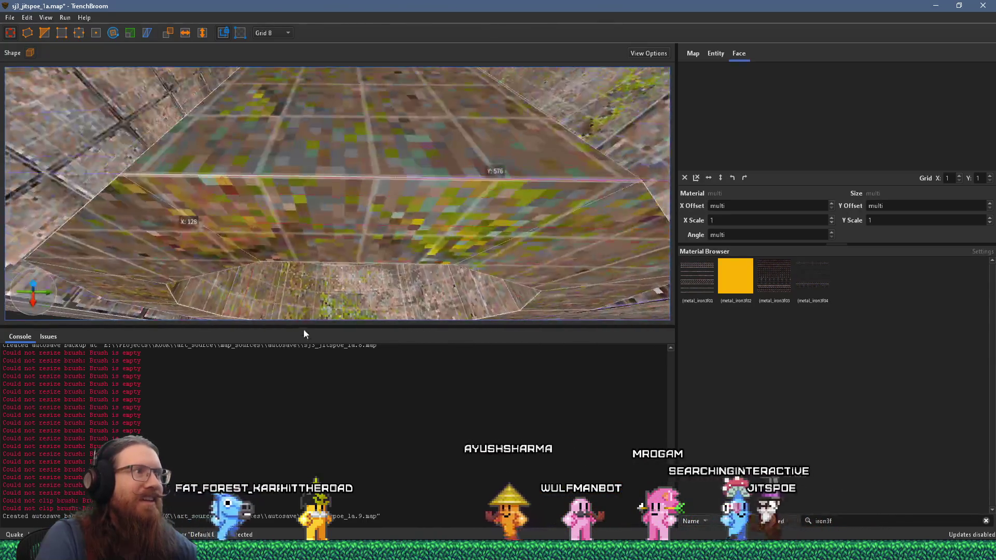
scroll(450, 187, "up", 6)
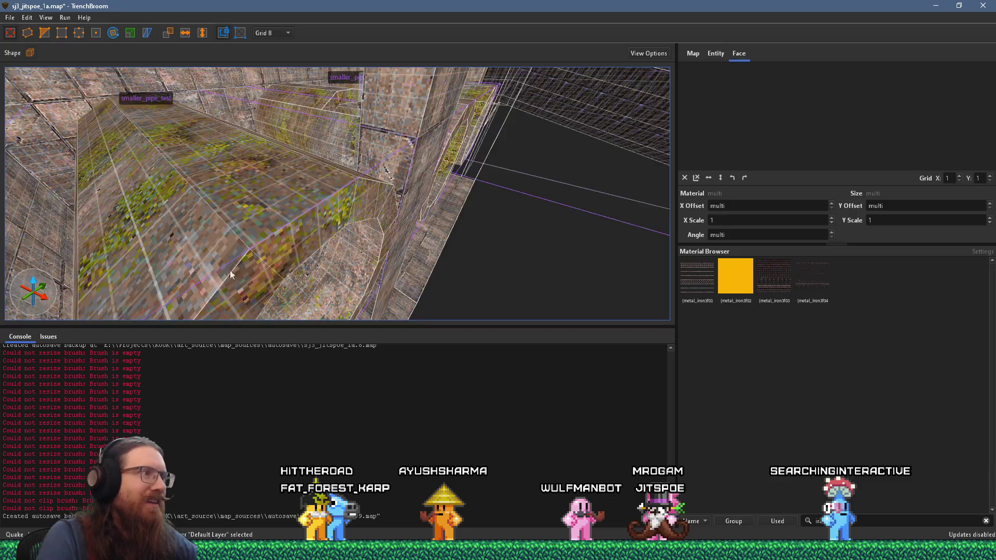
mouse_move(381, 226)
left_mouse_down()
mouse_move(297, 183)
mouse_move(219, 87)
mouse_move(213, 133)
mouse_move(135, 135)
mouse_move(160, 157)
mouse_move(164, 112)
mouse_move(145, 40)
mouse_move(174, 190)
mouse_move(254, 212)
mouse_move(287, 197)
mouse_move(289, 271)
mouse_move(379, 242)
mouse_move(351, 231)
mouse_move(371, 305)
mouse_move(462, 249)
mouse_move(345, 305)
mouse_move(405, 284)
left_mouse_up()
scroll(405, 281, "up", 5)
left_click(372, 202)
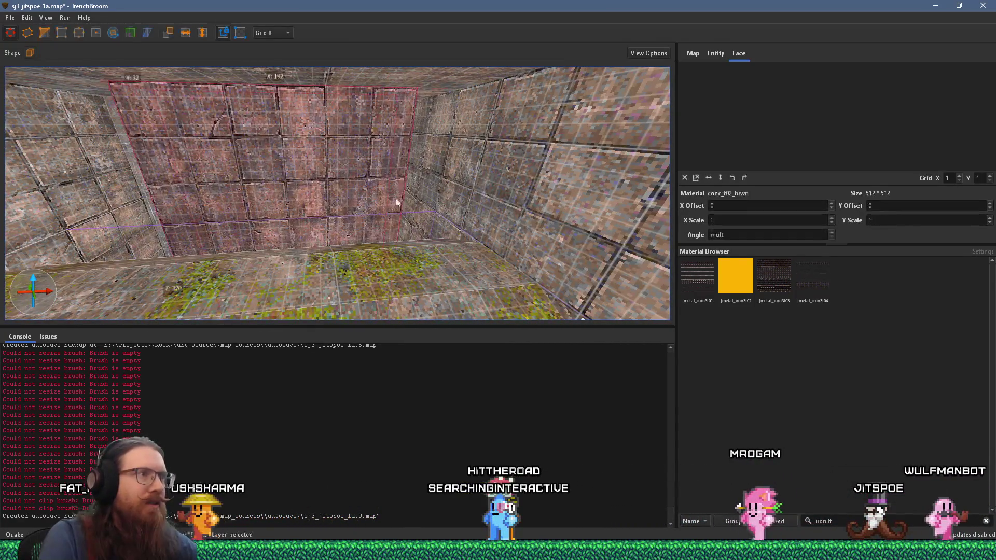
mouse_move(528, 188)
left_mouse_down()
mouse_move(507, 209)
mouse_move(381, 271)
mouse_move(308, 287)
left_mouse_up()
mouse_move(316, 236)
left_mouse_down()
mouse_move(373, 199)
mouse_move(387, 210)
mouse_move(394, 186)
mouse_move(436, 226)
mouse_move(334, 236)
mouse_move(369, 255)
mouse_move(526, 258)
mouse_move(497, 273)
mouse_move(376, 265)
mouse_move(322, 293)
mouse_move(376, 277)
mouse_move(501, 290)
mouse_move(441, 216)
mouse_move(369, 215)
mouse_move(378, 206)
mouse_move(333, 224)
mouse_move(285, 174)
mouse_move(321, 211)
left_mouse_up()
Deselect, save sj3_jitspoe_1a, and run the alkaline dev compile to launch it
key("Escape")
left_click(19, 19)
left_click(42, 53)
left_click(65, 29)
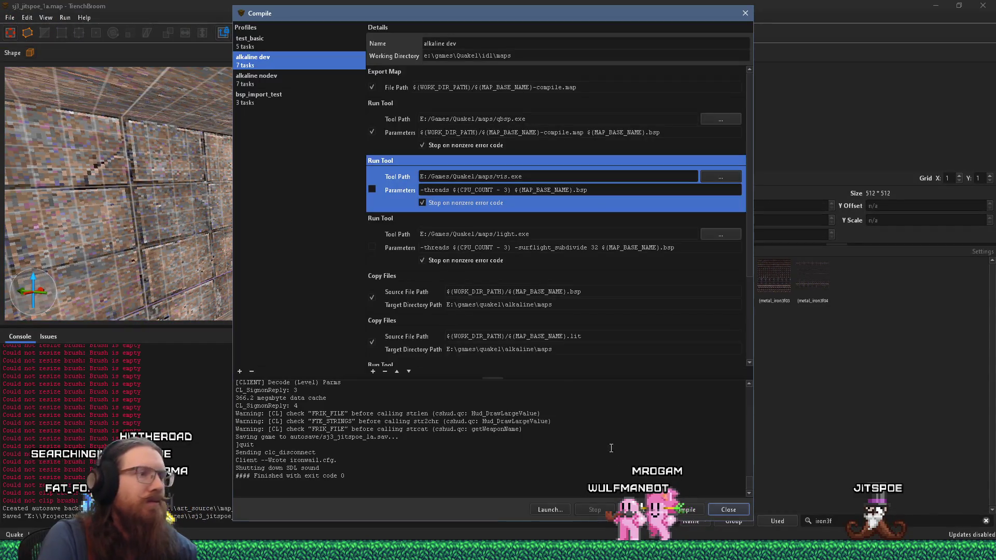
left_click(665, 506)
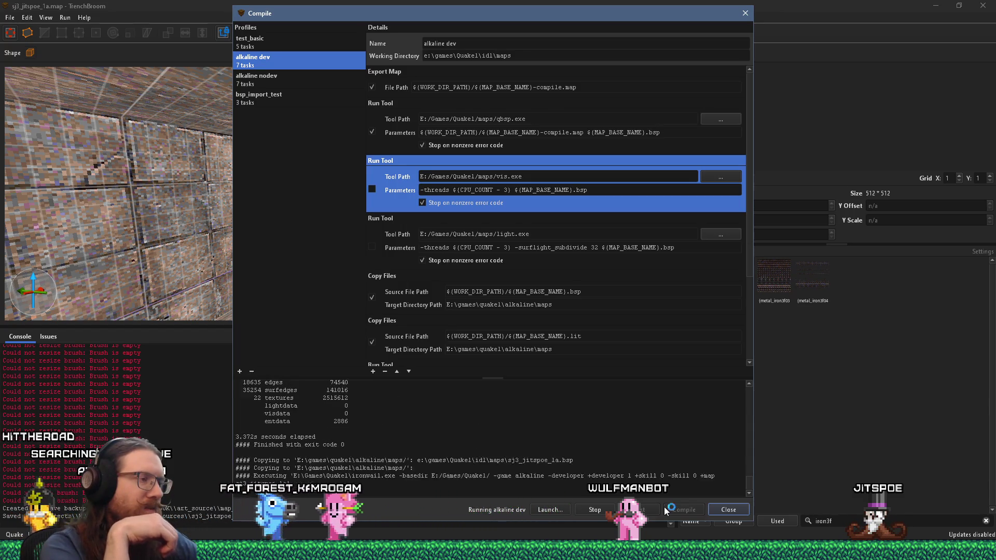
Walk to and climb the ladder, then go through the pipe to the Megahealth and round grate
key("w")
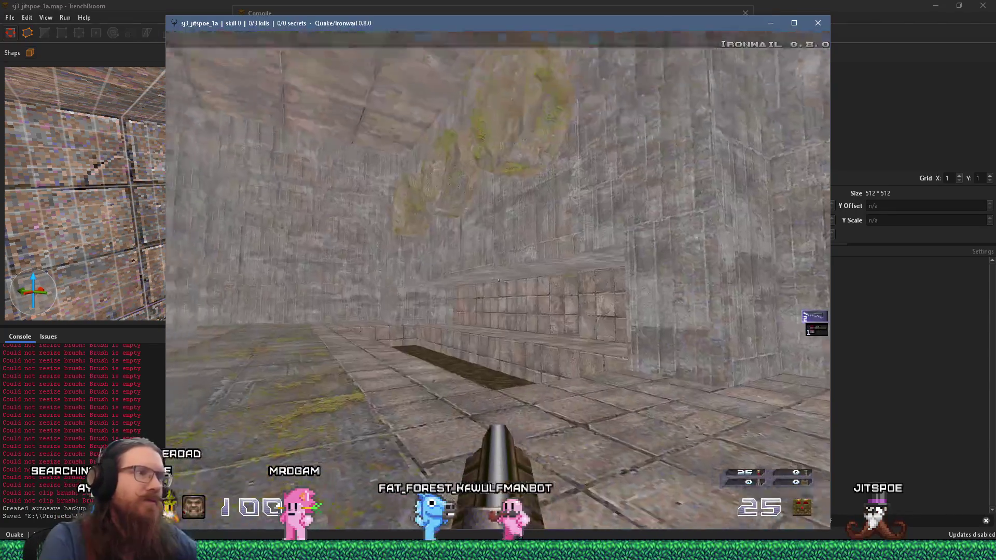
key("w")
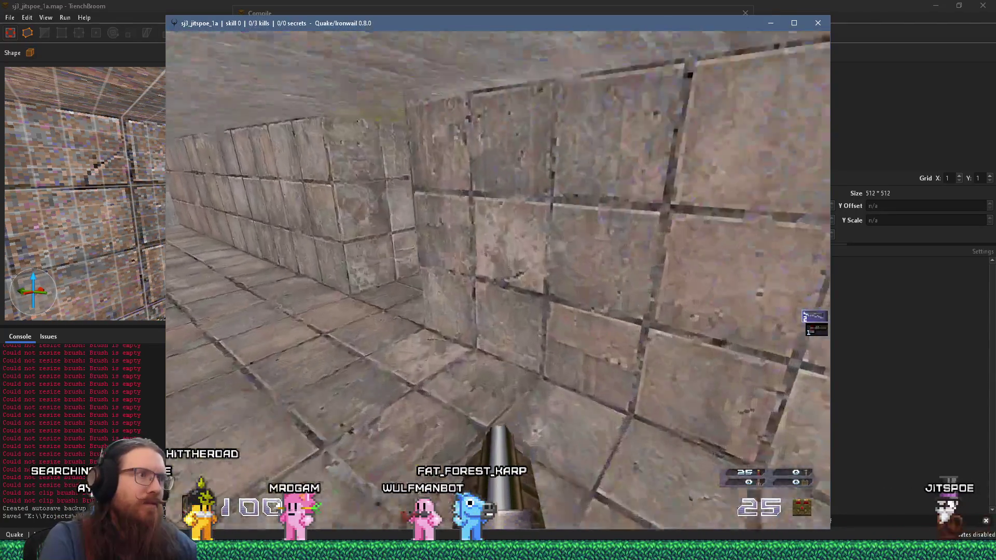
key("w")
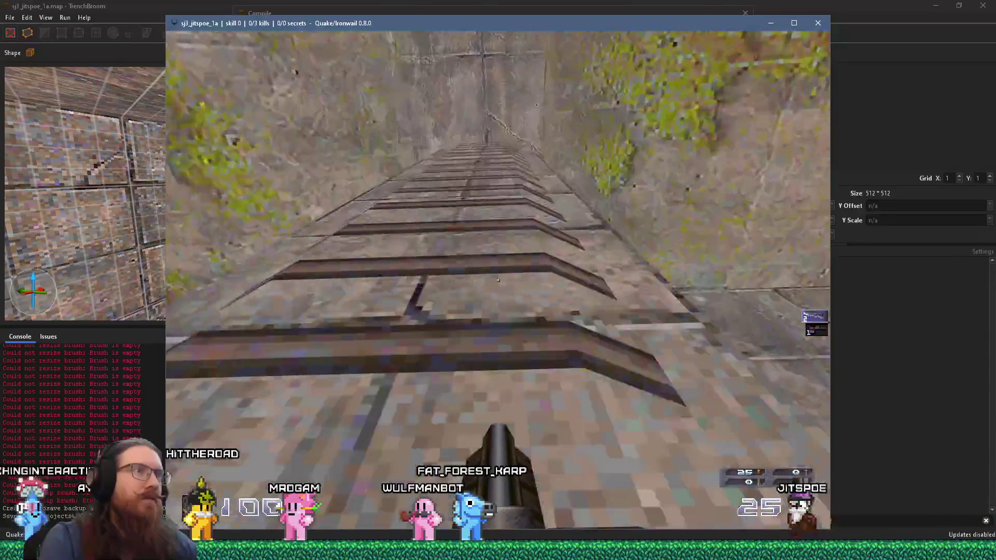
key("w")
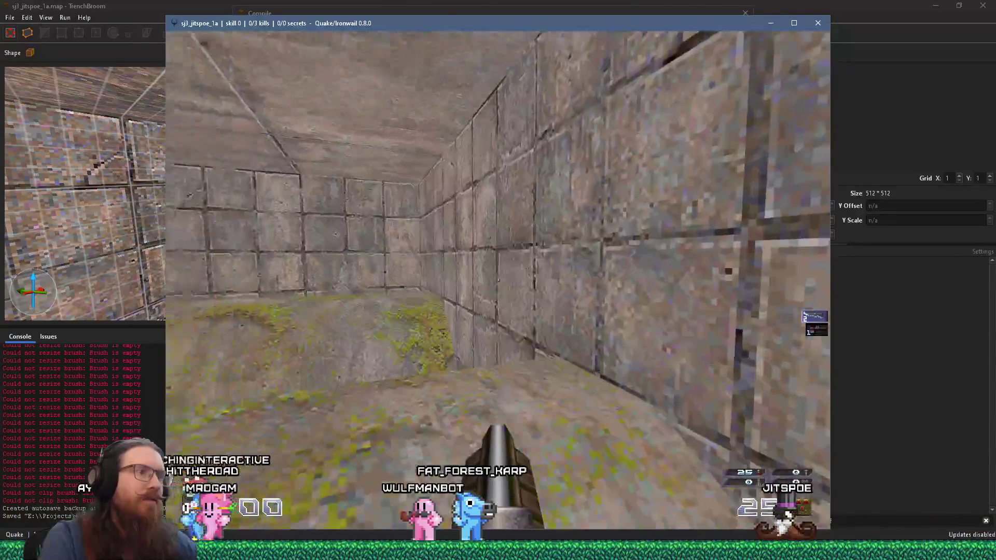
key("w")
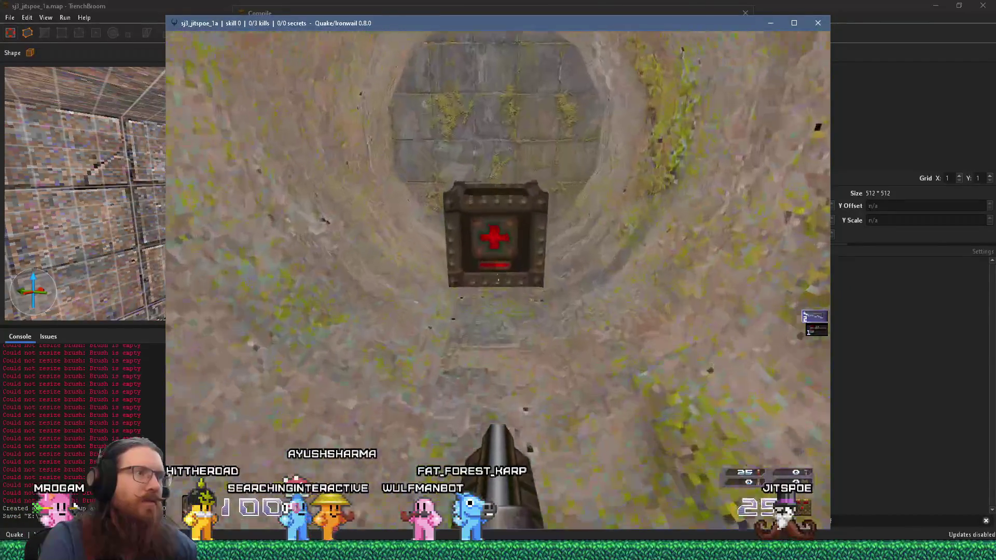
key("w")
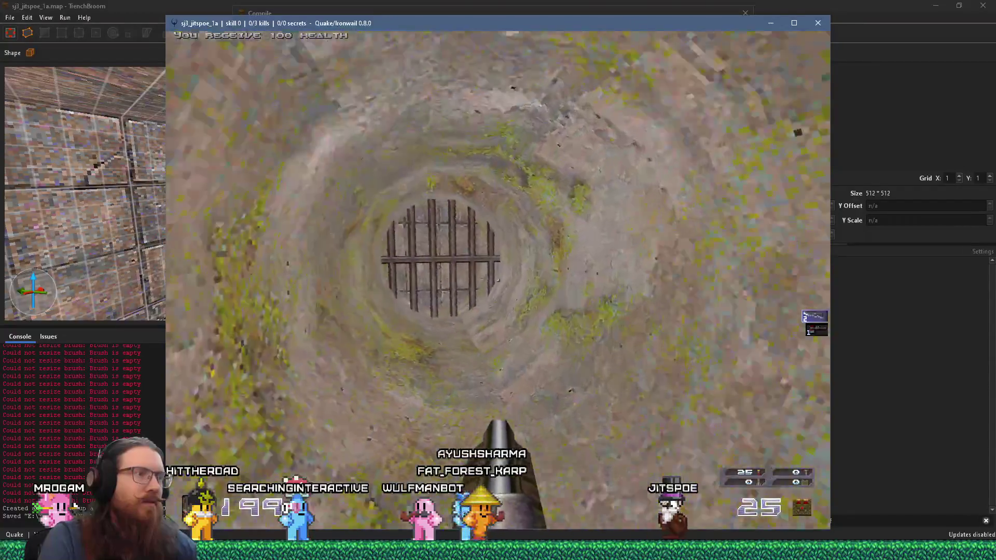
key("w")
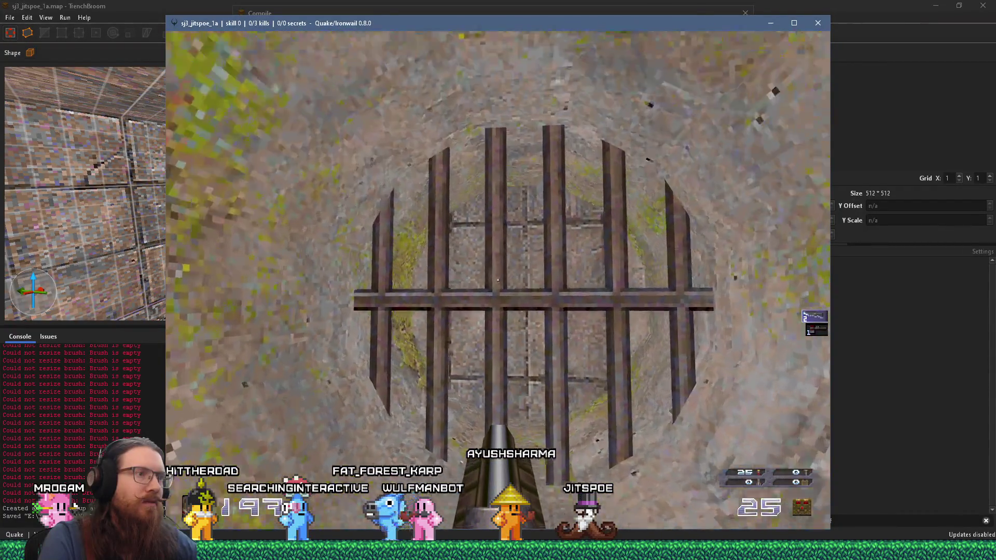
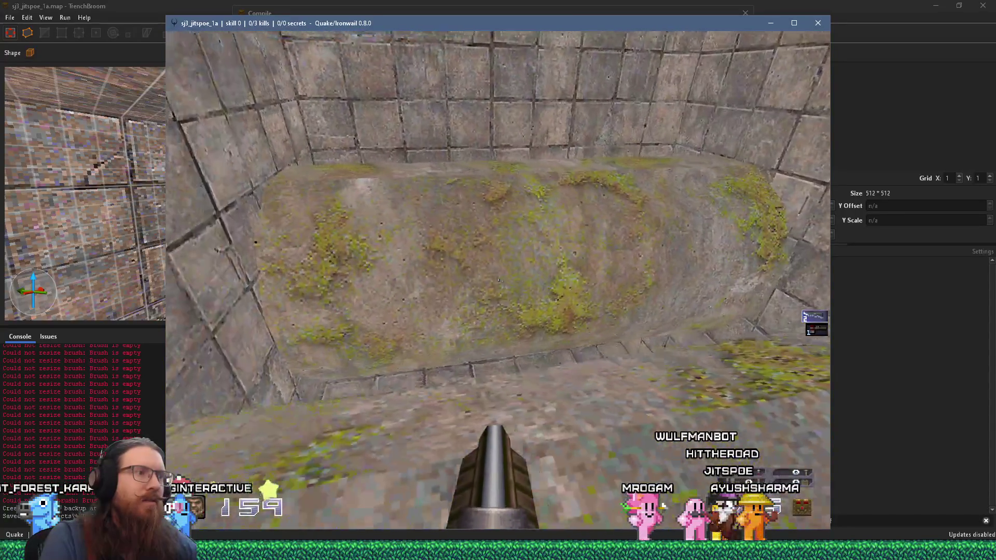
Walk through the Ironwail test room along the wall beside the mossy slope
key("w")
key("w")
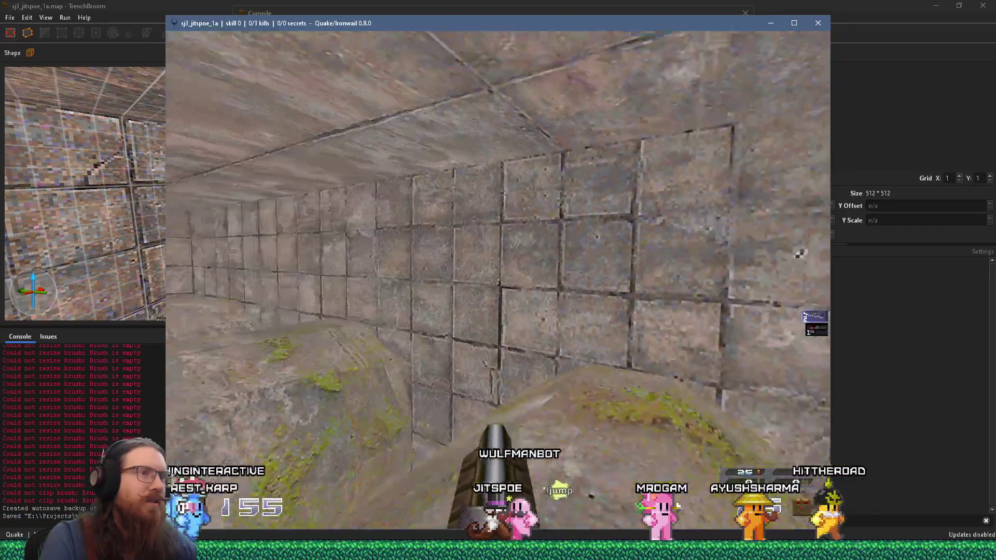
key("w")
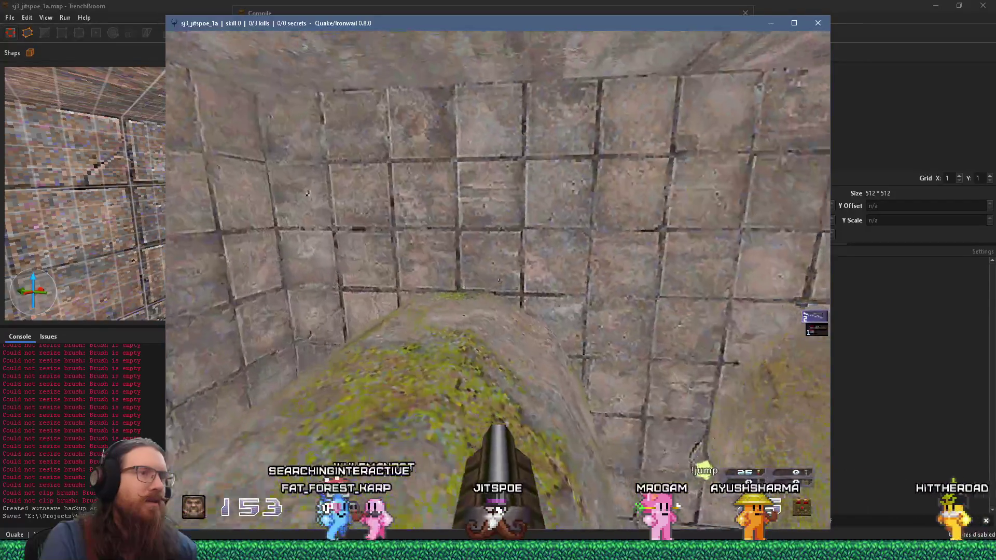
key("w")
key("w")
key("w")
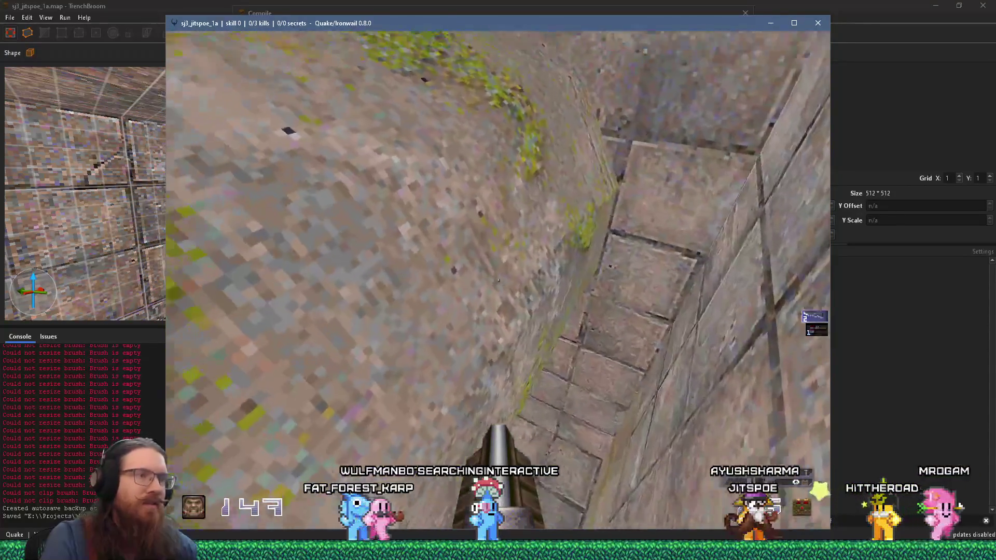
Quit Ironwail with the console 'quit' command and close the compile log
key("grave")
type("quit")
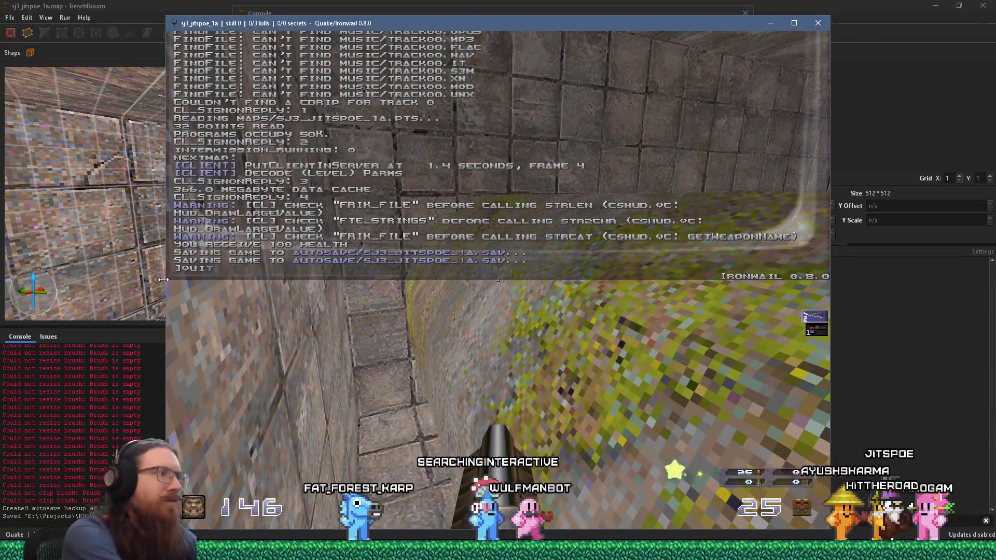
key("Return")
left_click(745, 12)
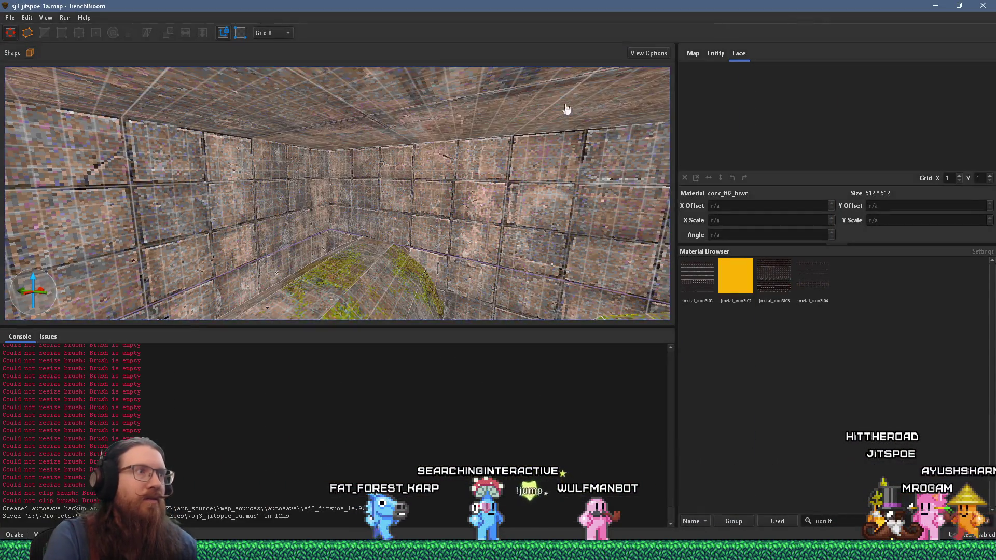
Inspect the wall brushes and a single brick face along the corridor
mouse_move(496, 228)
left_mouse_down()
mouse_move(247, 216)
mouse_move(362, 204)
mouse_move(250, 169)
mouse_move(390, 152)
mouse_move(332, 195)
mouse_move(338, 129)
mouse_move(382, 208)
mouse_move(351, 230)
mouse_move(335, 200)
mouse_move(334, 267)
mouse_move(339, 238)
mouse_move(299, 146)
mouse_move(354, 71)
mouse_move(343, 141)
mouse_move(403, 187)
mouse_move(382, 272)
mouse_move(409, 288)
mouse_move(407, 229)
mouse_move(493, 218)
mouse_move(421, 154)
mouse_move(421, 242)
mouse_move(409, 263)
mouse_move(390, 150)
mouse_move(426, 161)
mouse_move(473, 148)
mouse_move(435, 204)
mouse_move(421, 187)
mouse_move(494, 225)
mouse_move(344, 239)
mouse_move(358, 217)
left_mouse_up()
left_click(390, 151)
left_click(435, 203)
left_click(338, 126, "shift")
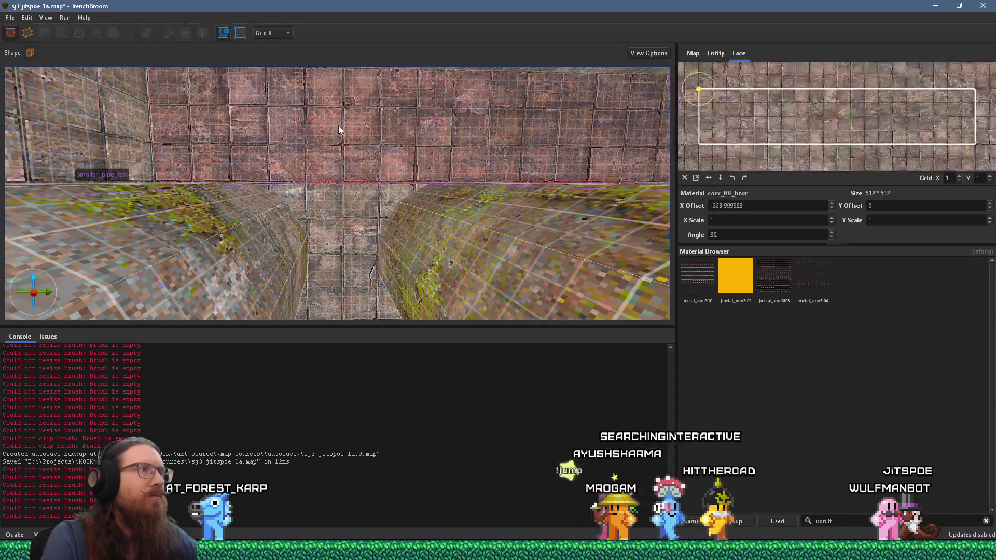
mouse_move(363, 155)
left_mouse_down()
mouse_move(387, 172)
mouse_move(496, 200)
mouse_move(296, 220)
left_mouse_up()
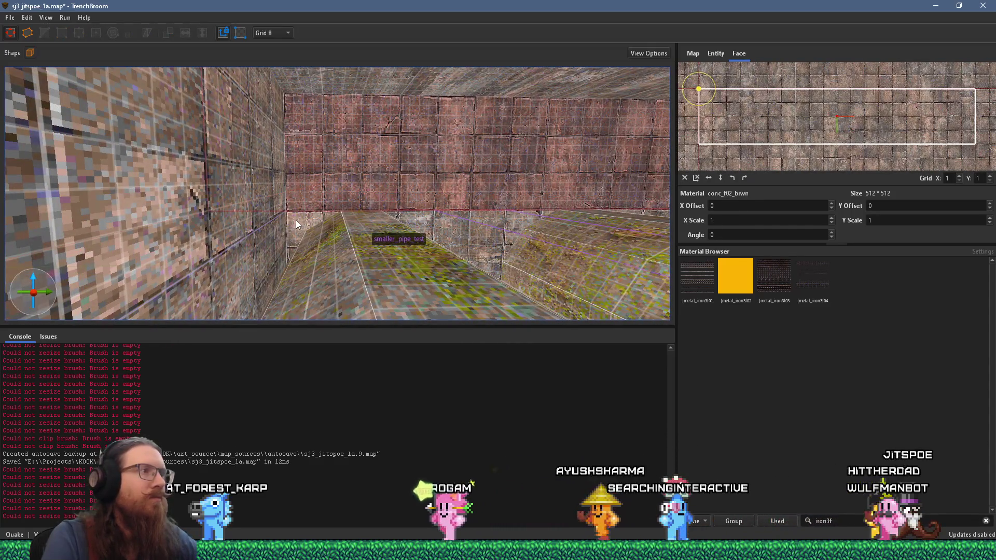
mouse_move(460, 219)
left_mouse_down()
mouse_move(270, 235)
mouse_move(338, 226)
left_mouse_up()
mouse_move(468, 217)
left_mouse_down()
mouse_move(348, 233)
mouse_move(451, 128)
mouse_move(379, 175)
mouse_move(259, 195)
mouse_move(372, 161)
mouse_move(502, 164)
mouse_move(351, 181)
left_mouse_up()
mouse_move(247, 170)
left_mouse_down()
mouse_move(360, 183)
mouse_move(350, 247)
mouse_move(283, 344)
mouse_move(302, 269)
left_mouse_up()
mouse_move(399, 242)
left_mouse_down()
mouse_move(298, 238)
mouse_move(326, 227)
mouse_move(269, 227)
mouse_move(346, 245)
mouse_move(378, 124)
mouse_move(293, 86)
mouse_move(284, 98)
mouse_move(296, 62)
mouse_move(306, 69)
mouse_move(297, 170)
mouse_move(200, 173)
mouse_move(204, 130)
mouse_move(175, 141)
mouse_move(273, 206)
mouse_move(400, 210)
mouse_move(413, 176)
left_mouse_up()
Reset the back brick face and the rotated tiled face to zero offsets and rotation
left_click(414, 175)
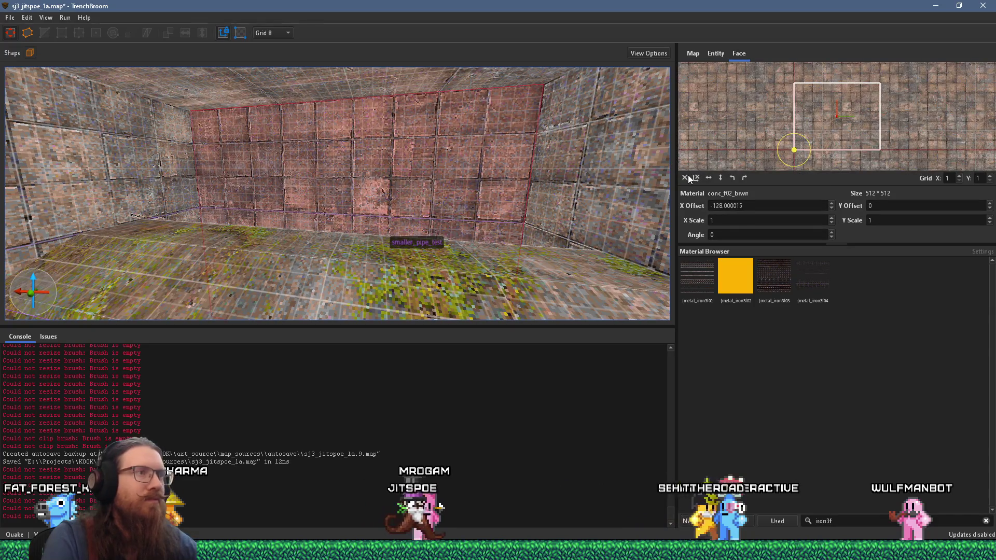
left_click(685, 177)
mouse_move(570, 180)
left_mouse_down()
mouse_move(272, 151)
mouse_move(357, 154)
mouse_move(309, 147)
mouse_move(230, 168)
mouse_move(227, 183)
mouse_move(424, 229)
mouse_move(282, 179)
mouse_move(395, 92)
mouse_move(356, 129)
mouse_move(459, 123)
mouse_move(450, 177)
left_mouse_up()
scroll(356, 152, "down", 5)
left_click(612, 191)
left_click(684, 178)
Fly down the corridor and select the skip-textured ladder pillar
mouse_move(485, 228)
left_mouse_down()
mouse_move(546, 235)
mouse_move(474, 222)
mouse_move(382, 249)
mouse_move(338, 241)
mouse_move(408, 314)
mouse_move(325, 240)
left_mouse_up()
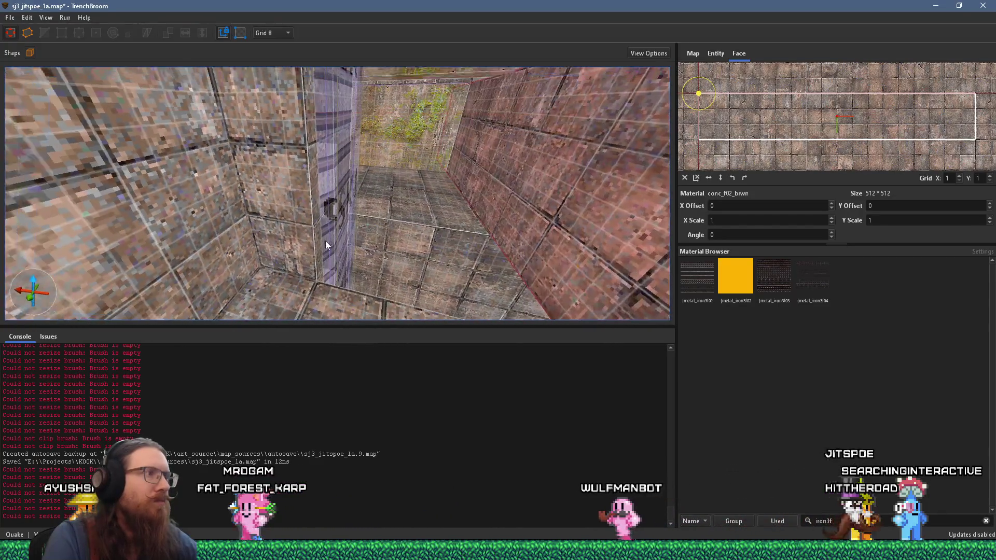
mouse_move(333, 207)
left_mouse_down()
mouse_move(298, 287)
mouse_move(184, 236)
mouse_move(316, 195)
mouse_move(331, 269)
left_mouse_up()
left_click(321, 243)
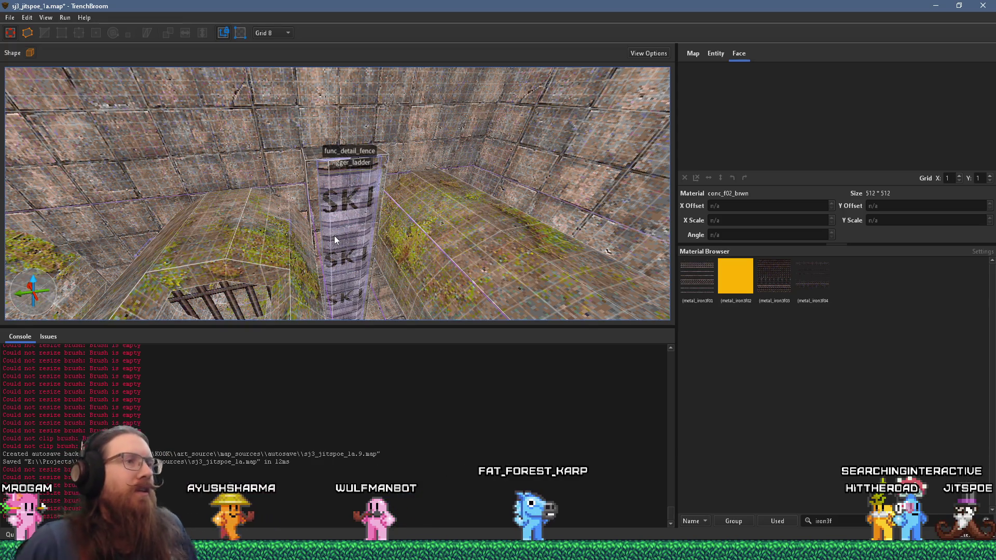
Filter the Material Browser for 'skip' and pick the skip material
scroll(351, 232, "down", 10)
scroll(294, 123, "down", 8)
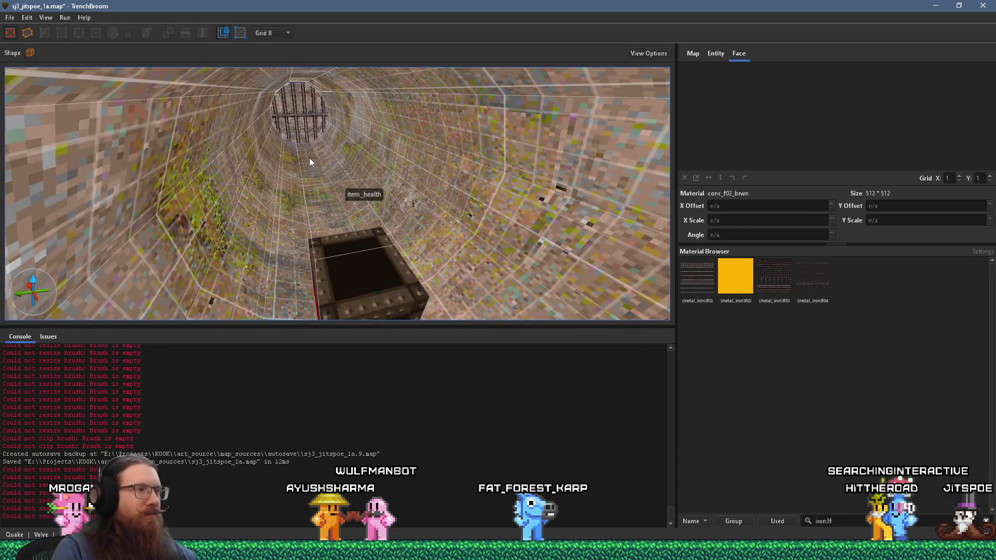
type("skip")
left_click(853, 293)
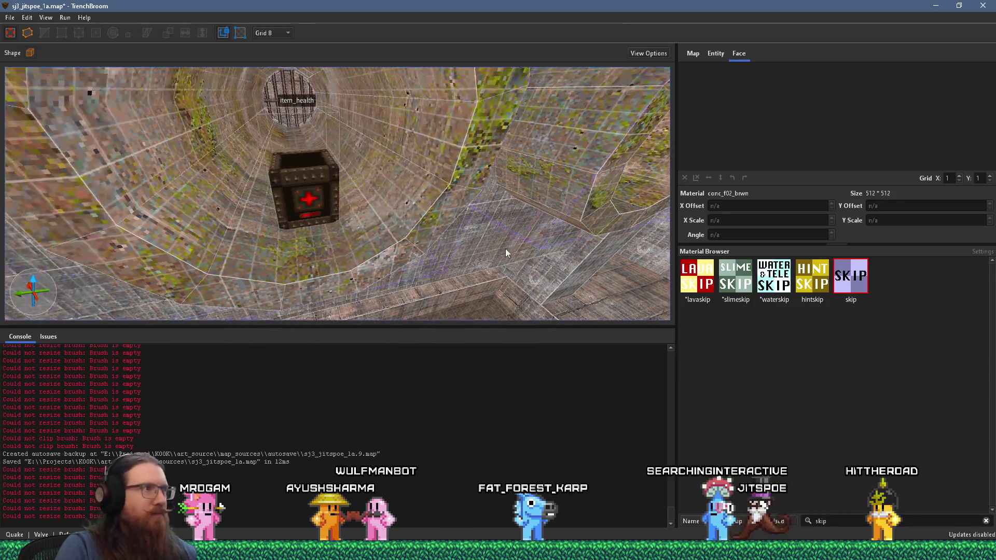
Draw a 24-unit-tall skip brush around the health box
scroll(270, 235, "down", 4)
mouse_move(264, 231)
left_mouse_down()
mouse_move(353, 217)
mouse_move(399, 184)
left_mouse_up()
mouse_move(77, 169)
left_mouse_down()
mouse_move(135, 161)
mouse_move(285, 242)
mouse_move(288, 282)
mouse_move(197, 171)
mouse_move(257, 219)
mouse_move(270, 245)
mouse_move(347, 238)
left_mouse_up()
left_click_drag(485, 267, 439, 244)
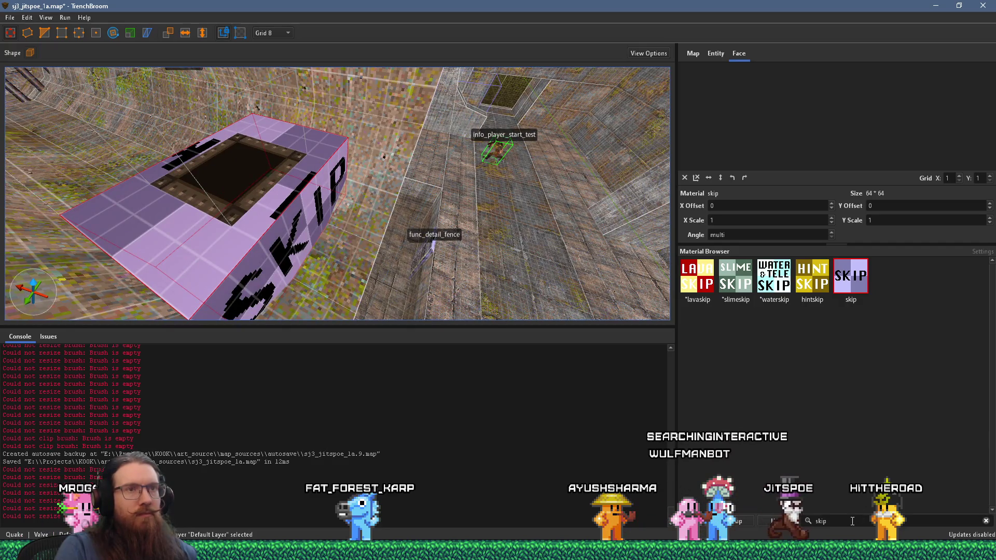
Turn the new skip block into a trigger_secret entity and deselect it
right_click(248, 244)
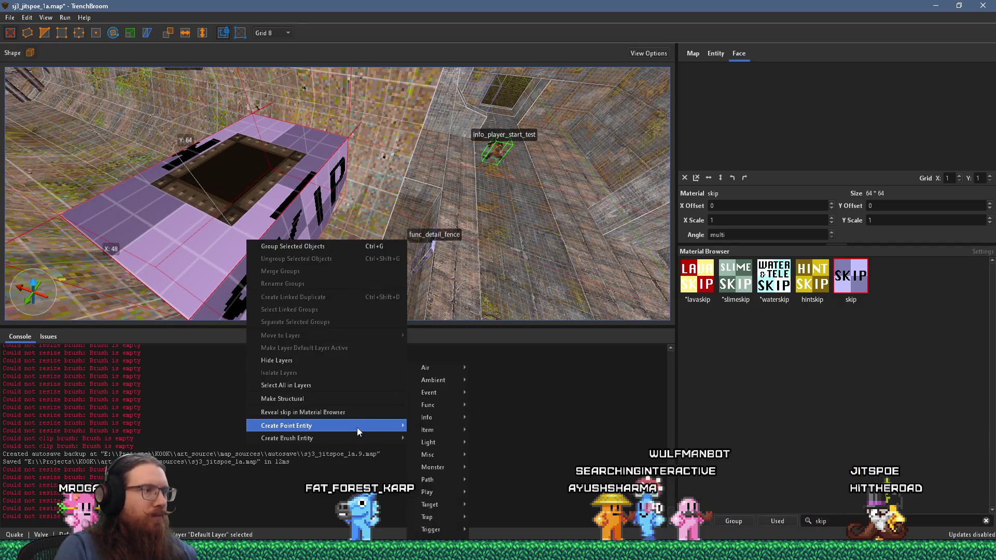
mouse_move(355, 437)
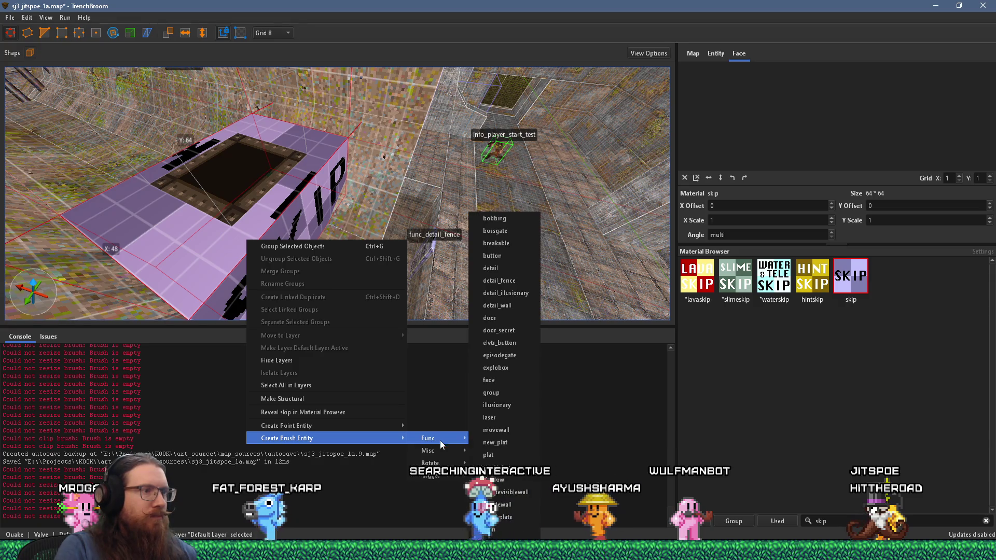
mouse_move(431, 475)
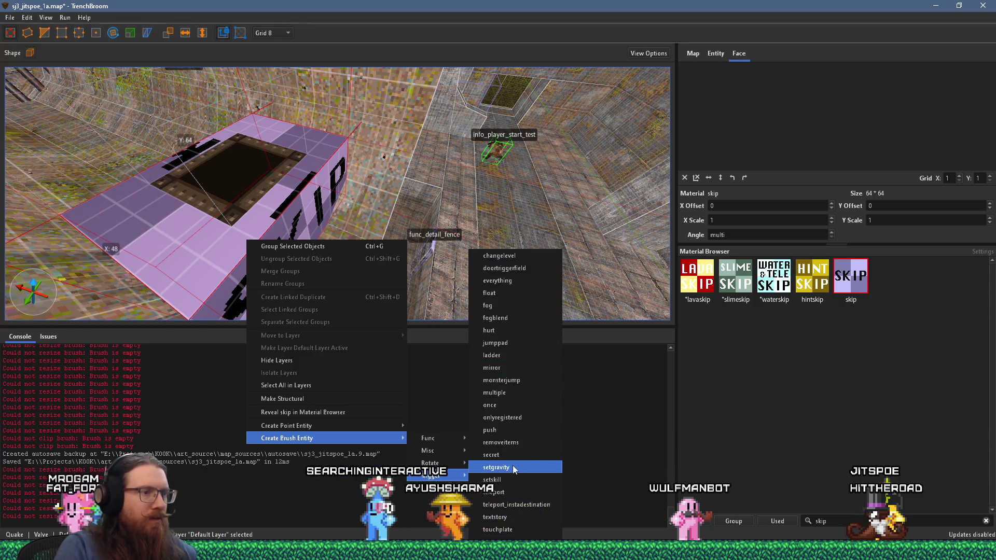
left_click(490, 455)
key("Escape")
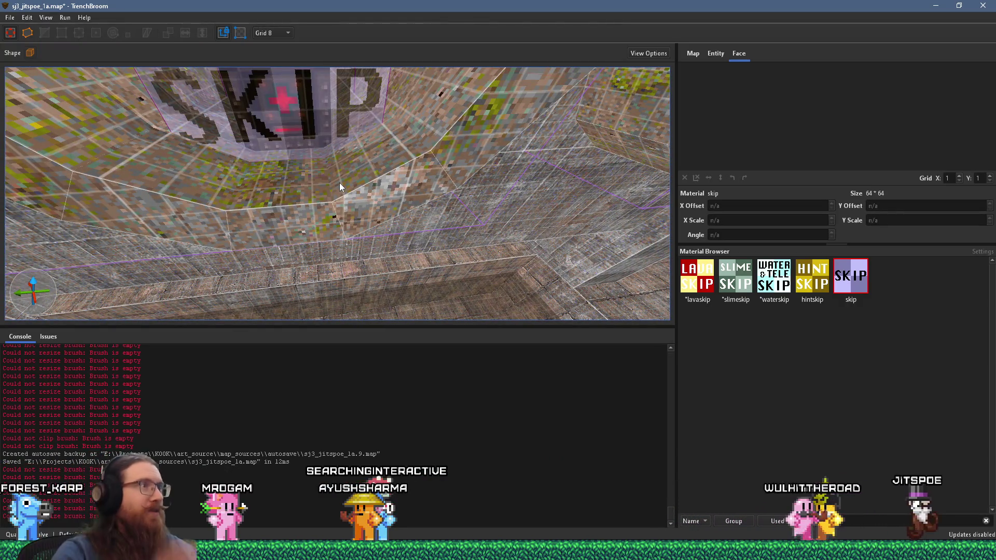
scroll(339, 183, "down", 5)
scroll(369, 177, "down", 5)
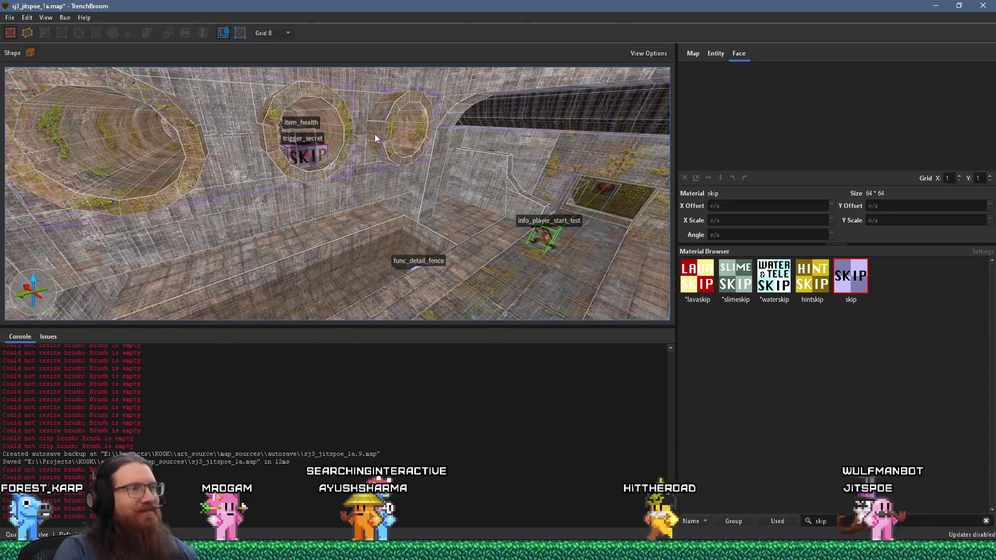
scroll(387, 139, "down", 5)
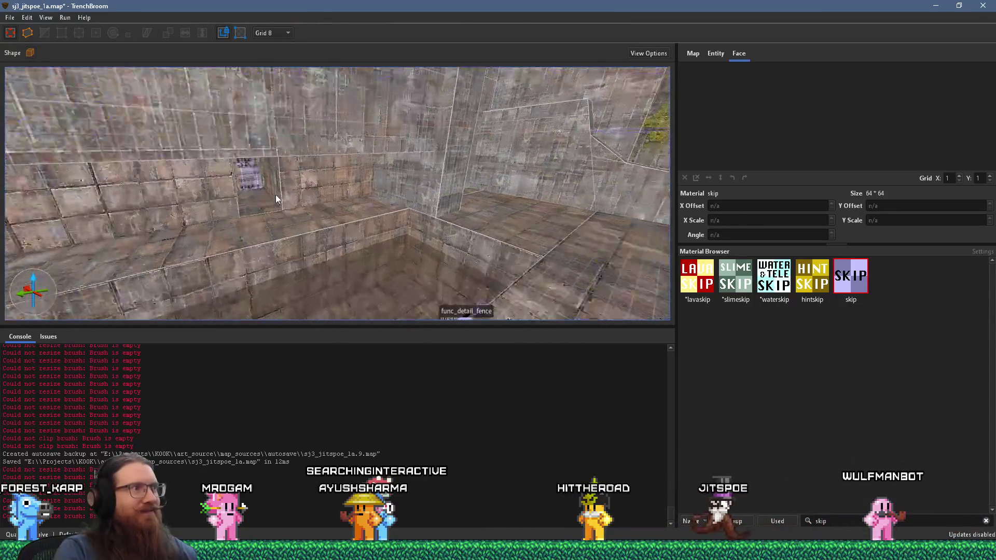
scroll(262, 188, "up", 5)
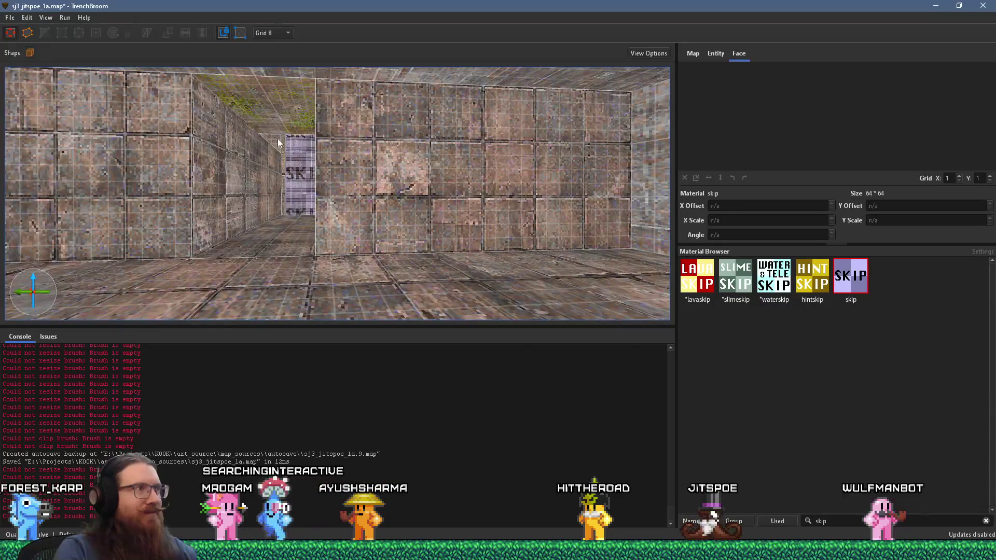
left_click(424, 160)
scroll(450, 166, "down", 3)
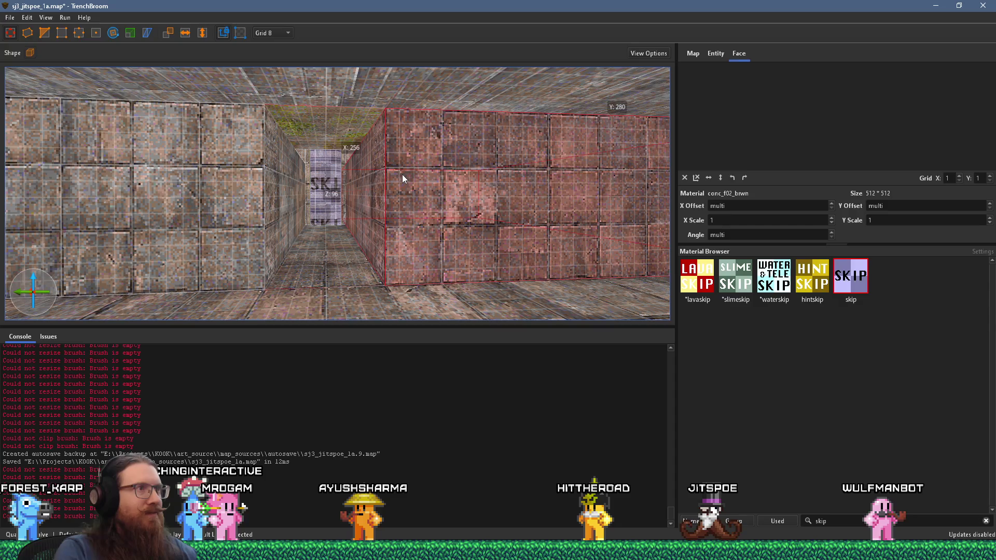
key("Escape")
left_click_drag(403, 175, 378, 90)
left_click(337, 128)
key("Escape")
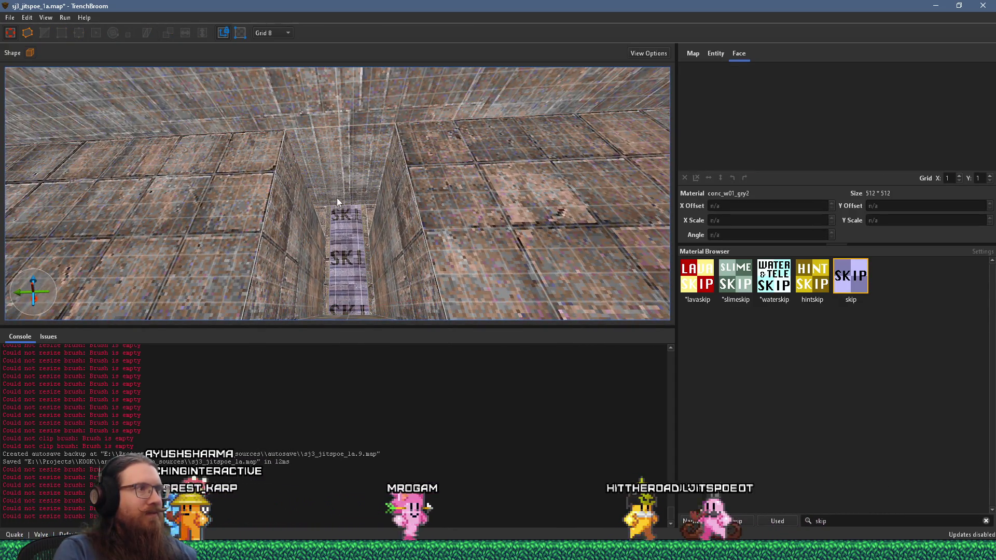
scroll(334, 267, "up", 3)
mouse_move(334, 267)
left_mouse_down()
mouse_move(232, 276)
mouse_move(210, 307)
mouse_move(261, 282)
mouse_move(241, 228)
mouse_move(373, 241)
mouse_move(408, 232)
left_mouse_up()
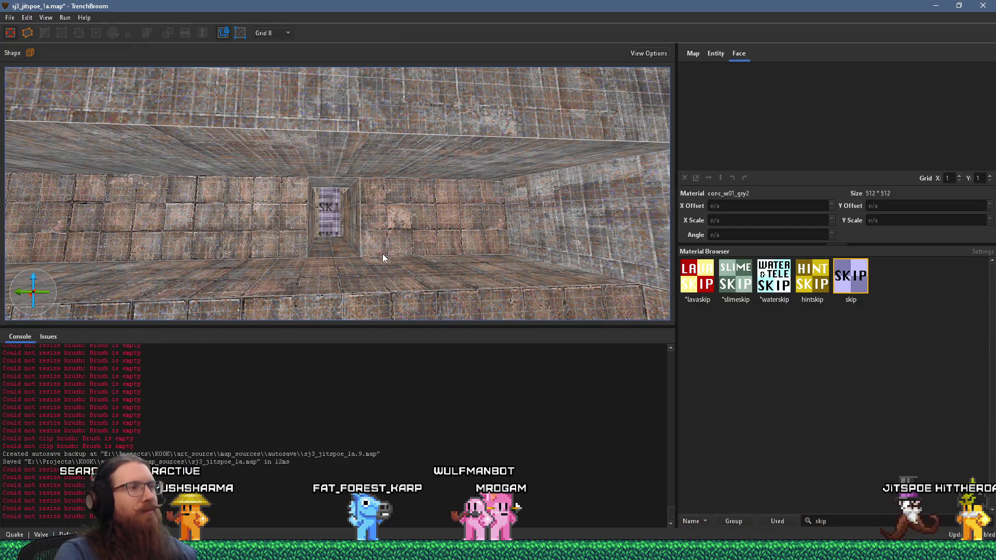
mouse_move(381, 254)
left_mouse_down()
mouse_move(437, 275)
mouse_move(494, 274)
mouse_move(416, 276)
mouse_move(465, 262)
mouse_move(439, 217)
mouse_move(329, 329)
mouse_move(338, 285)
mouse_move(310, 281)
left_mouse_up()
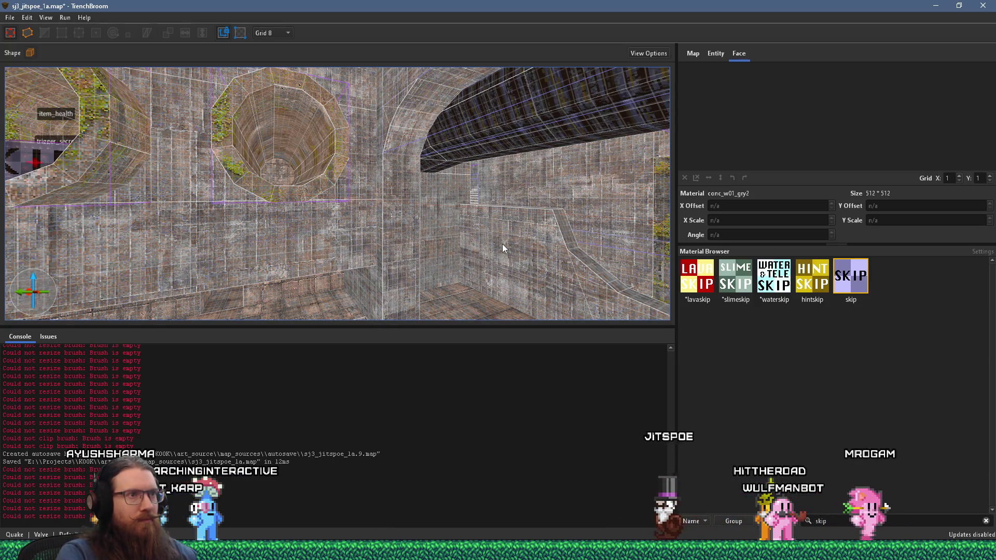
left_click_drag(491, 251, 534, 259)
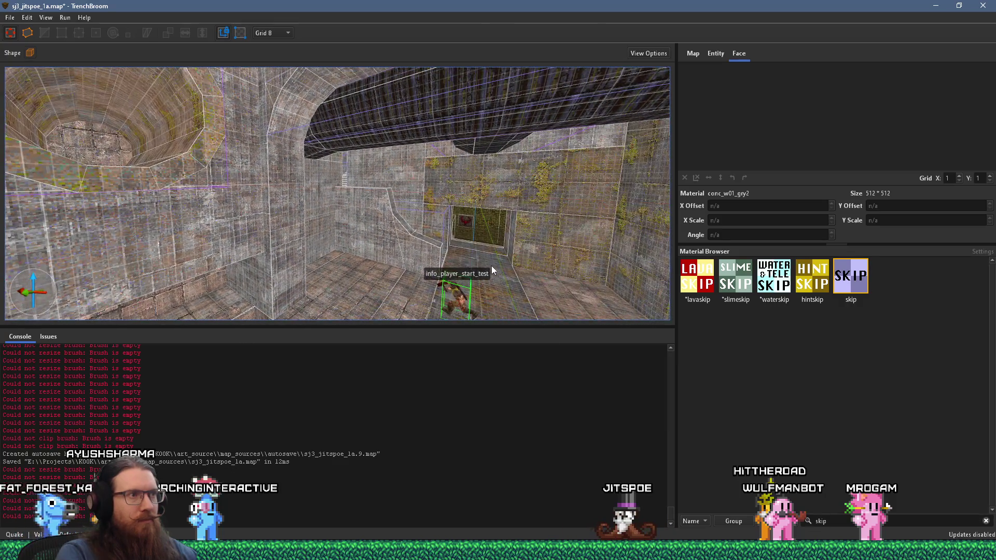
scroll(490, 263, "up", 5)
scroll(439, 187, "up", 5)
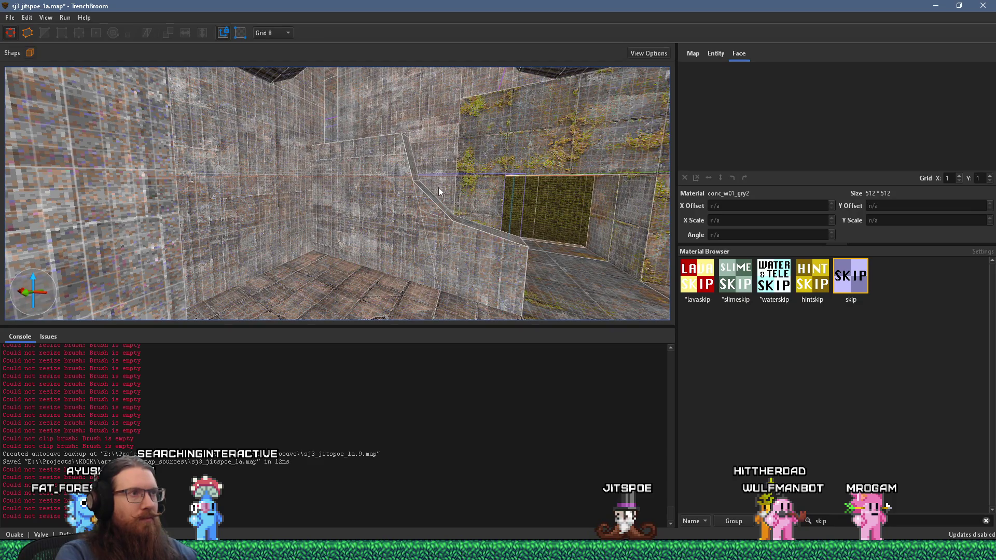
scroll(437, 187, "down", 6)
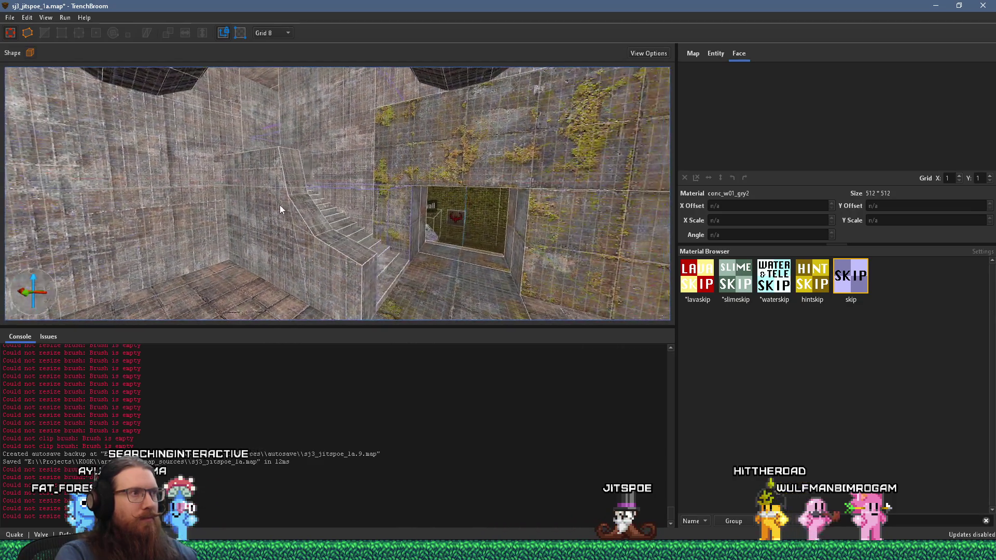
left_click(289, 214)
right_click(335, 257)
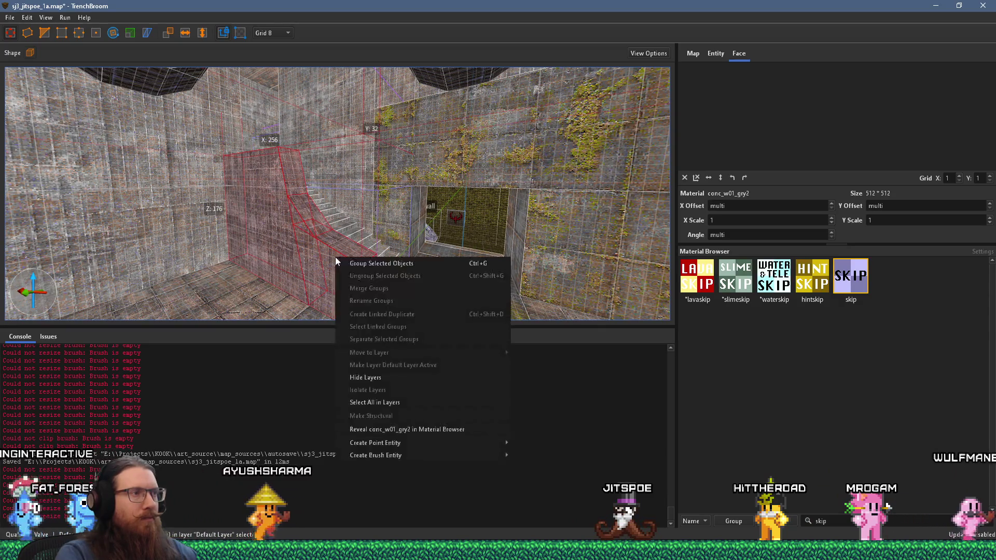
mouse_move(427, 457)
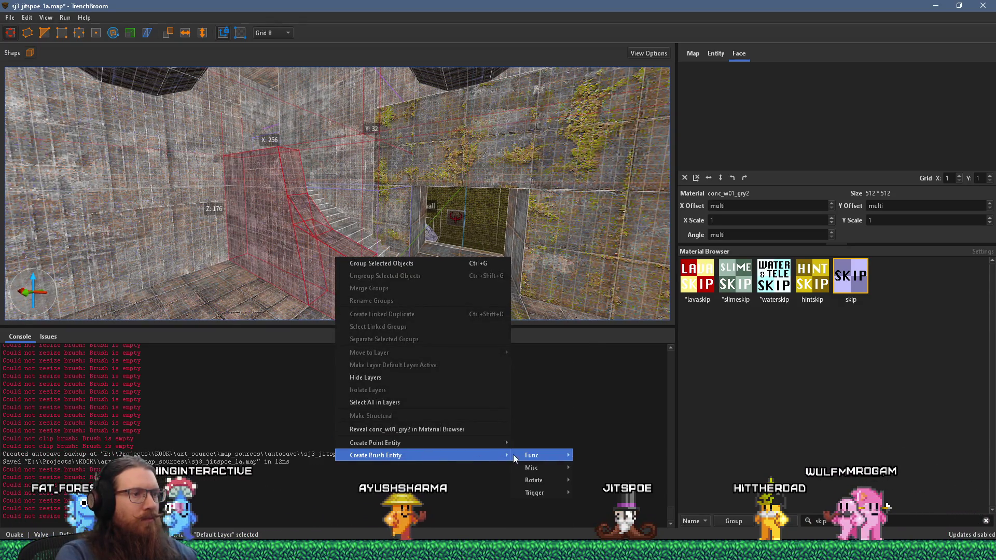
mouse_move(532, 455)
left_click(633, 263)
scroll(453, 215, "up", 3)
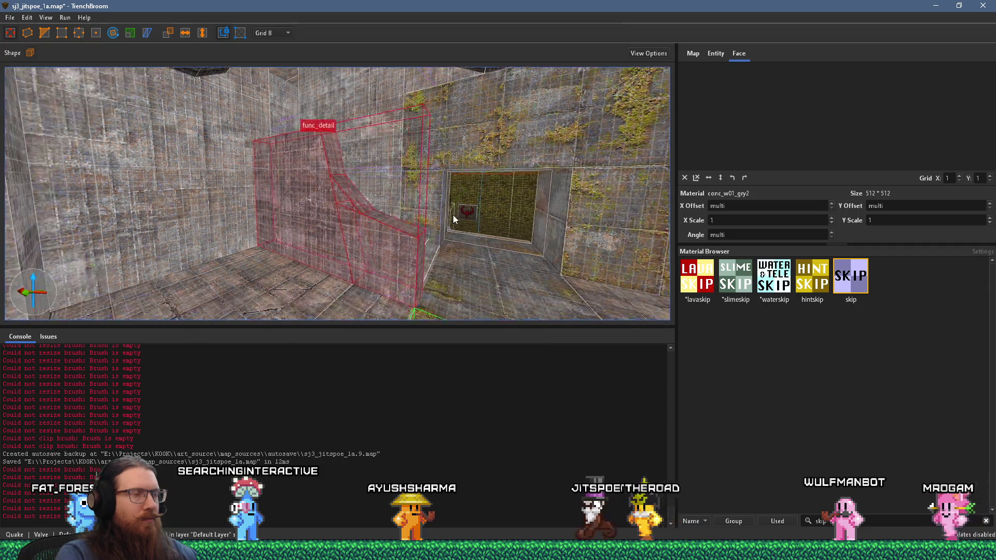
key("Escape")
scroll(356, 258, "down", 3)
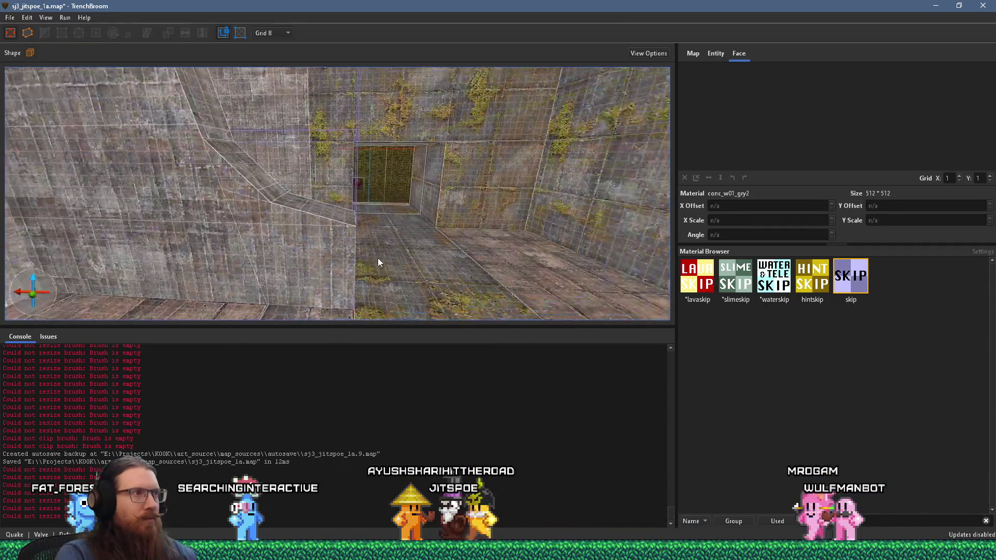
scroll(422, 206, "up", 5)
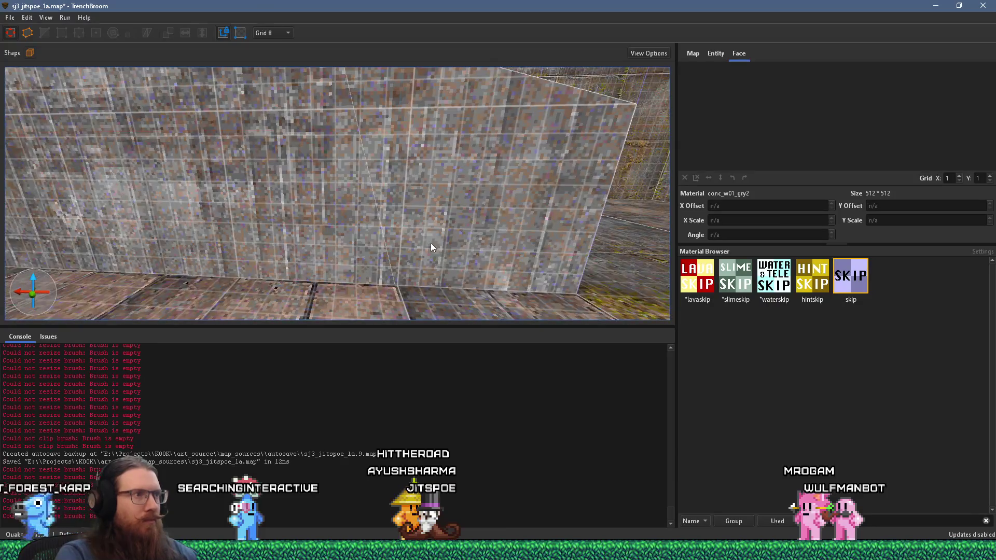
scroll(430, 247, "down", 5)
scroll(390, 278, "up", 5)
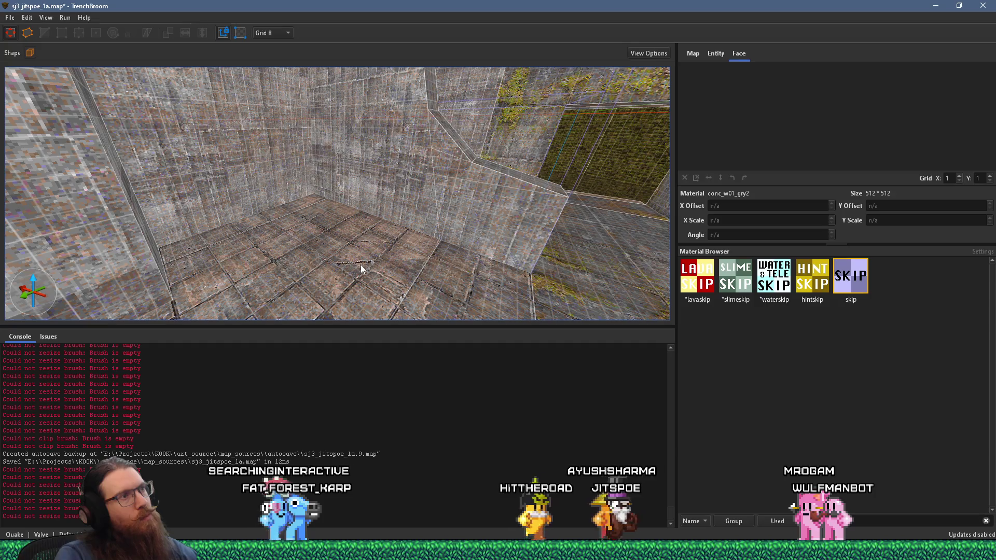
scroll(360, 265, "down", 3)
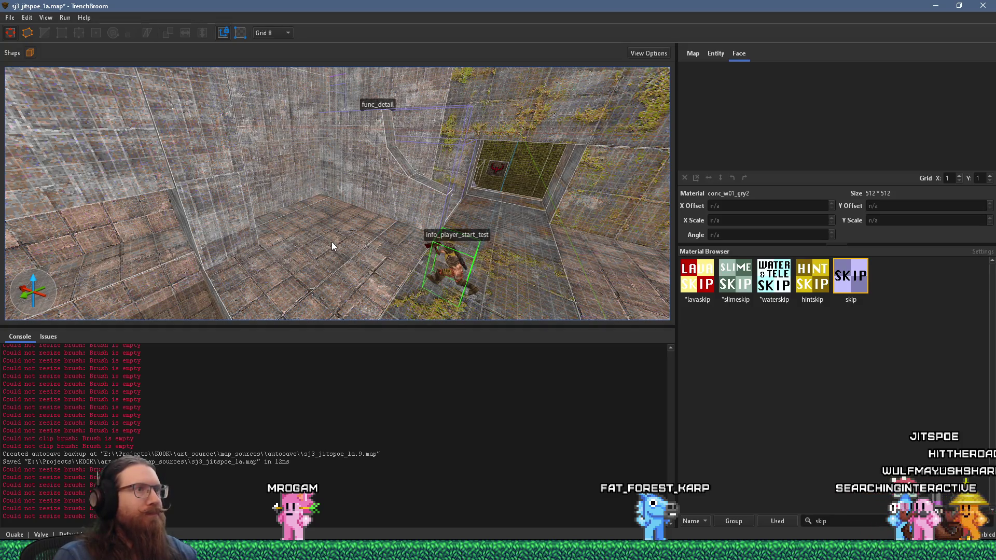
Fly past the recessed floor, staircase and room ledge into the corridor ending in the SKIP wall
mouse_move(331, 241)
left_mouse_down()
mouse_move(331, 201)
mouse_move(300, 154)
mouse_move(472, 200)
mouse_move(360, 165)
mouse_move(236, 165)
left_mouse_up()
scroll(235, 161, "up", 6)
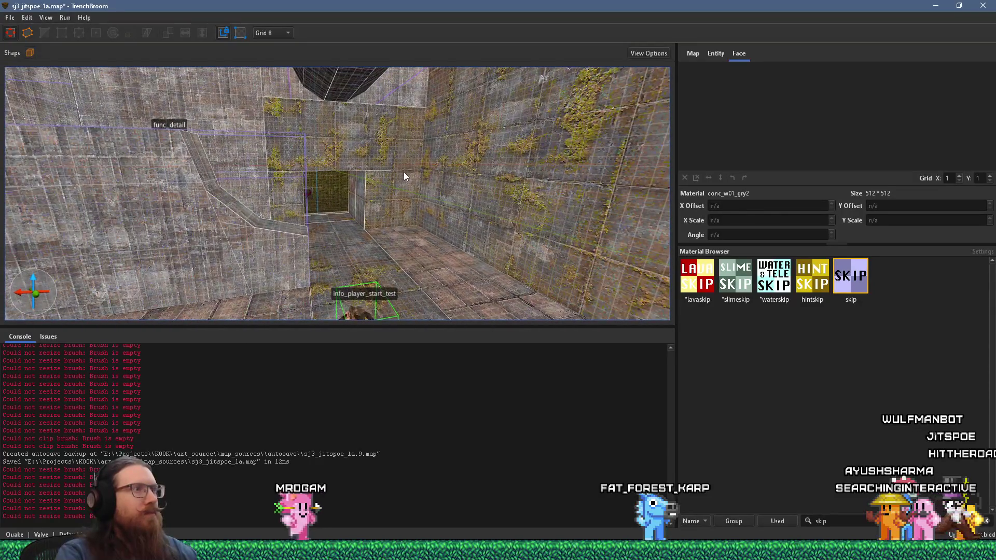
left_click_drag(404, 172, 298, 192)
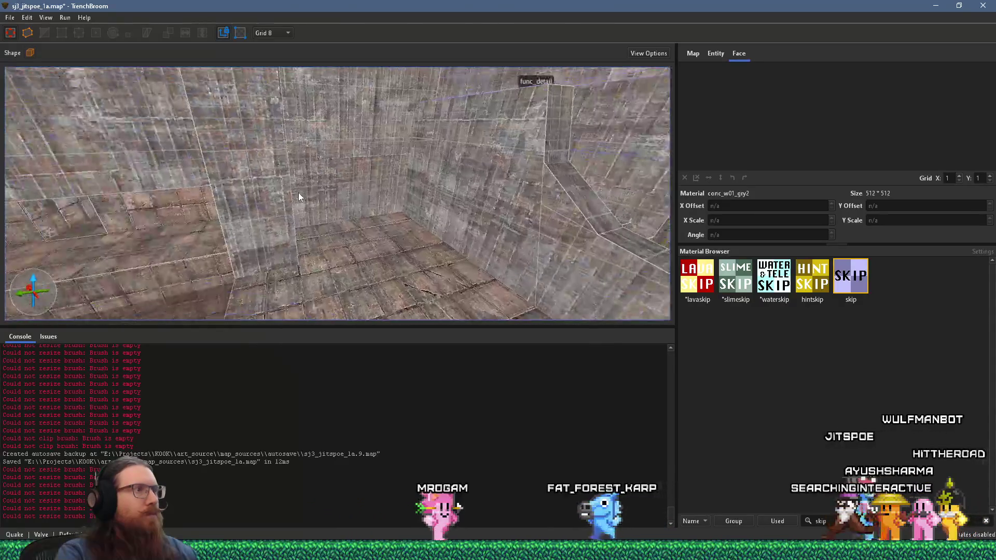
mouse_move(436, 170)
left_mouse_down()
mouse_move(213, 223)
mouse_move(250, 222)
mouse_move(279, 182)
mouse_move(299, 267)
mouse_move(303, 227)
mouse_move(344, 210)
mouse_move(413, 280)
left_mouse_up()
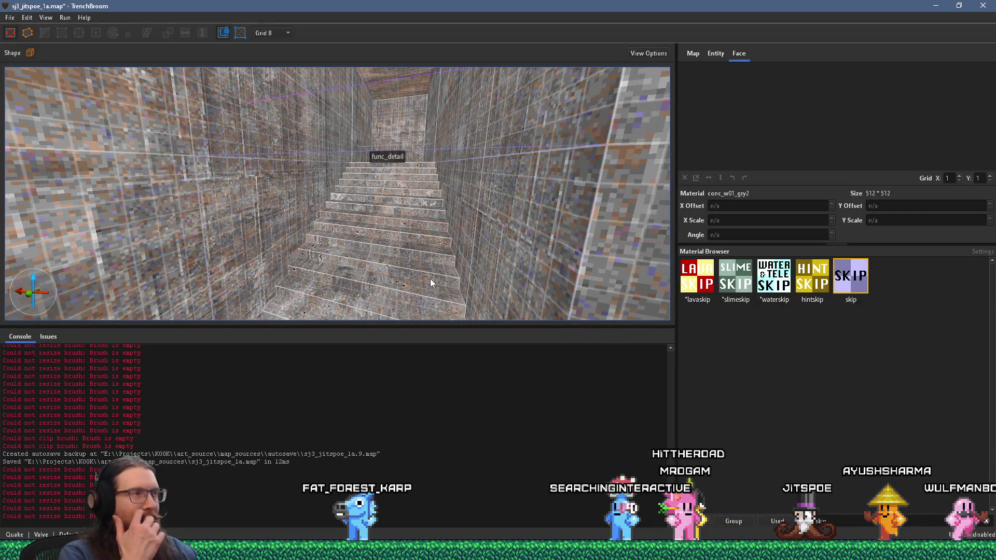
mouse_move(430, 278)
left_mouse_down()
mouse_move(304, 319)
mouse_move(229, 315)
mouse_move(437, 189)
mouse_move(278, 212)
mouse_move(339, 182)
mouse_move(503, 158)
left_mouse_up()
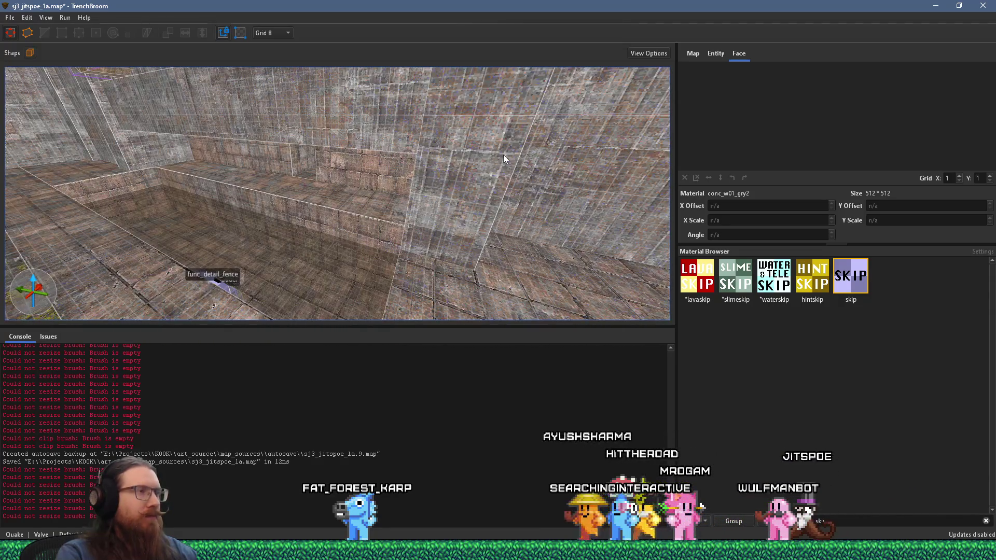
mouse_move(292, 248)
left_mouse_down()
mouse_move(570, 241)
mouse_move(360, 249)
mouse_move(286, 238)
mouse_move(364, 208)
mouse_move(375, 225)
mouse_move(397, 225)
left_mouse_up()
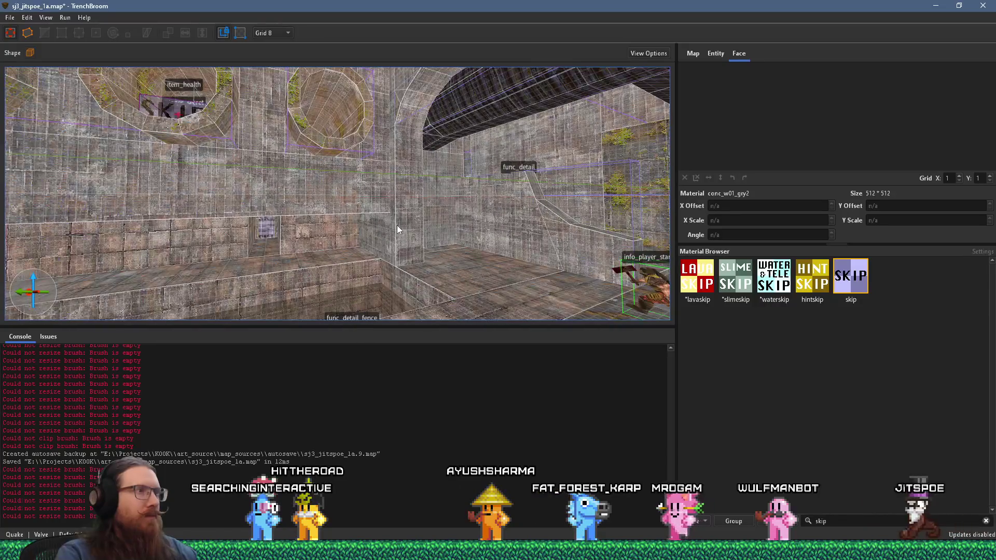
scroll(396, 225, "up", 1)
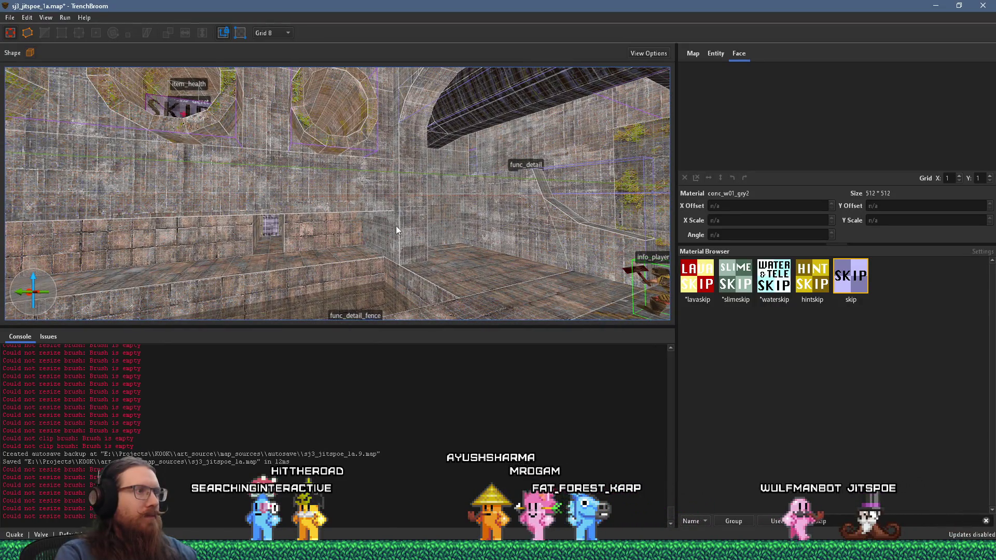
mouse_move(307, 292)
left_mouse_down()
mouse_move(337, 233)
mouse_move(300, 242)
mouse_move(363, 228)
mouse_move(396, 354)
mouse_move(391, 294)
mouse_move(331, 141)
mouse_move(330, 157)
left_mouse_up()
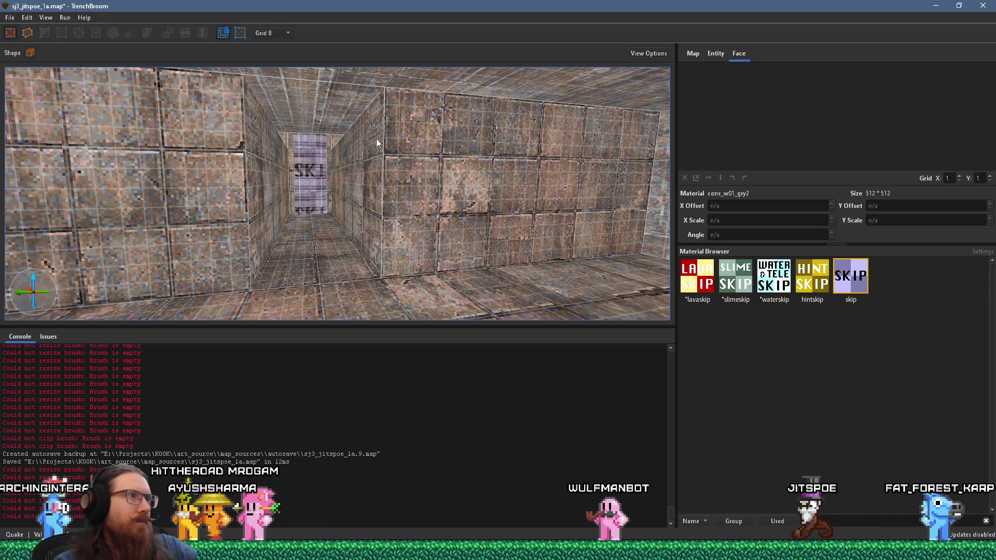
Give the wall brush at the SKIP corridor end the riveted metal_iron1_t3 material
key("a")
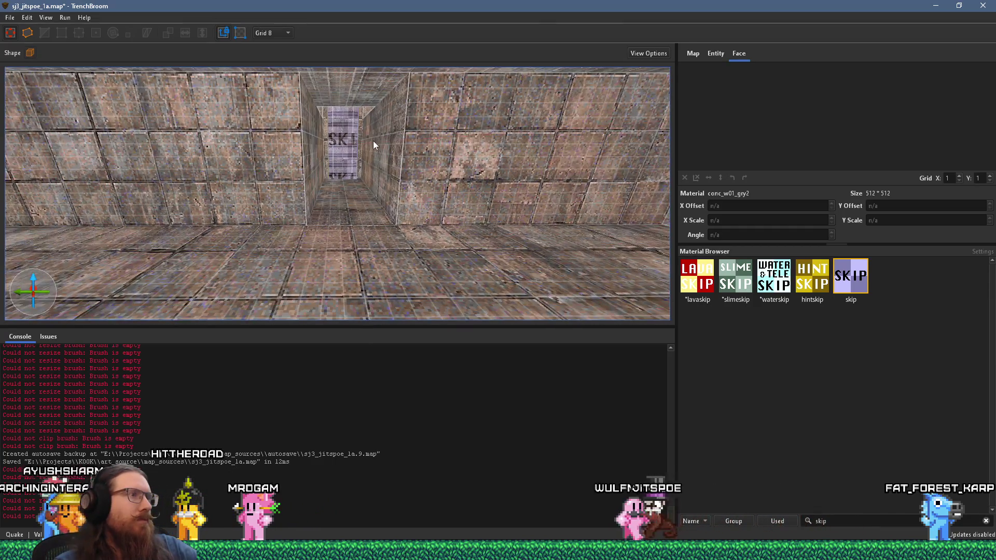
key("a")
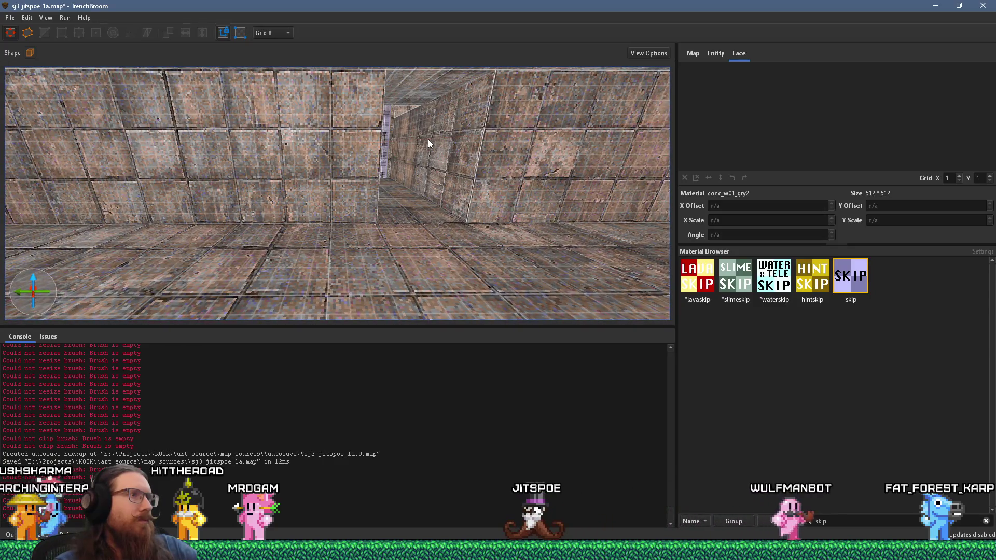
key("d")
key("w")
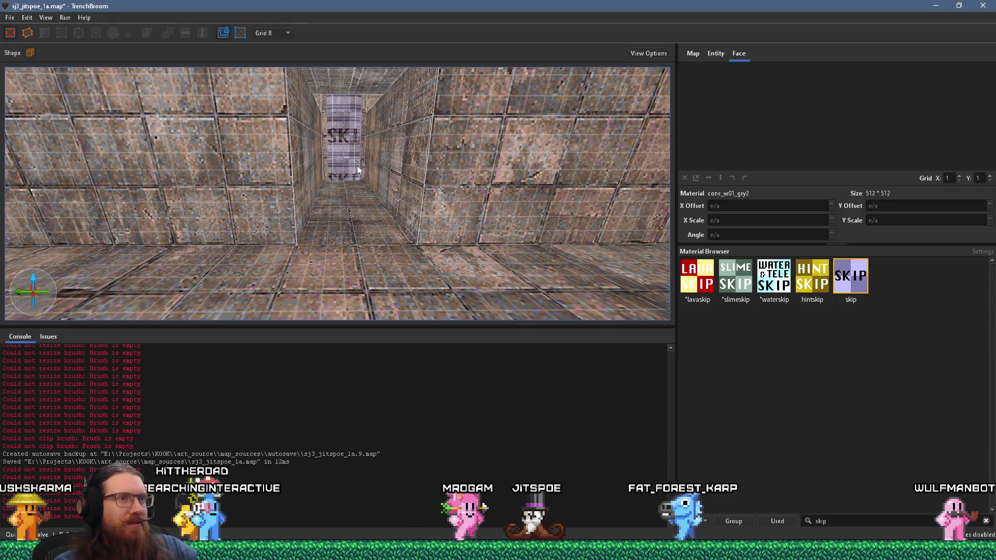
key("a")
key("w")
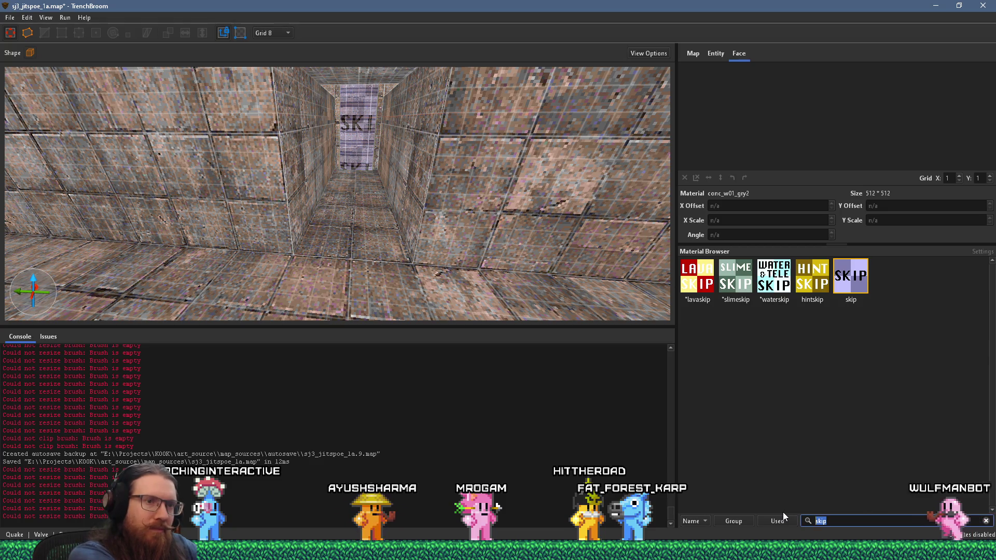
type("iron")
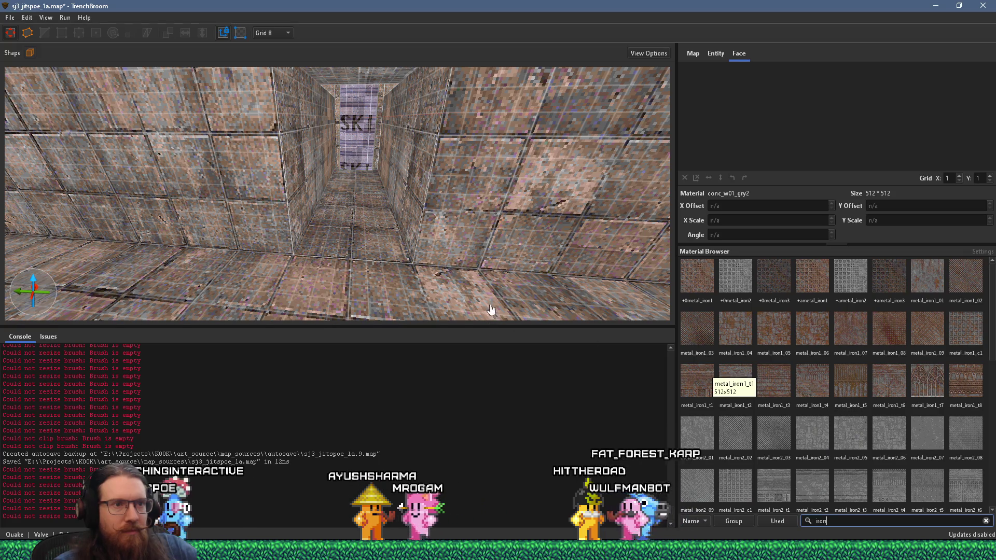
scroll(537, 298, "up", 2)
left_click(748, 387)
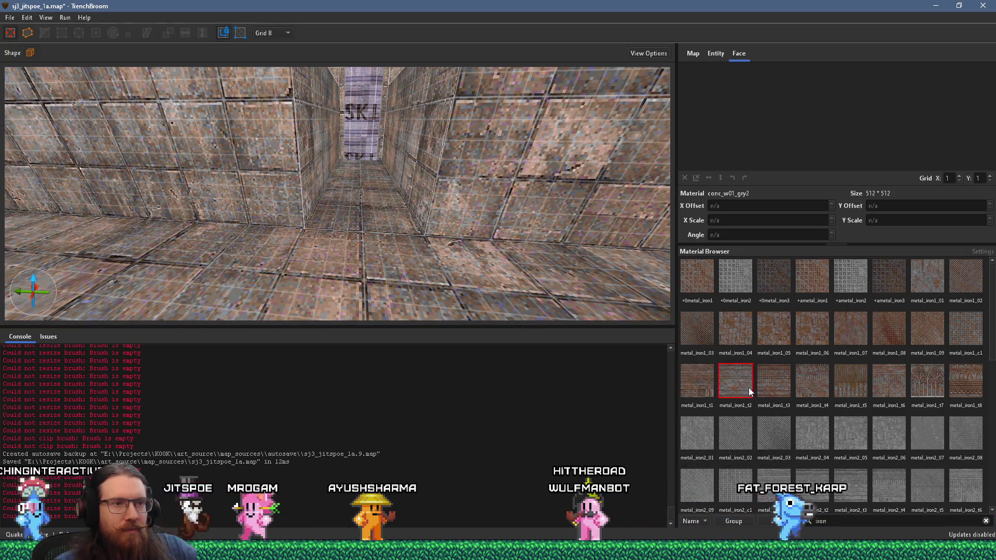
left_click(771, 382)
scroll(500, 283, "down", 6)
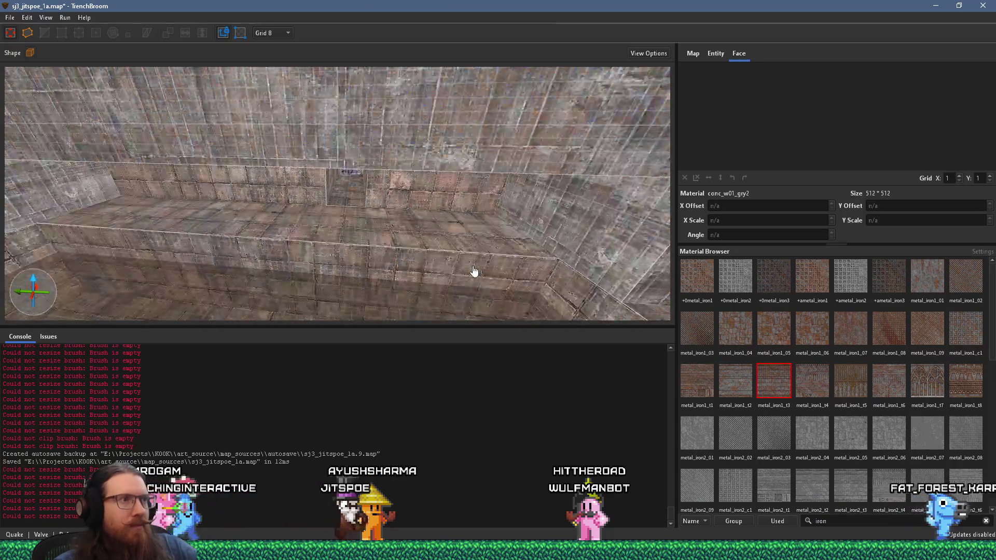
scroll(328, 148, "up", 3)
Widen the metal brush to 368 units by dragging its side face
mouse_move(550, 224)
left_mouse_down()
mouse_move(567, 108)
mouse_move(437, 193)
mouse_move(446, 197)
mouse_move(391, 184)
mouse_move(535, 194)
left_mouse_up()
left_click_drag(349, 205, 438, 209)
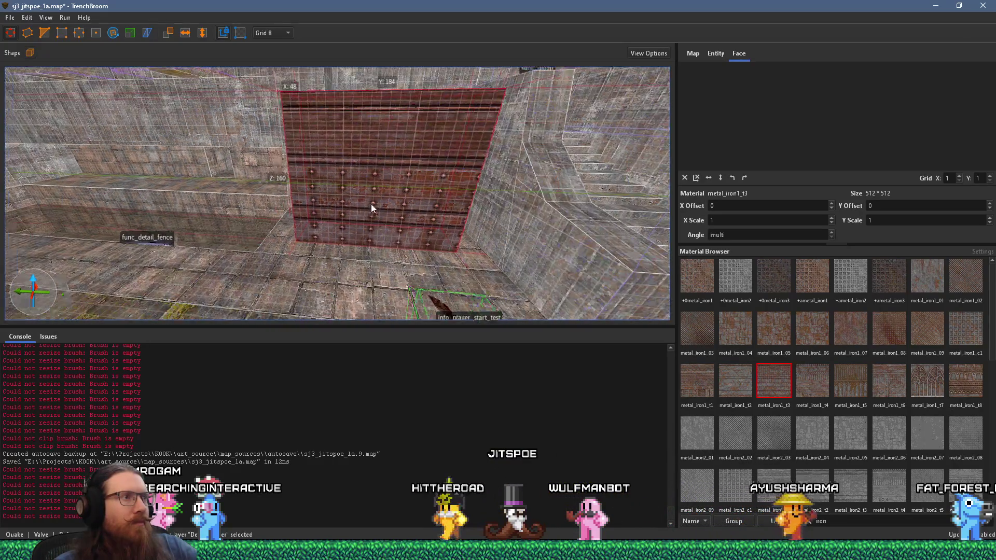
left_click_drag(379, 198, 244, 198)
mouse_move(350, 242)
left_mouse_down()
mouse_move(405, 267)
mouse_move(462, 225)
mouse_move(471, 315)
mouse_move(472, 223)
mouse_move(459, 217)
mouse_move(452, 312)
mouse_move(453, 168)
mouse_move(445, 247)
left_mouse_up()
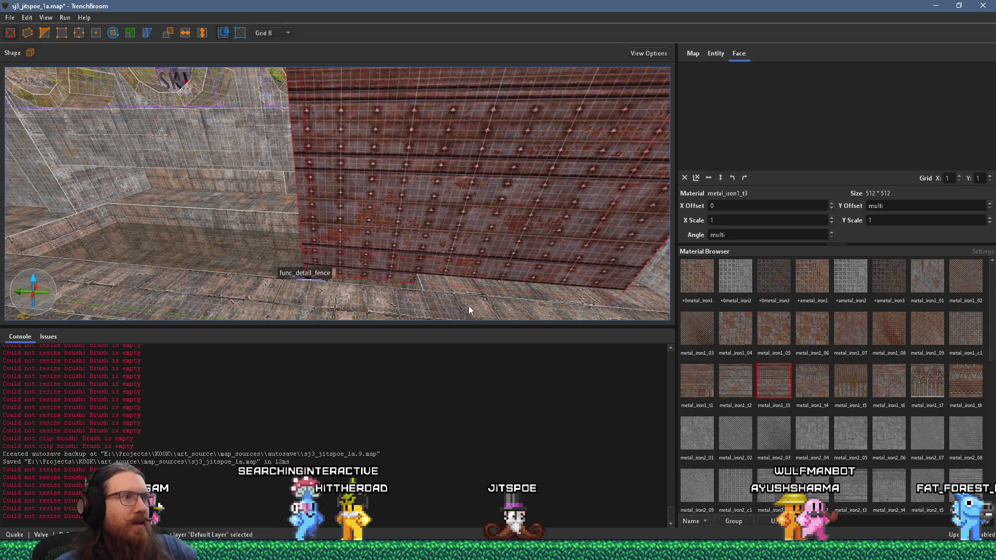
scroll(469, 310, "down", 5)
Raise the metal wall's bottom edge into a low band, then move it down to Z -40
scroll(444, 230, "up", 8)
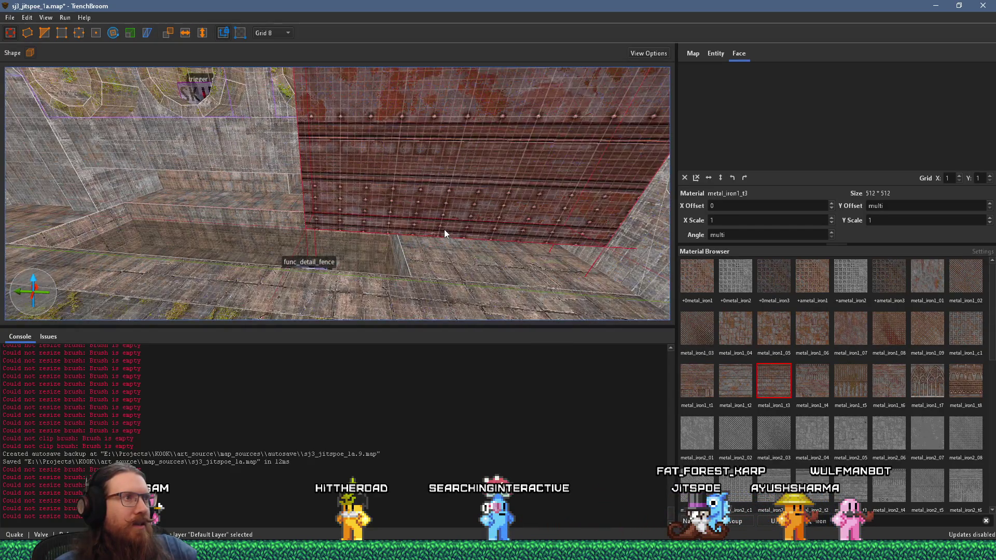
mouse_move(384, 236)
left_mouse_down()
mouse_move(295, 232)
mouse_move(307, 179)
mouse_move(278, 180)
left_mouse_up()
scroll(278, 180, "up", 5)
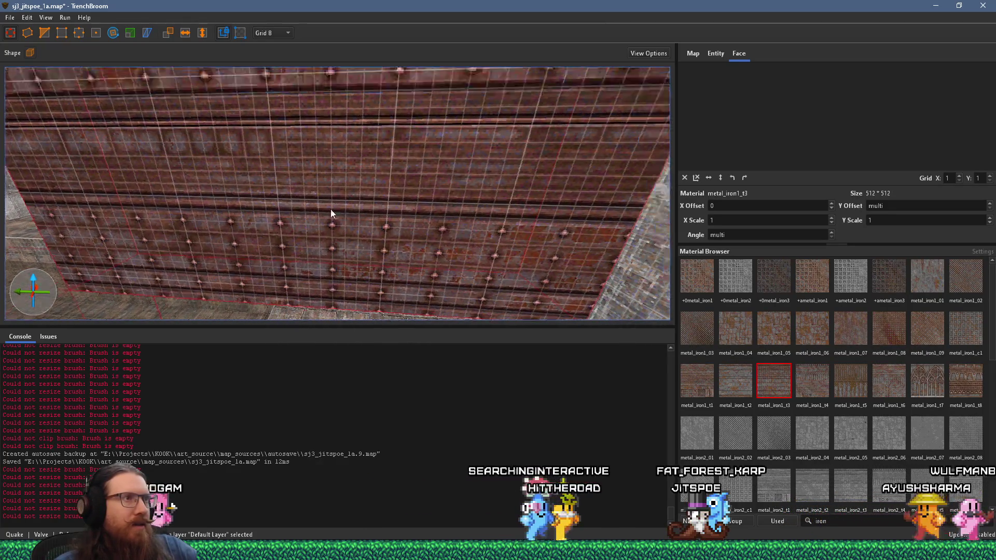
mouse_move(339, 200)
left_mouse_down()
mouse_move(396, 168)
mouse_move(481, 168)
mouse_move(380, 169)
mouse_move(403, 207)
mouse_move(420, 272)
mouse_move(413, 245)
mouse_move(437, 68)
mouse_move(456, 204)
mouse_move(395, 122)
mouse_move(372, 202)
left_mouse_up()
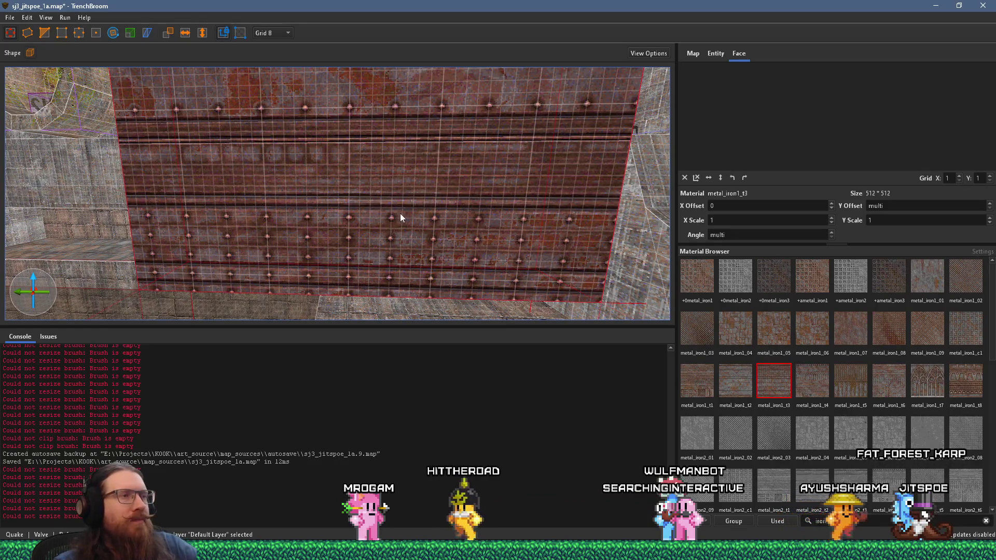
scroll(470, 265, "up", 2)
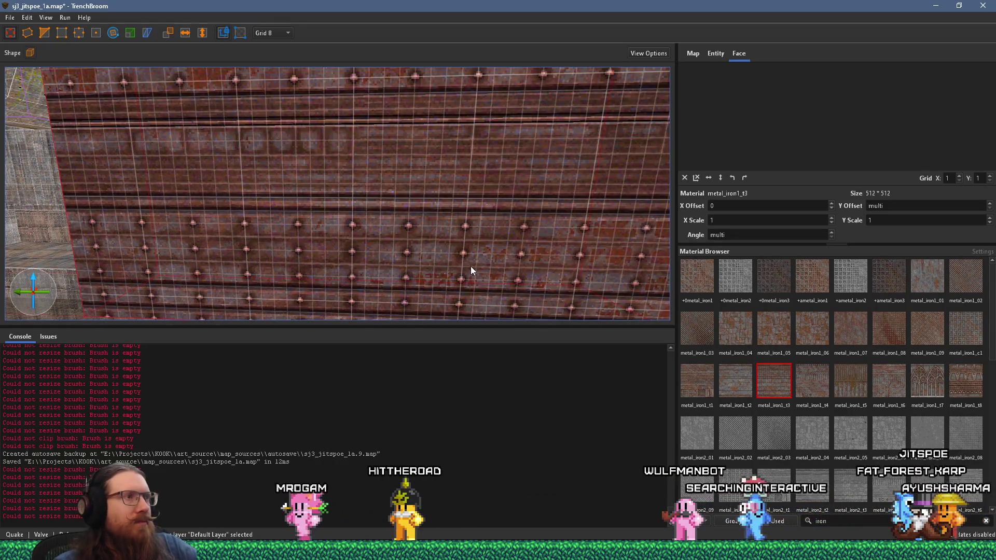
scroll(471, 266, "down", 3)
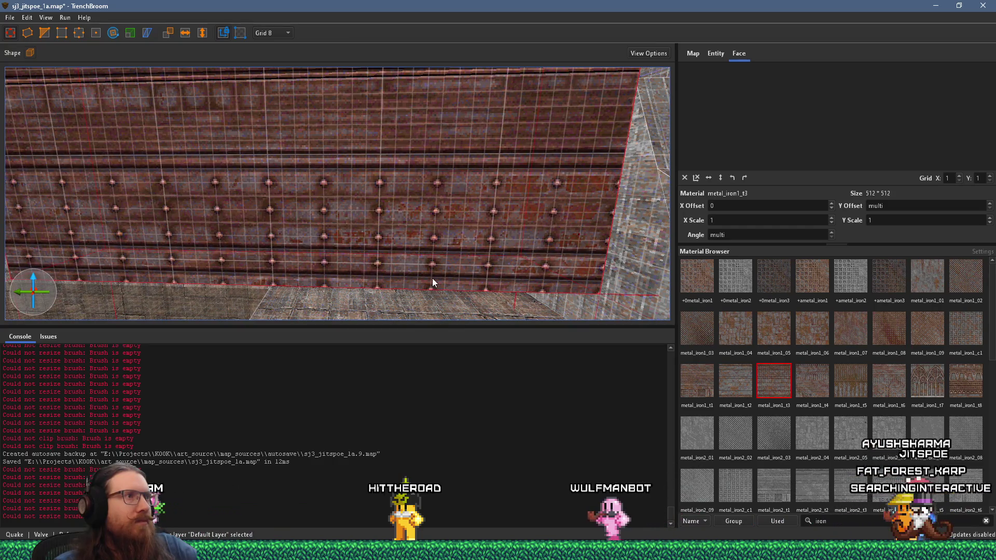
mouse_move(450, 311)
left_mouse_down()
mouse_move(443, 172)
mouse_move(447, 222)
mouse_move(531, 250)
mouse_move(446, 241)
left_mouse_up()
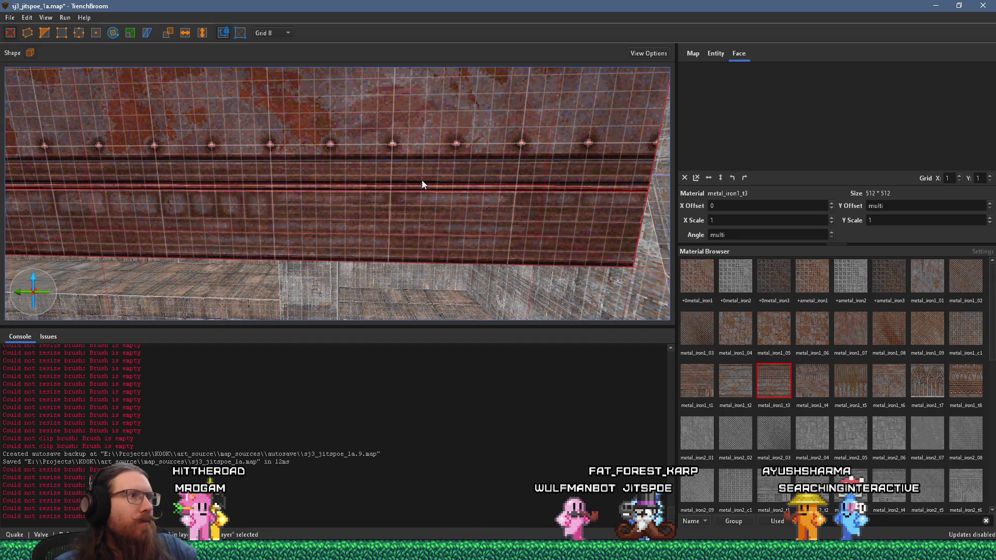
mouse_move(437, 173)
left_mouse_down()
mouse_move(428, 230)
mouse_move(437, 157)
mouse_move(437, 173)
left_mouse_up()
mouse_move(449, 213)
left_mouse_down()
mouse_move(451, 182)
mouse_move(436, 279)
left_mouse_up()
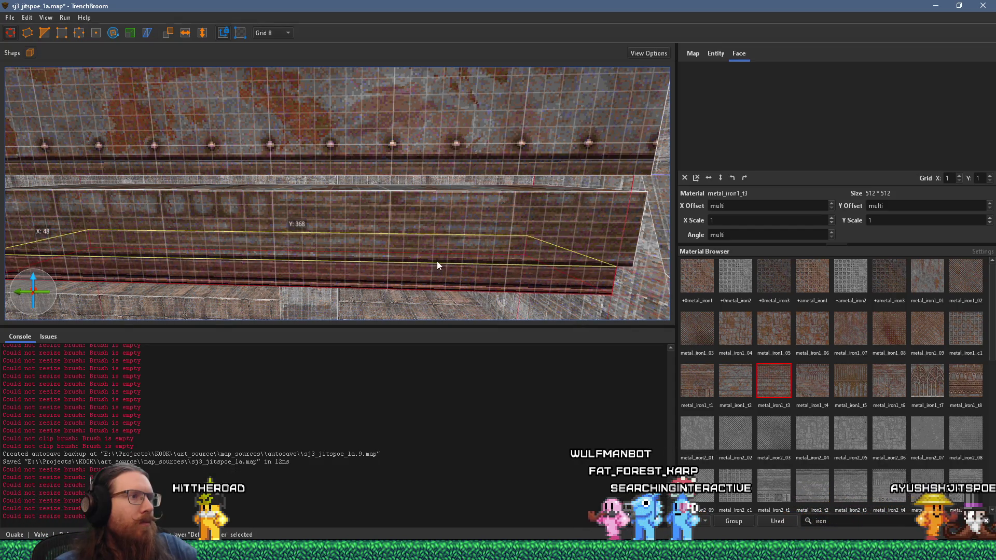
Select the whole metal band brush and slide it 16 units sideways
mouse_move(437, 263)
left_mouse_down()
mouse_move(478, 226)
mouse_move(490, 233)
mouse_move(328, 241)
mouse_move(403, 238)
mouse_move(422, 293)
mouse_move(421, 268)
mouse_move(531, 294)
mouse_move(431, 245)
mouse_move(496, 327)
mouse_move(422, 180)
mouse_move(366, 151)
mouse_move(351, 171)
mouse_move(391, 190)
mouse_move(390, 171)
mouse_move(561, 117)
mouse_move(565, 102)
mouse_move(479, 128)
mouse_move(396, 209)
mouse_move(415, 157)
mouse_move(431, 283)
mouse_move(420, 181)
mouse_move(460, 201)
mouse_move(643, 242)
mouse_move(549, 211)
mouse_move(378, 204)
mouse_move(436, 210)
left_mouse_up()
left_click(430, 151)
scroll(420, 182, "up", 5)
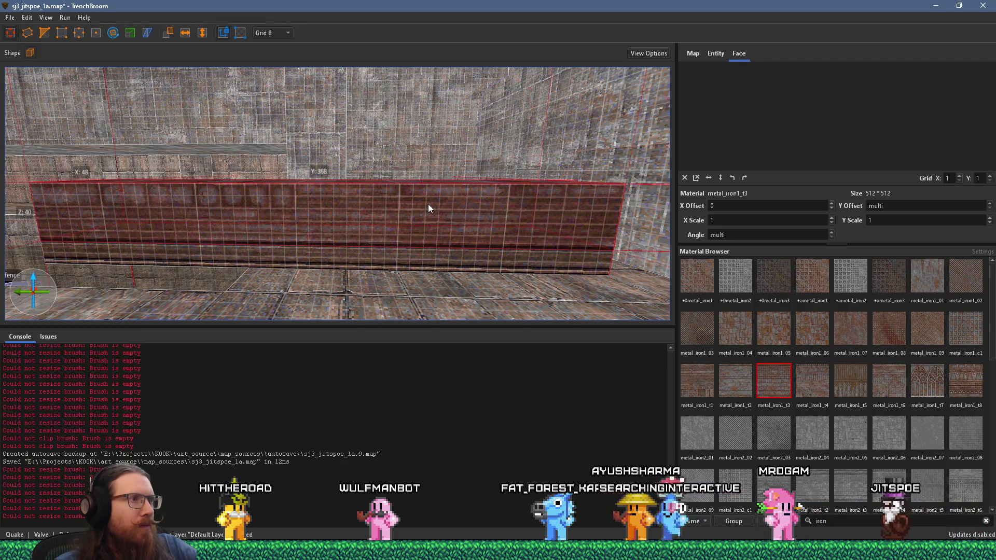
mouse_move(405, 225)
left_mouse_down()
mouse_move(404, 213)
mouse_move(411, 226)
mouse_move(412, 216)
left_mouse_up()
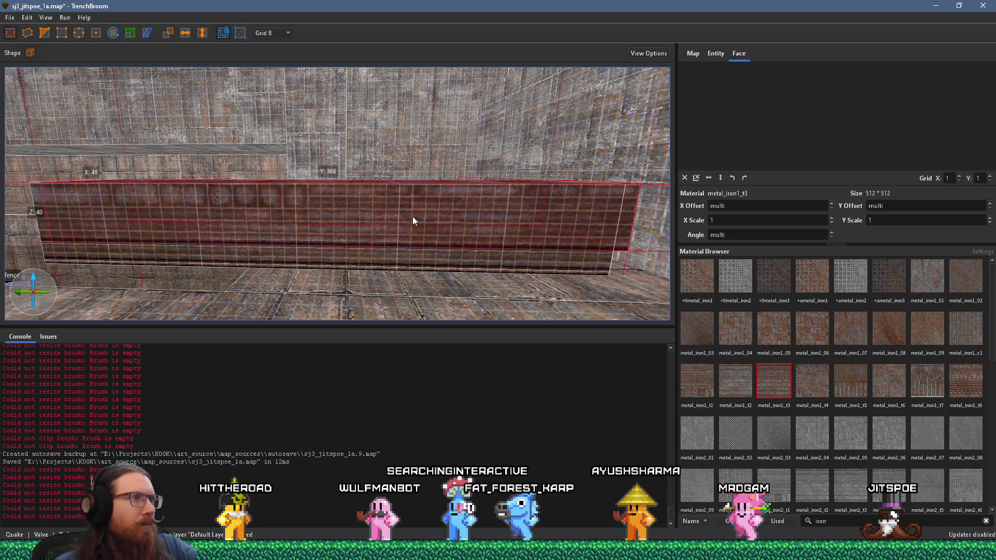
Rotate the metal brush to stand upright as a pillar
left_click(113, 32)
mouse_move(359, 185)
left_mouse_down()
mouse_move(373, 235)
mouse_move(359, 262)
left_mouse_up()
key("a")
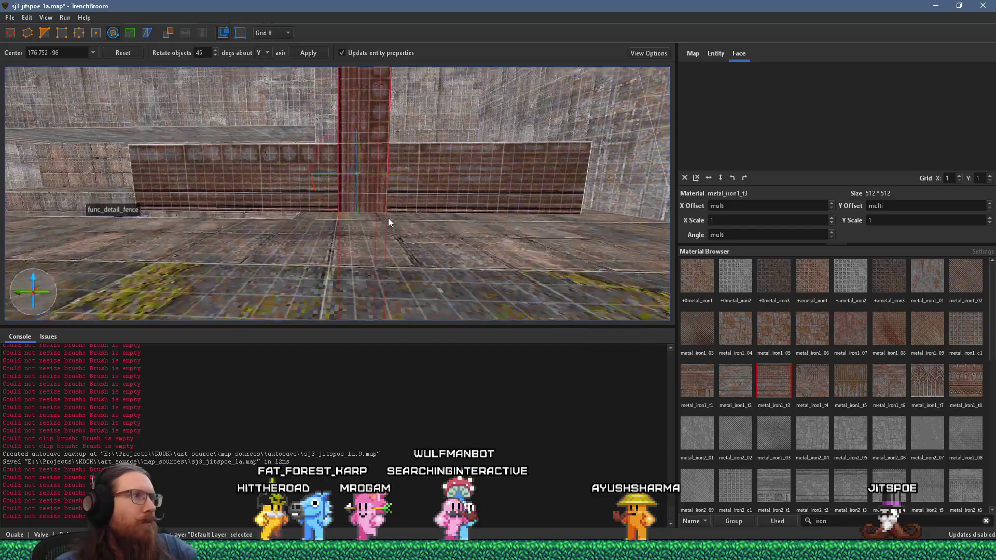
key("s")
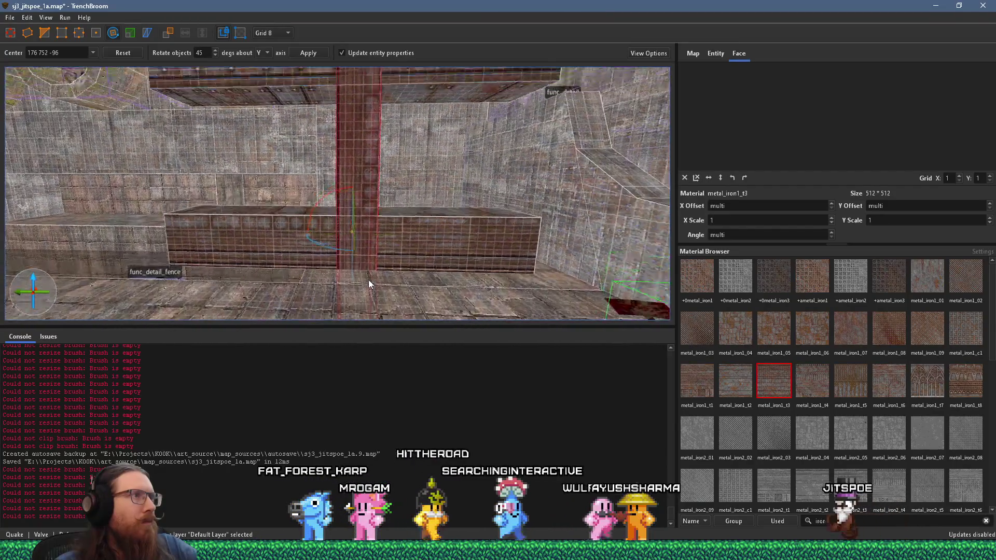
key("Escape")
key("q")
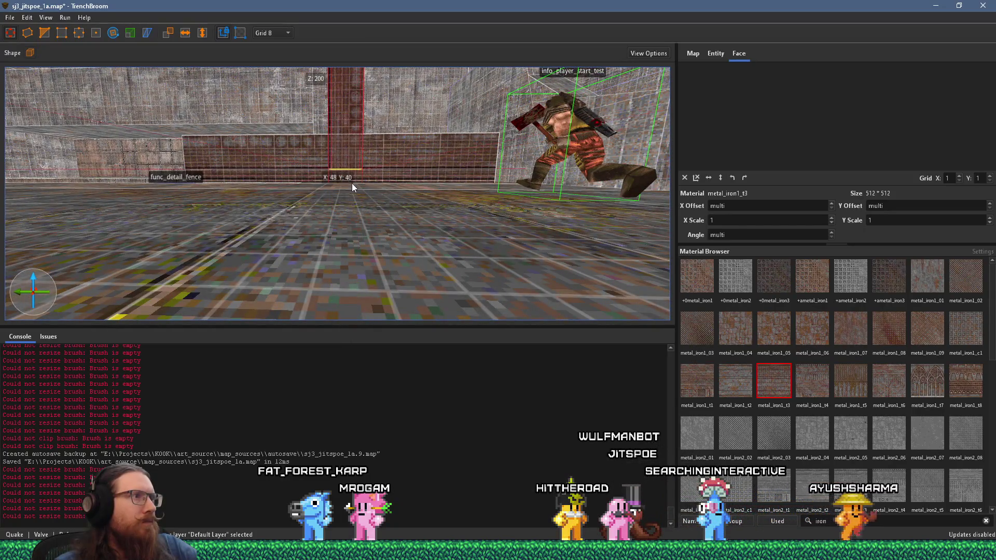
key("w")
key("q")
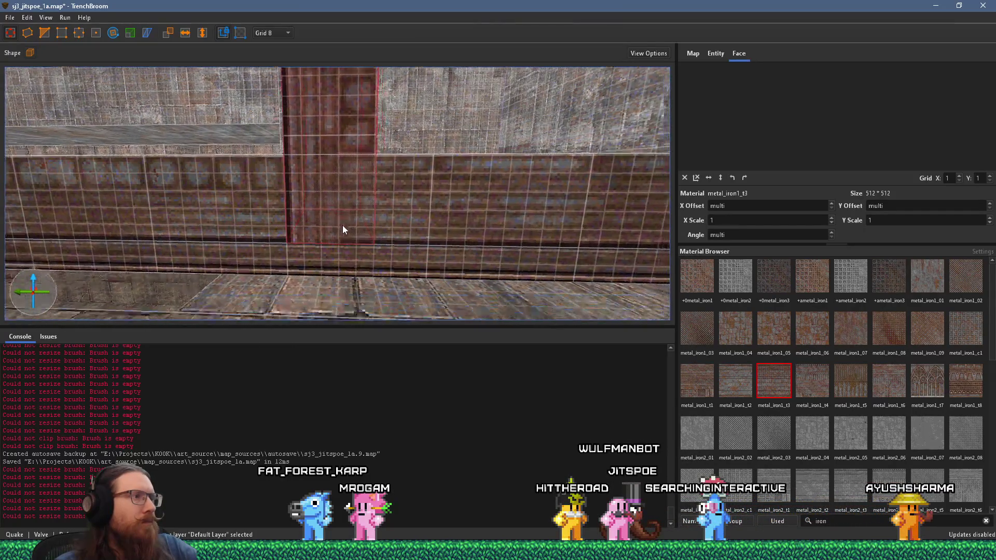
key("e")
key("e")
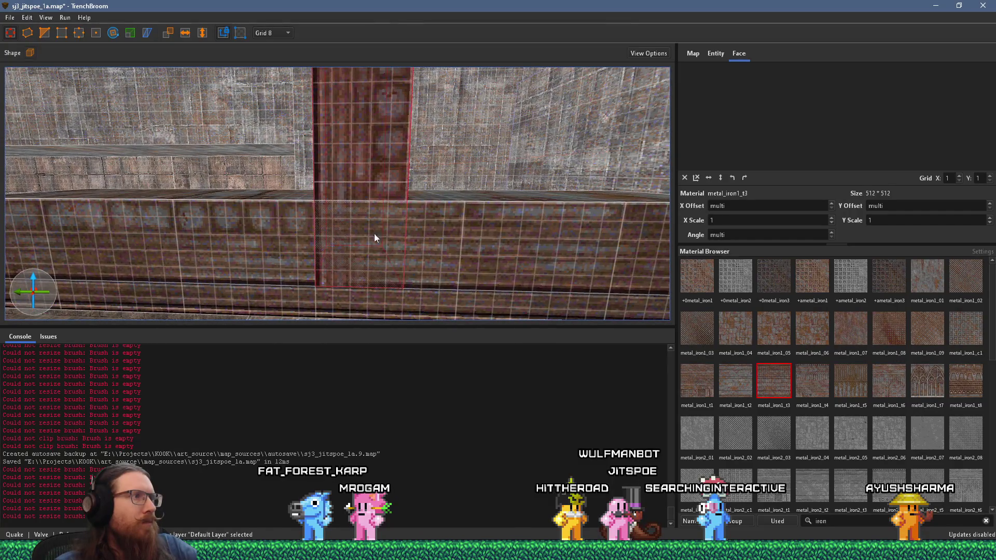
Narrow the upright pillar brush
mouse_move(430, 164)
left_mouse_down()
mouse_move(383, 164)
mouse_move(397, 168)
left_mouse_up()
key("s")
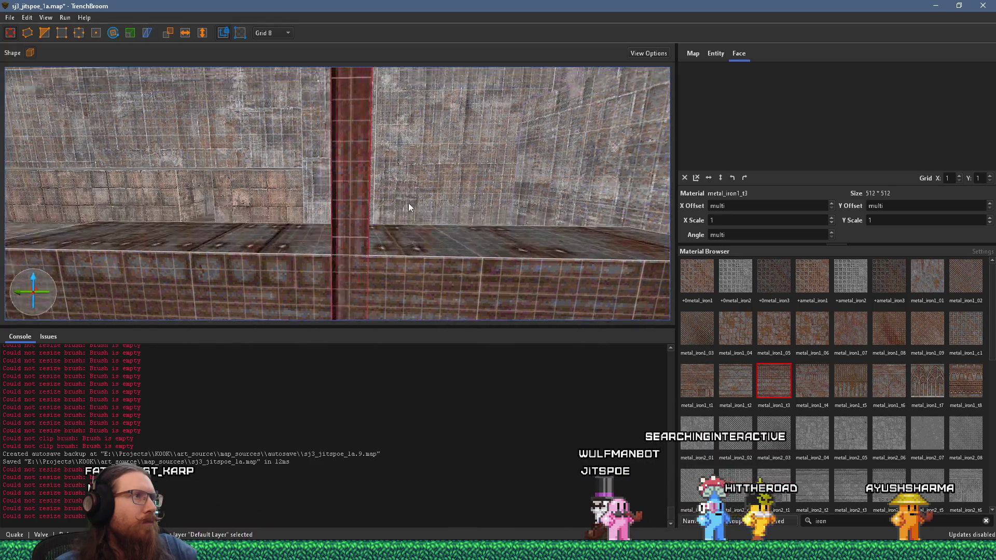
key("s")
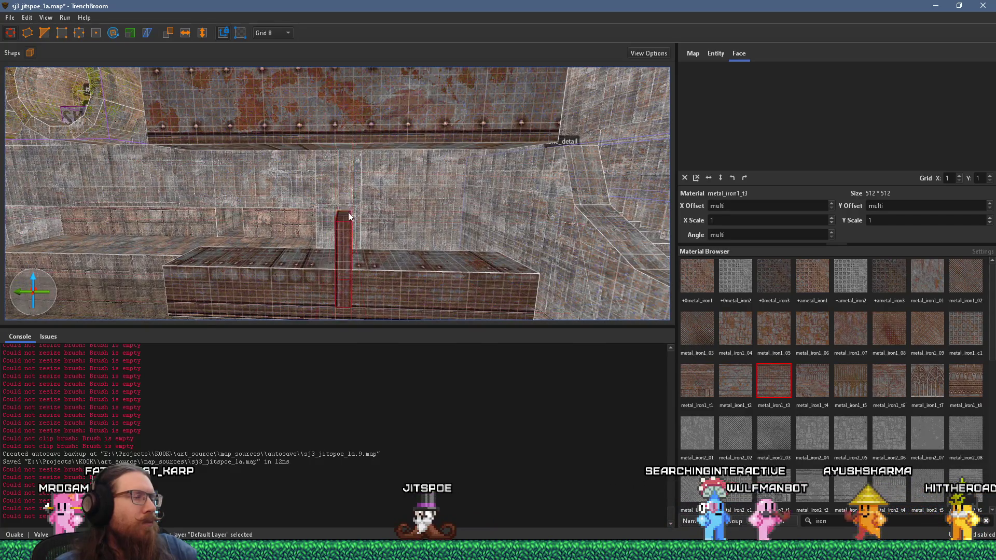
key("w")
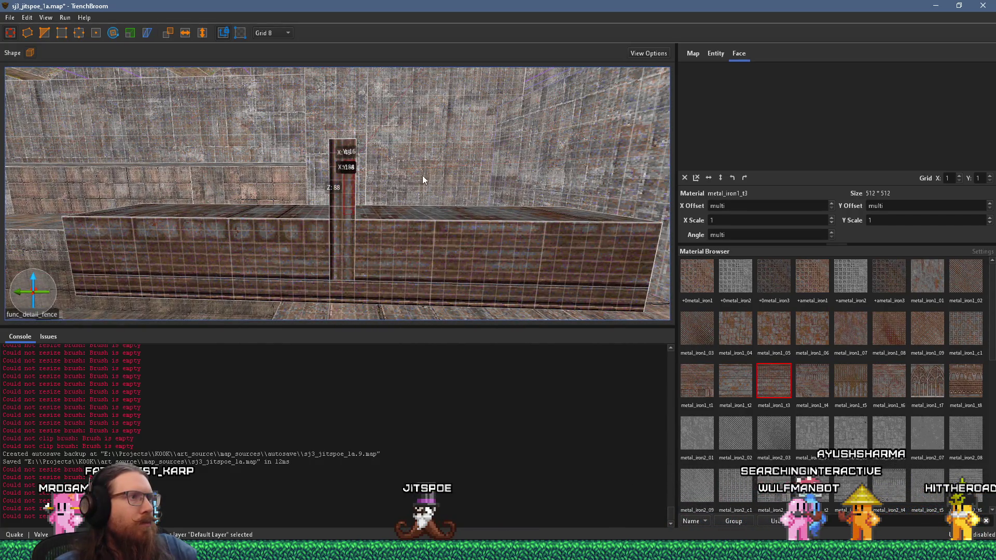
Duplicate the pillar and set the 48x16x88 copy into the fence wall beside it
mouse_move(368, 170)
left_mouse_down()
mouse_move(450, 164)
mouse_move(446, 172)
left_mouse_up()
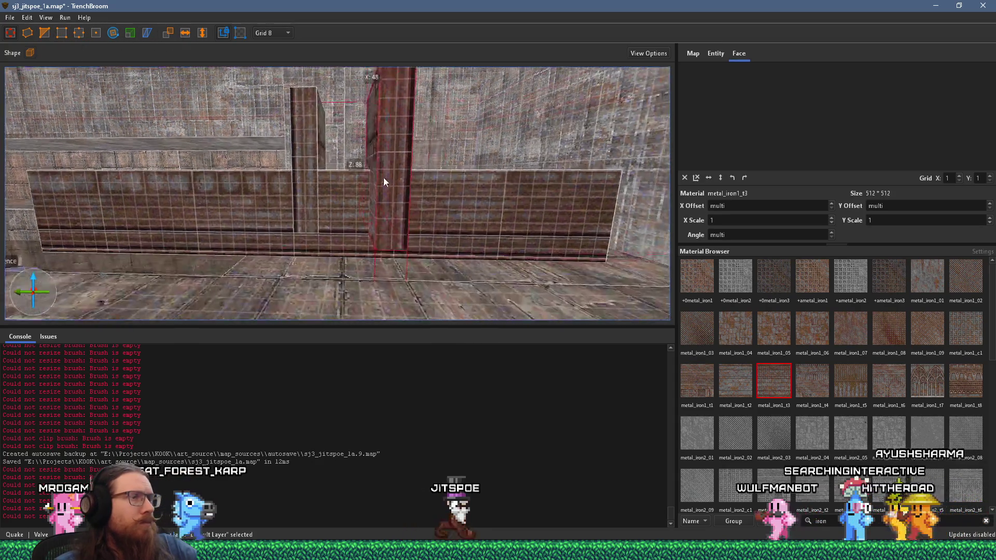
mouse_move(396, 142)
left_mouse_down()
mouse_move(395, 242)
mouse_move(390, 223)
mouse_move(380, 250)
mouse_move(388, 94)
mouse_move(374, 241)
left_mouse_up()
scroll(374, 240, "down", 3)
scroll(374, 240, "up", 2)
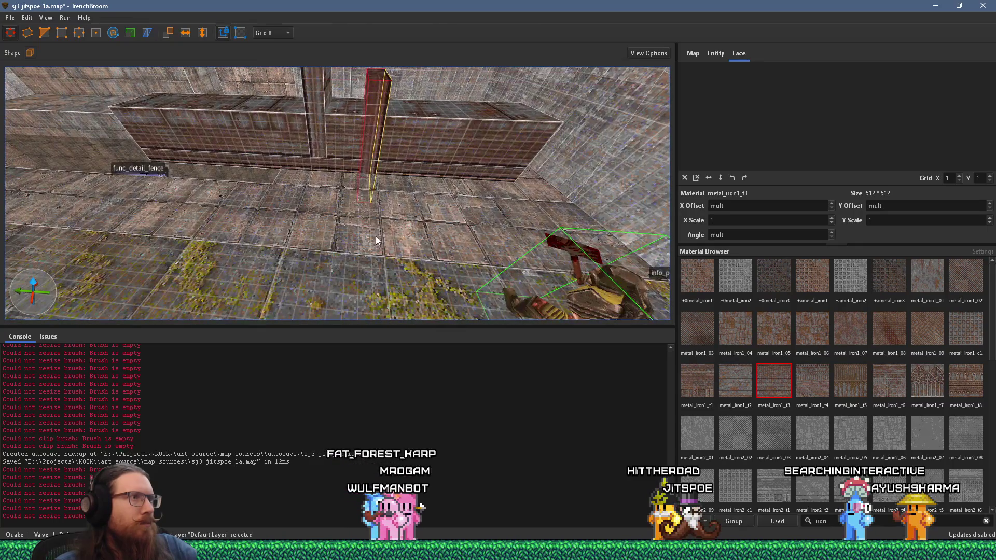
scroll(366, 204, "down", 3)
left_click(362, 204)
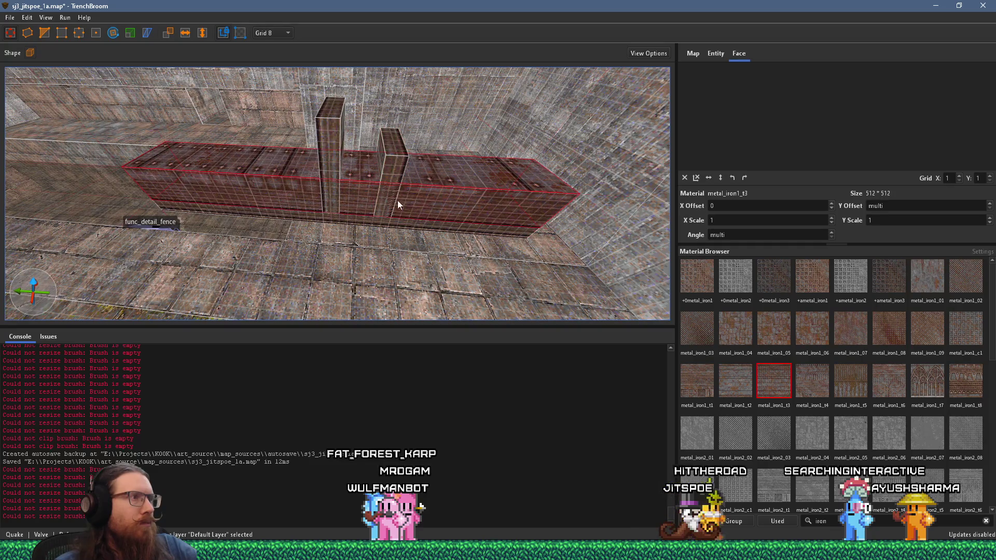
Frame the long base brush and pillar brushes in view and select them
scroll(451, 164, "up", 2)
scroll(450, 164, "up", 3)
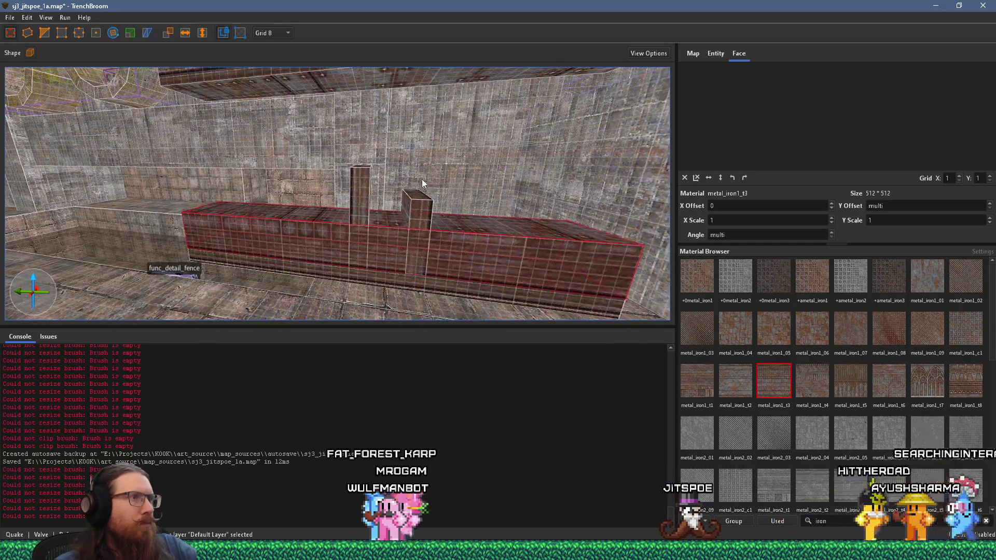
left_click_drag(370, 169, 362, 202)
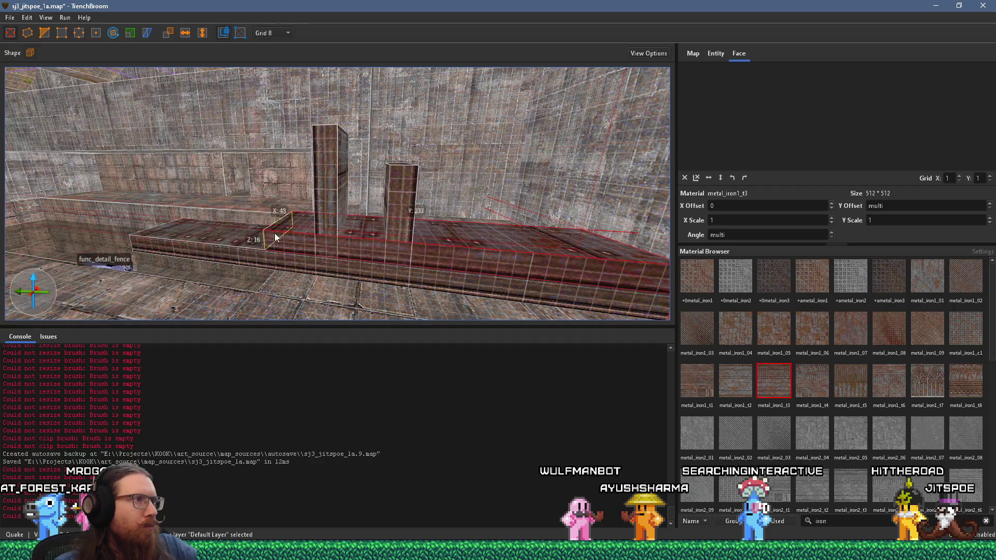
scroll(422, 248, "down", 2)
scroll(422, 248, "up", 3)
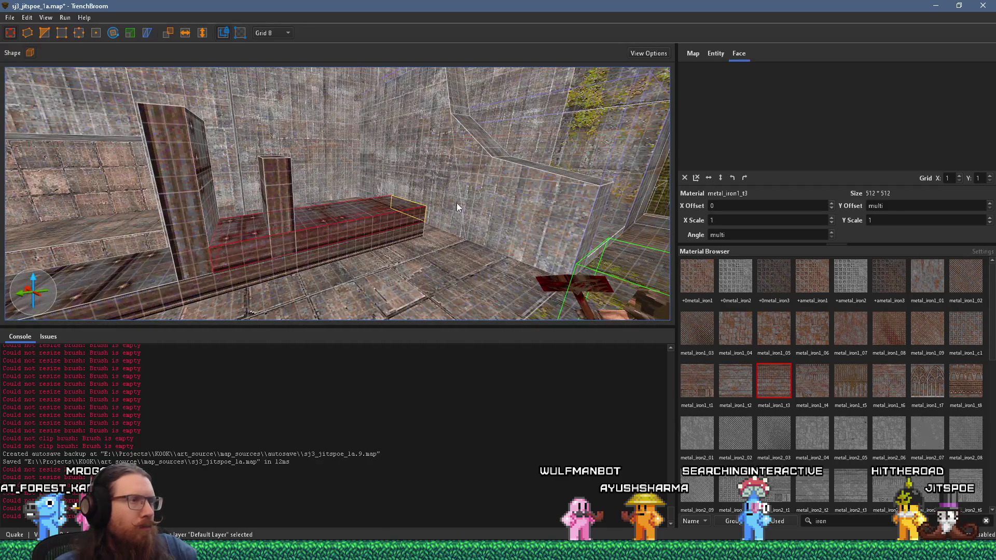
scroll(294, 228, "down", 4)
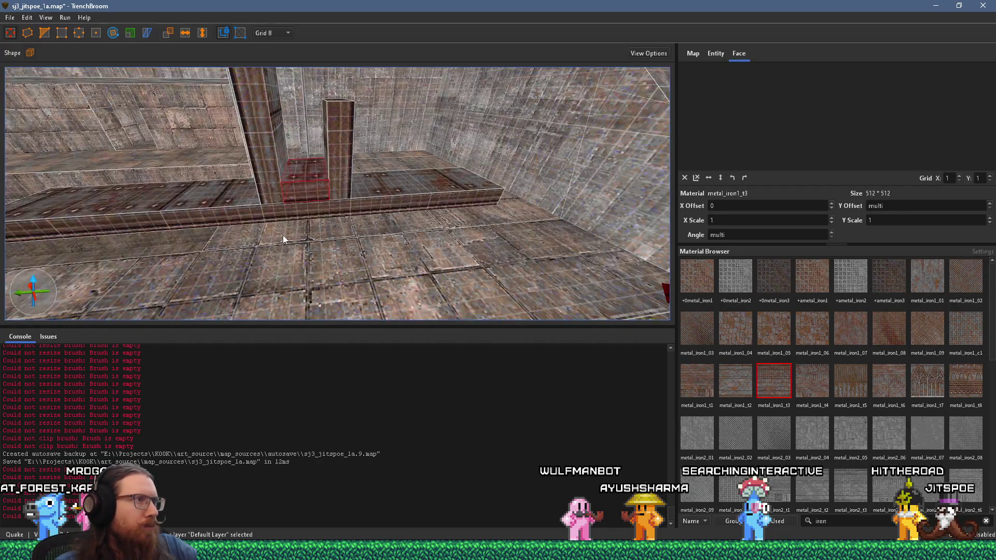
key("ctrl+u")
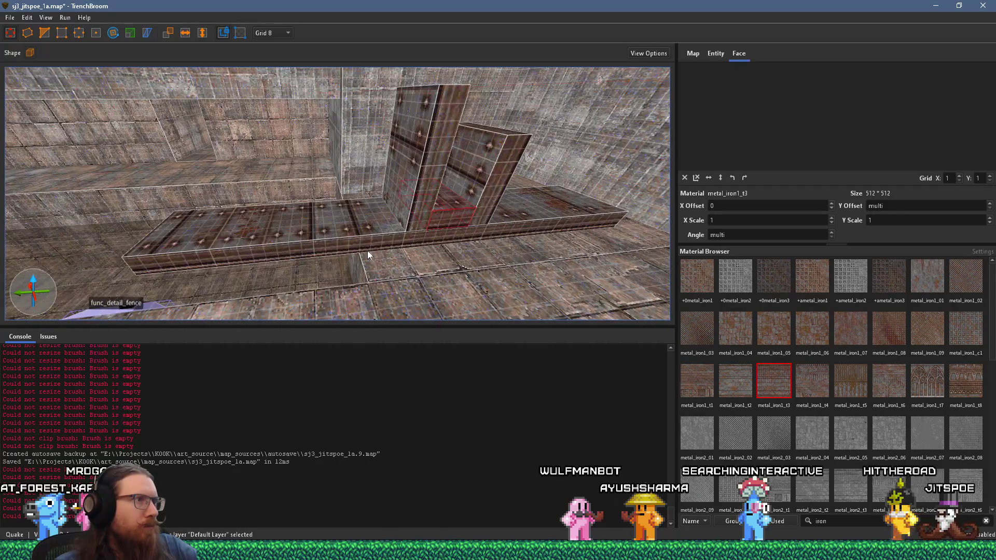
left_click(399, 221, "ctrl")
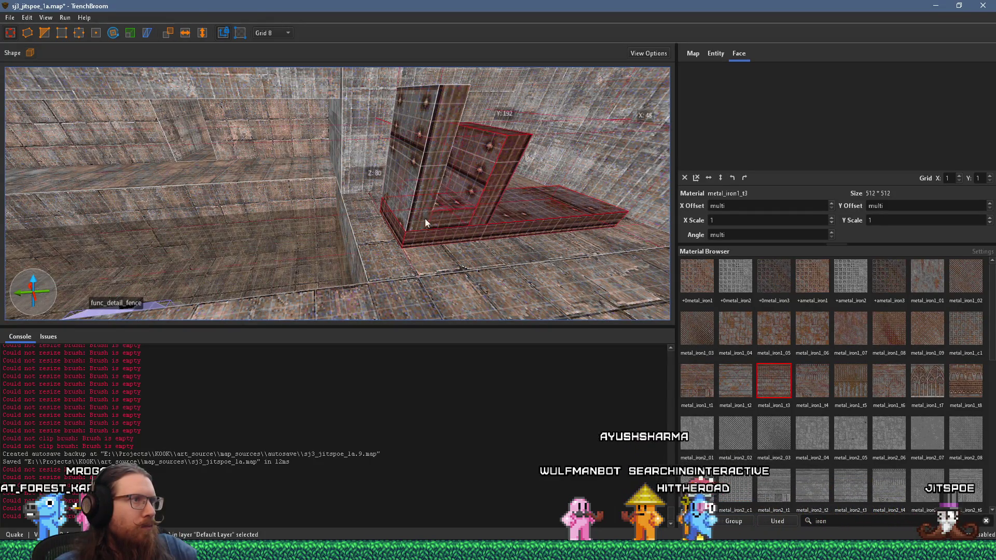
left_click(590, 210)
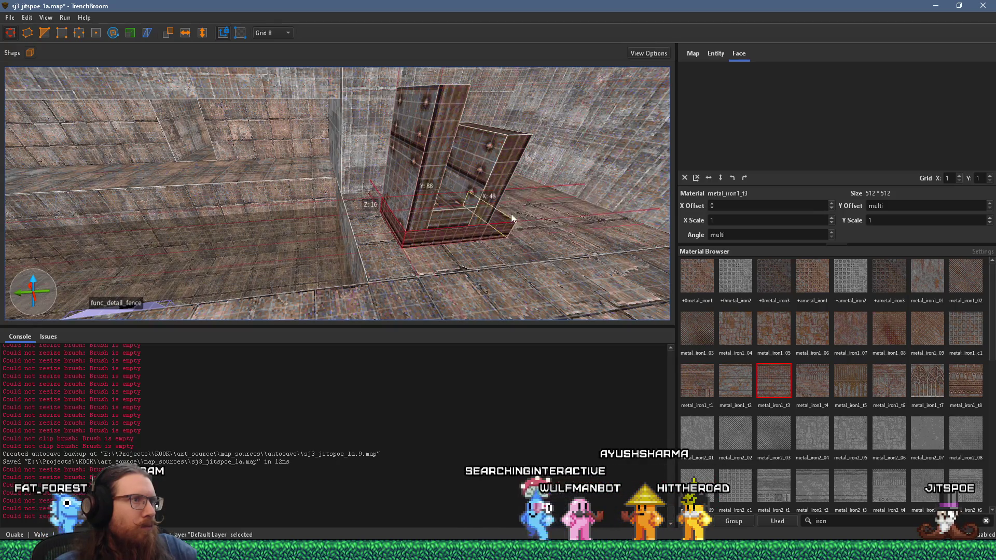
key("ctrl+u")
Thin the U-shaped base and pillars from 48 to 8 units
left_click(328, 250, "ctrl")
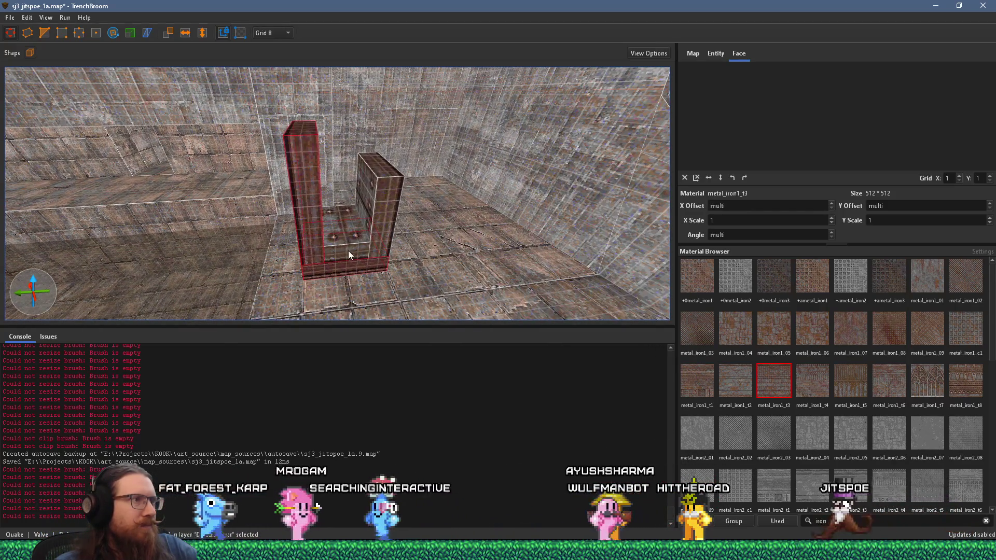
mouse_move(345, 208)
left_mouse_down()
mouse_move(344, 196)
mouse_move(359, 261)
mouse_move(341, 173)
mouse_move(357, 255)
mouse_move(390, 229)
mouse_move(405, 251)
mouse_move(353, 258)
mouse_move(192, 205)
mouse_move(421, 241)
mouse_move(365, 248)
left_mouse_up()
scroll(356, 248, "up", 2)
scroll(365, 252, "down", 4)
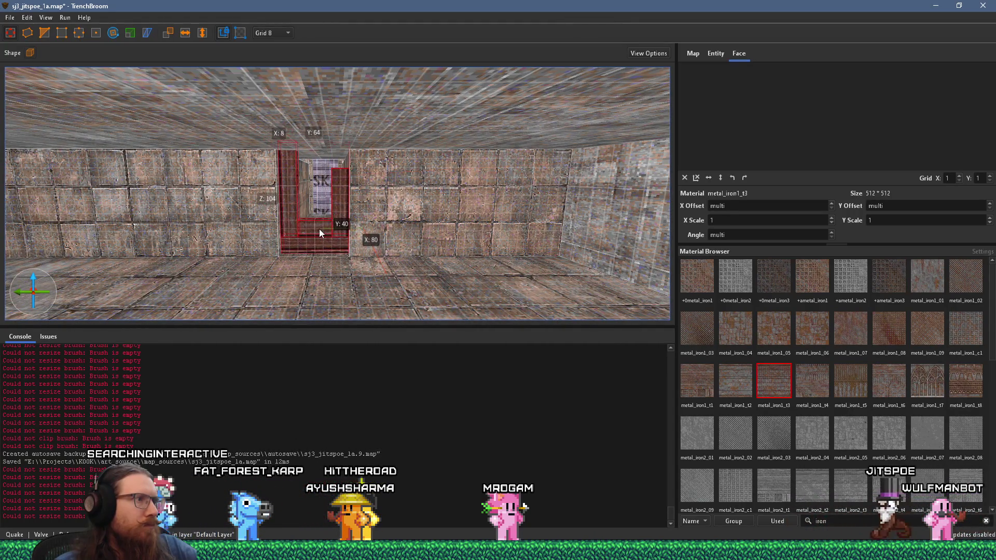
Raise the bottom brush's top to 32 units and lift the step brush's bottom face
left_click_drag(319, 232, 357, 208)
scroll(358, 205, "up", 4)
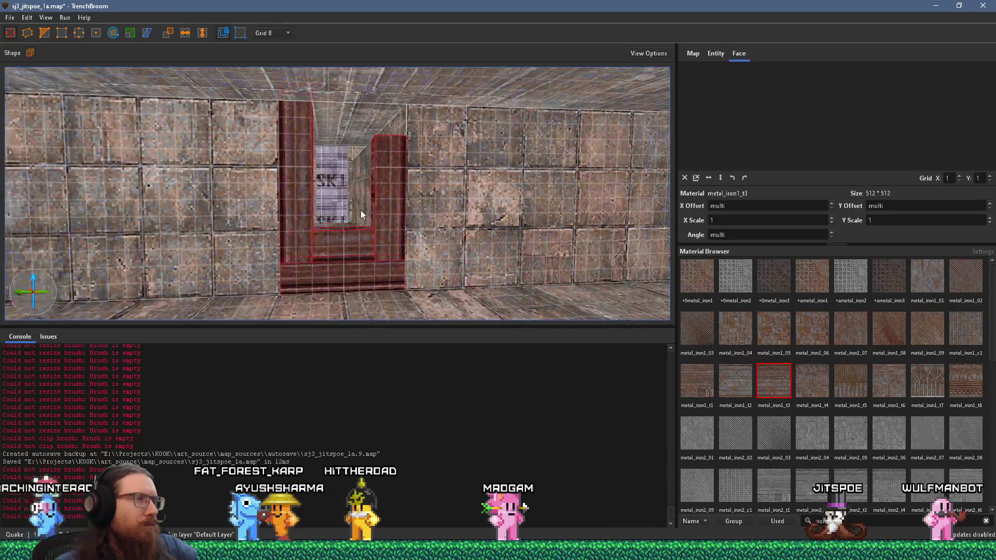
left_click(344, 260)
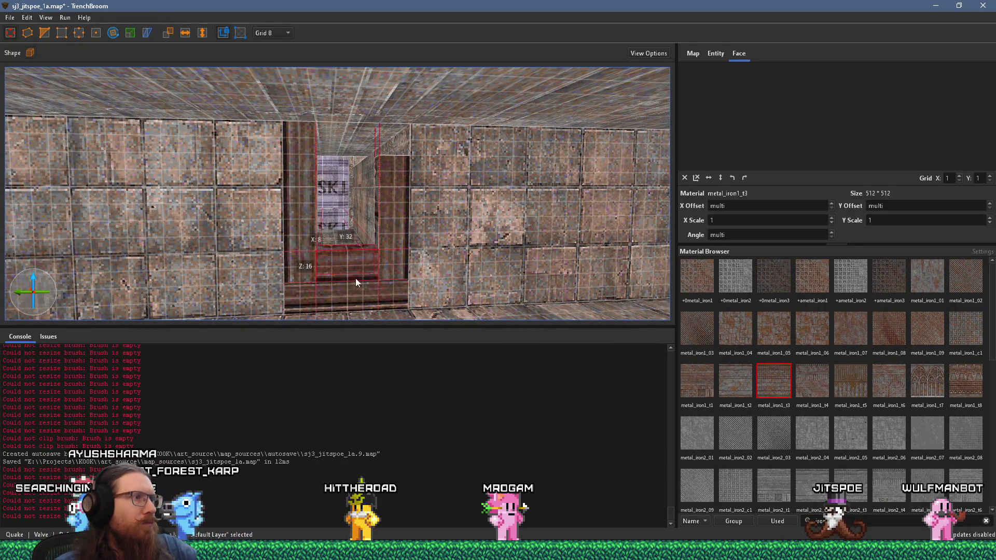
scroll(356, 279, "up", 3)
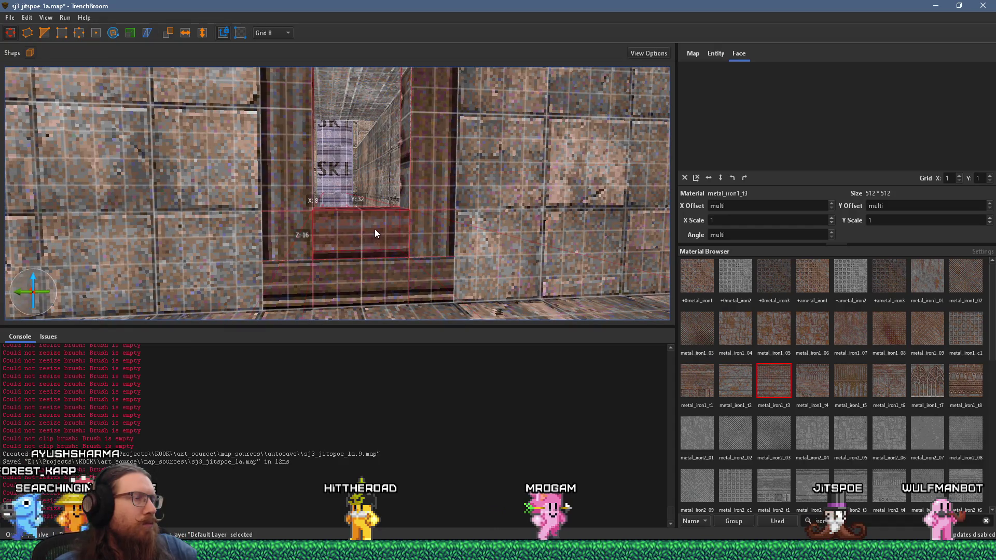
mouse_move(380, 209)
left_mouse_down()
mouse_move(376, 113)
mouse_move(375, 133)
left_mouse_up()
mouse_move(375, 258)
left_mouse_down()
mouse_move(374, 279)
mouse_move(372, 222)
left_mouse_up()
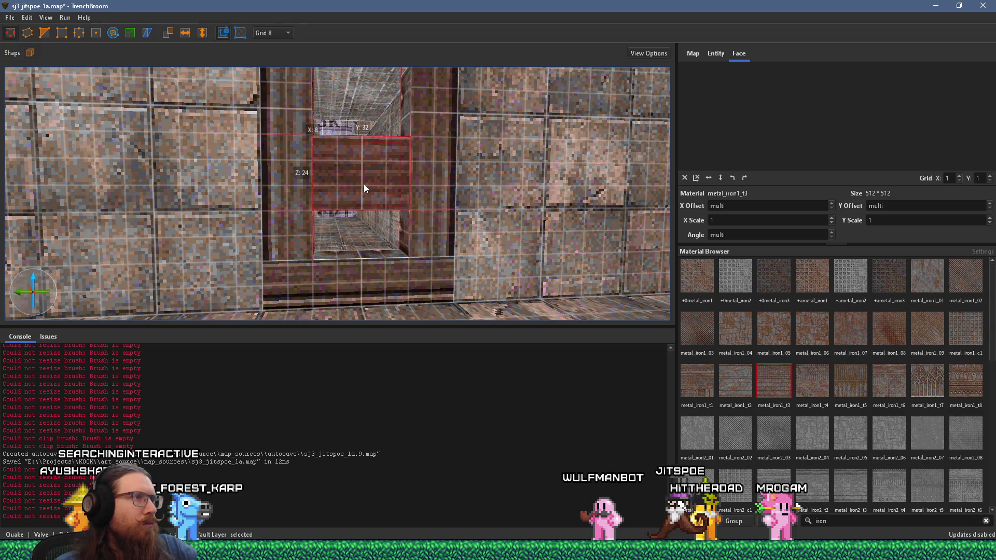
Extend the right door pillar up to the lintel beam across the opening
key("e")
key("e")
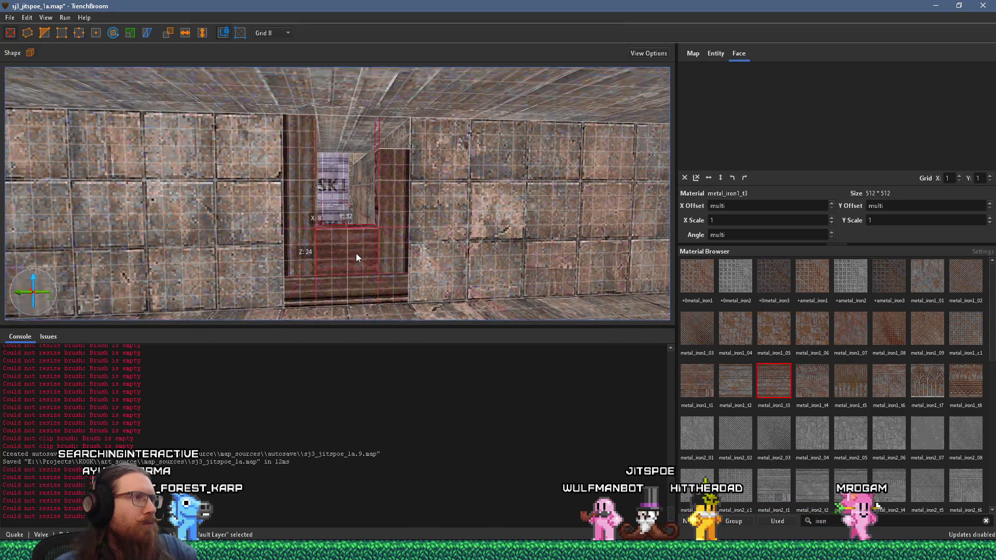
left_click(326, 194)
key("e")
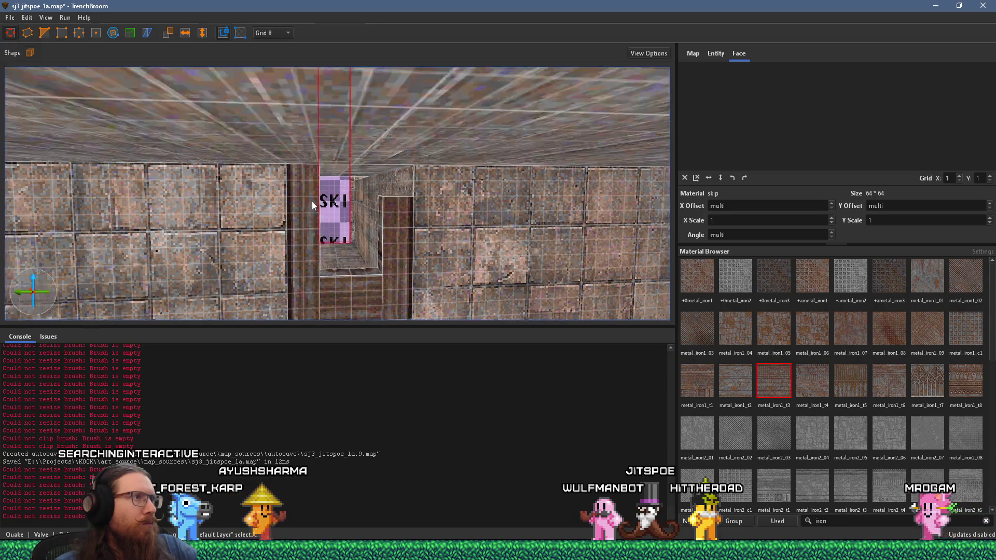
left_click(302, 220)
left_click(386, 230)
key("q")
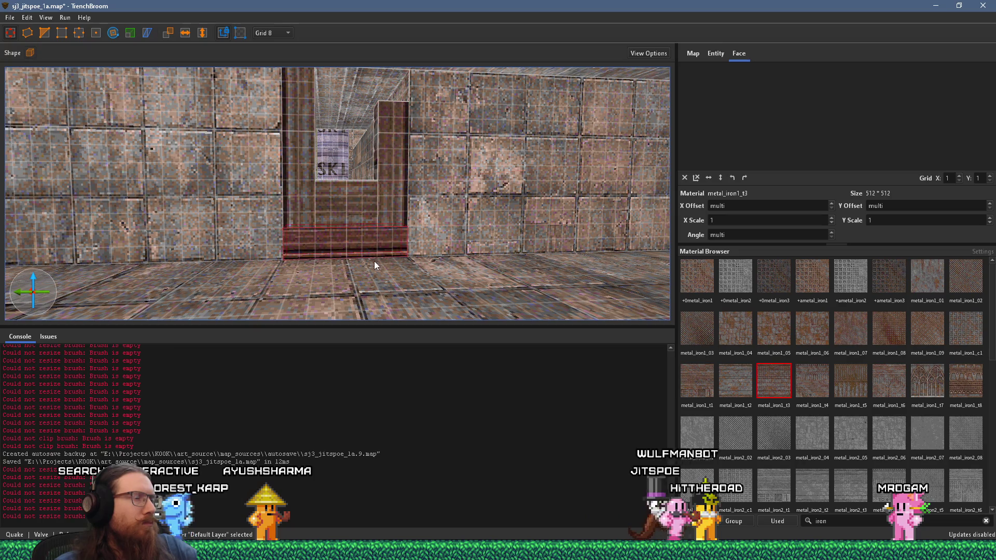
left_click(368, 156)
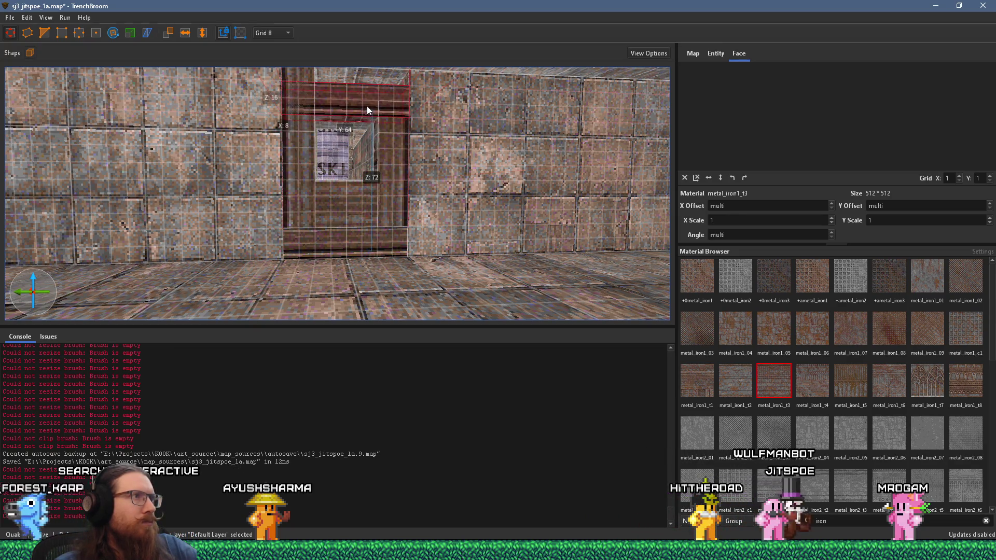
key("e")
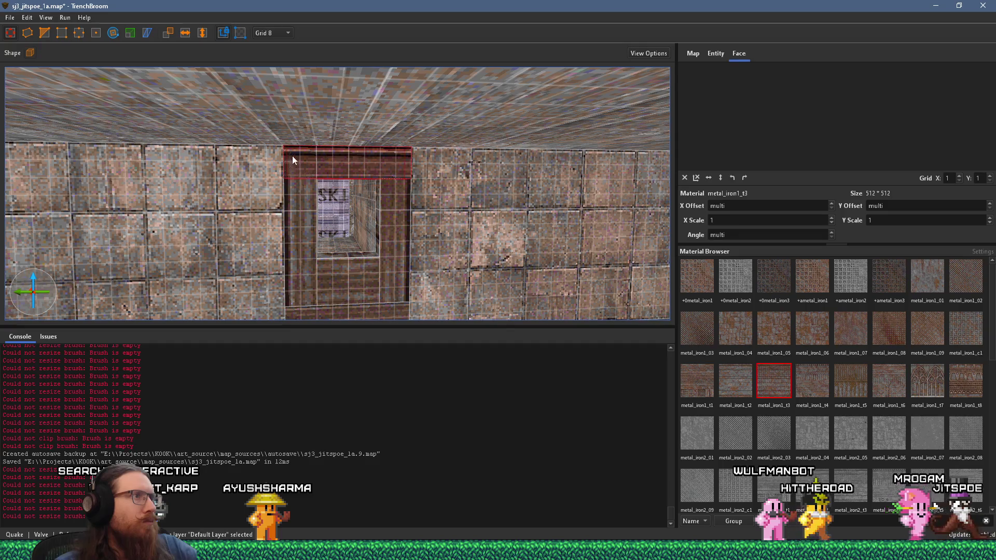
scroll(310, 172, "up", 3)
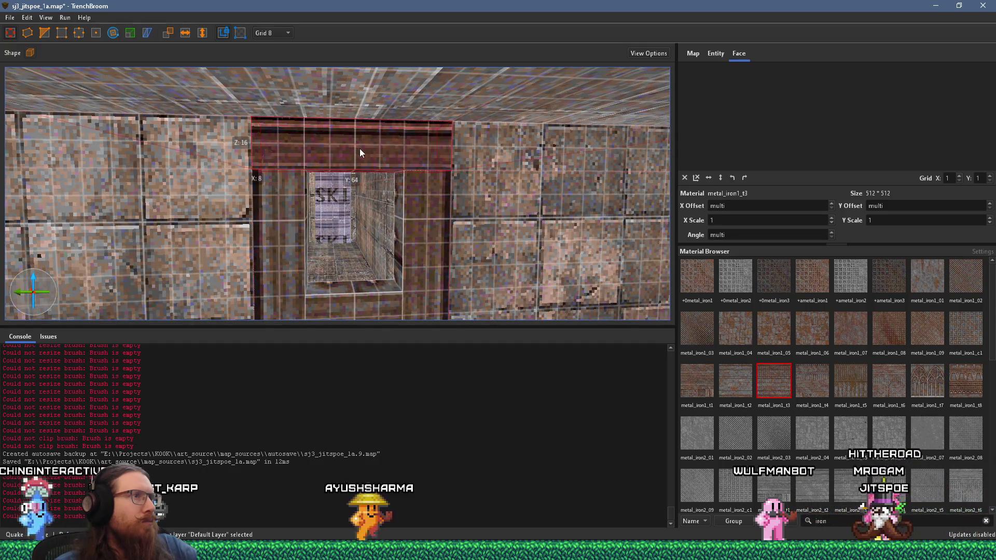
mouse_move(369, 151)
left_mouse_down()
mouse_move(387, 161)
mouse_move(366, 151)
left_mouse_up()
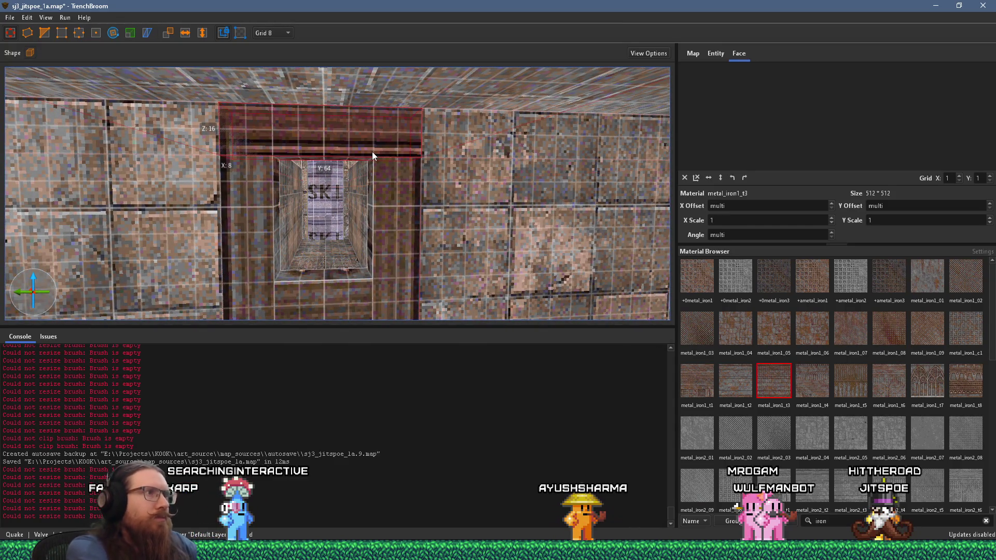
left_click_drag(382, 141, 380, 162)
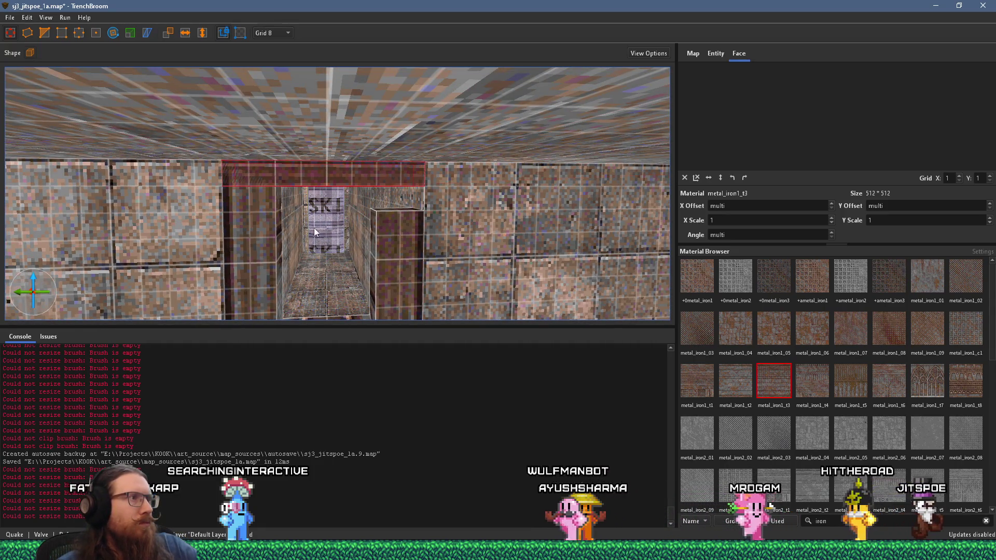
left_click_drag(406, 226, 408, 186)
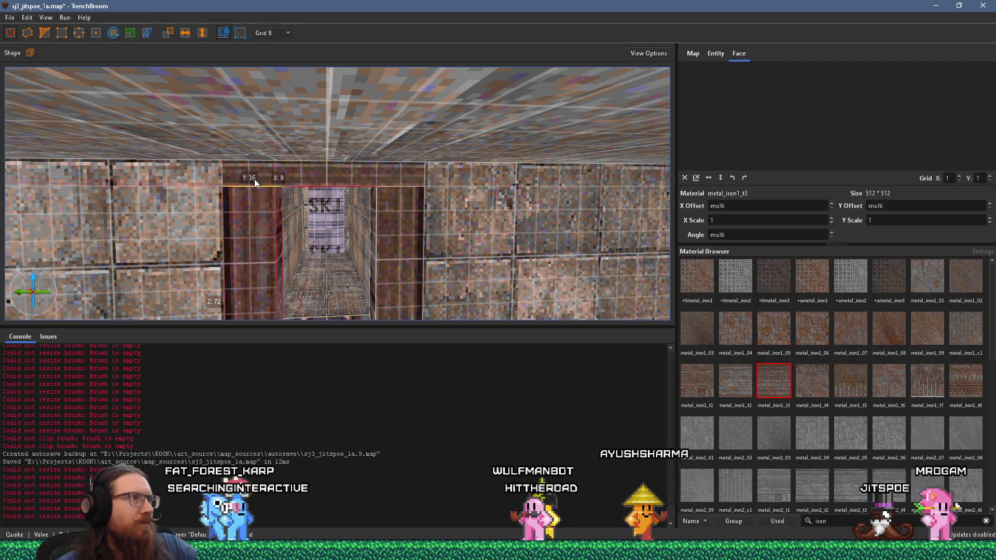
Shorten the low step brush under the doorway from 64 to 56 units
key("x")
mouse_move(328, 145)
left_mouse_down()
mouse_move(353, 158)
mouse_move(322, 188)
mouse_move(345, 246)
mouse_move(341, 270)
mouse_move(327, 198)
left_mouse_up()
scroll(328, 198, "down", 5)
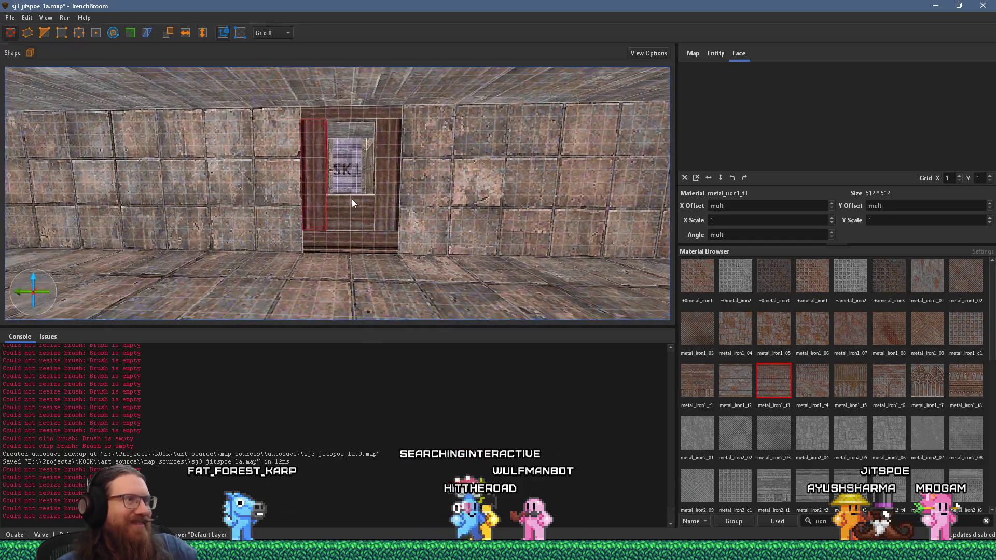
scroll(360, 192, "down", 4)
left_click(361, 223)
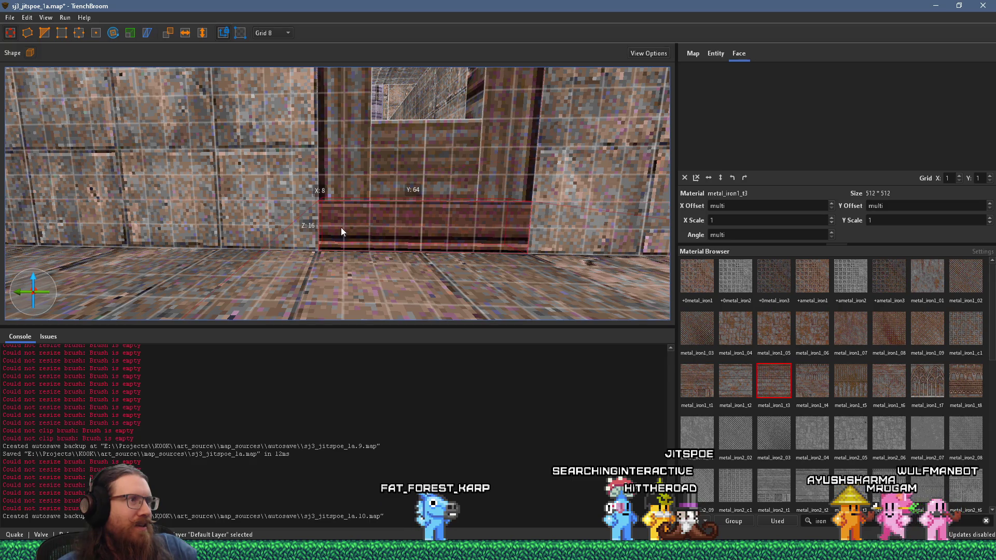
mouse_move(336, 230)
left_mouse_down()
mouse_move(314, 234)
mouse_move(344, 191)
mouse_move(328, 206)
mouse_move(326, 261)
left_mouse_up()
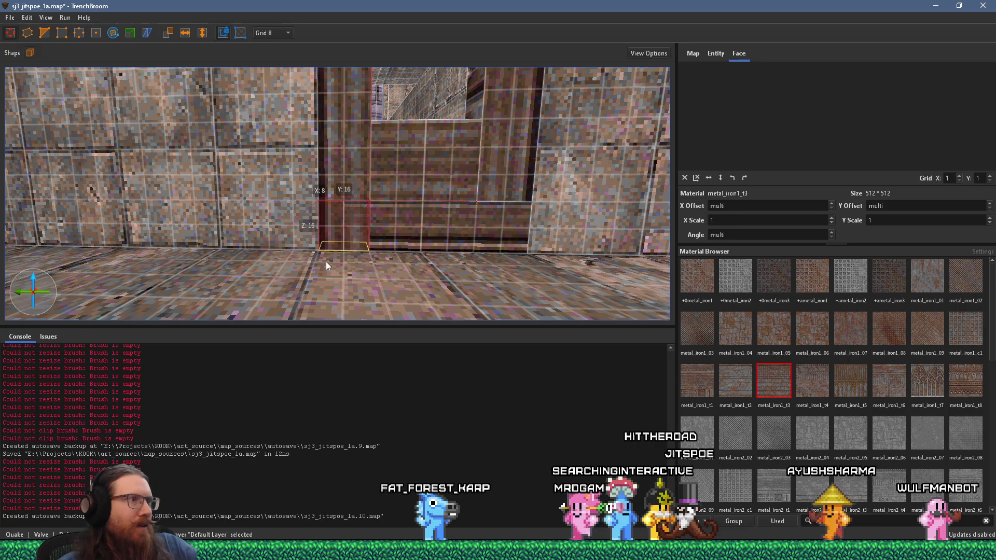
Clip the pillar's base block along a diagonal so it becomes a sloped wedge
key("a")
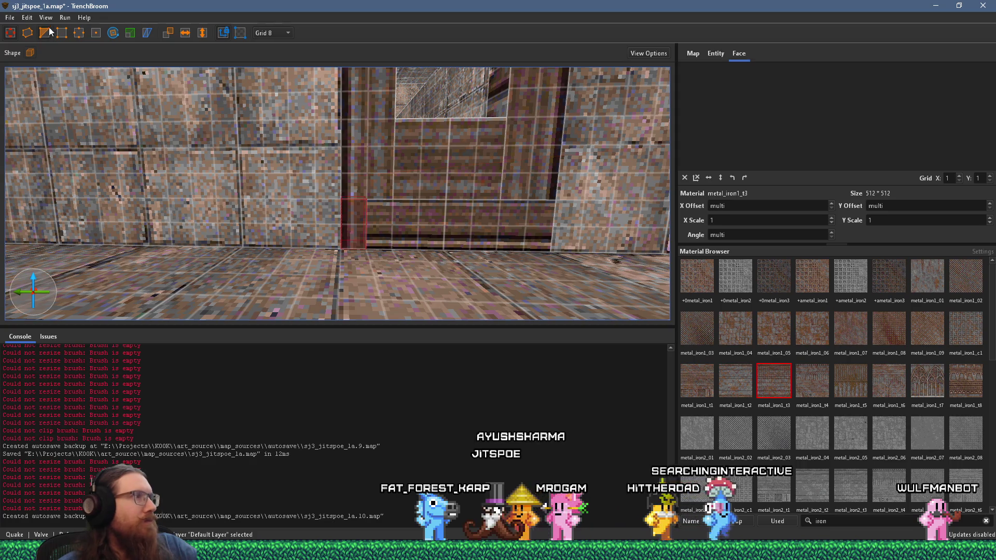
key("c")
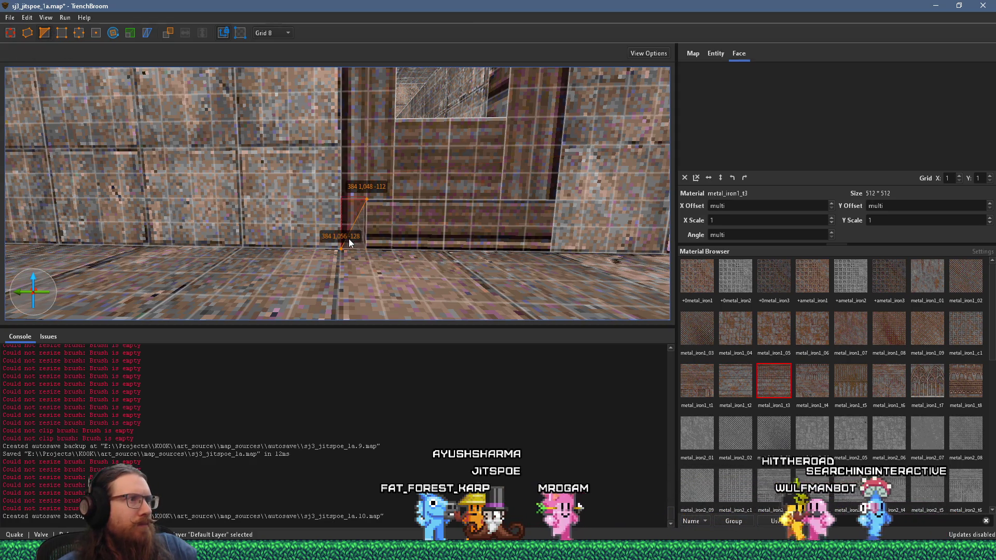
key("Return")
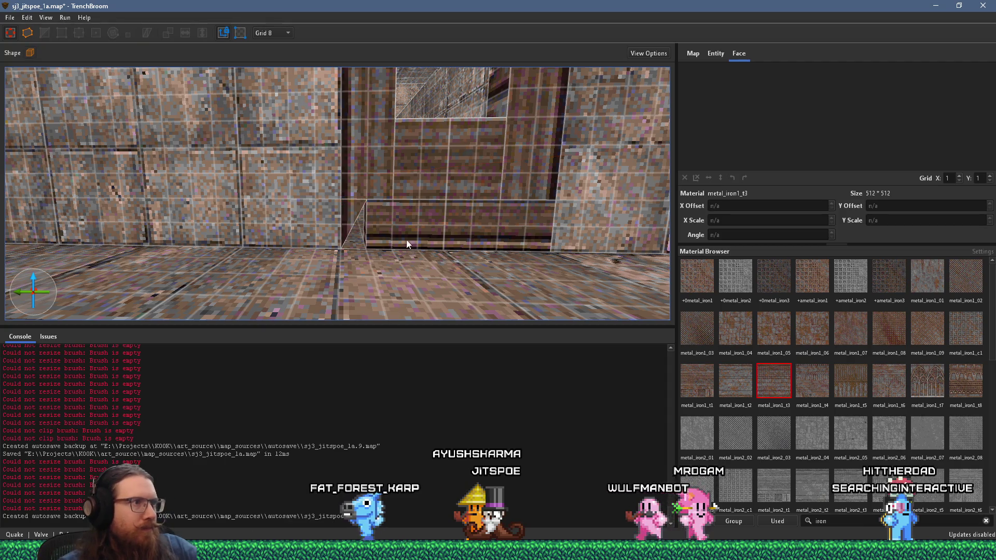
Inspect the long box brush and the pillar's upper and base brushes with the Edge tool
left_click(409, 241)
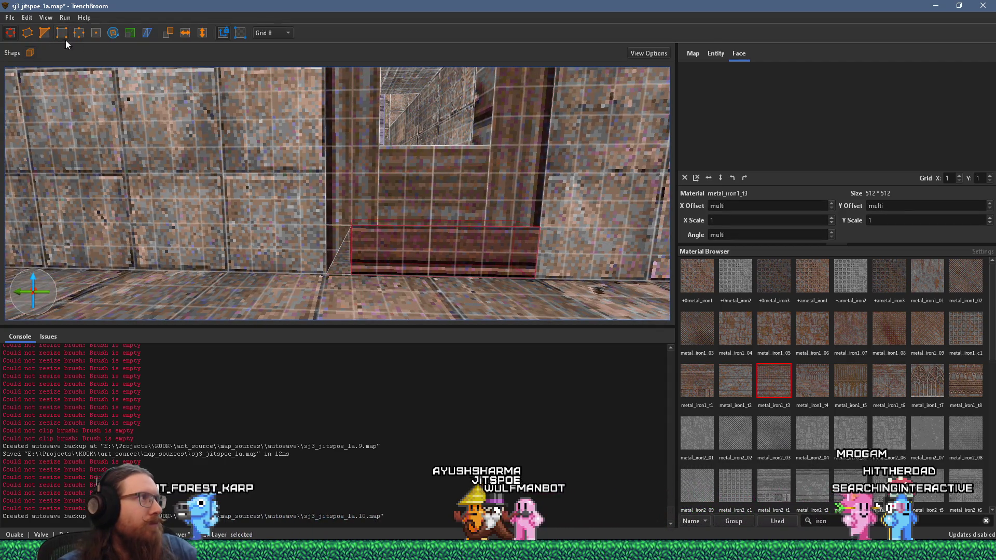
left_click(79, 33)
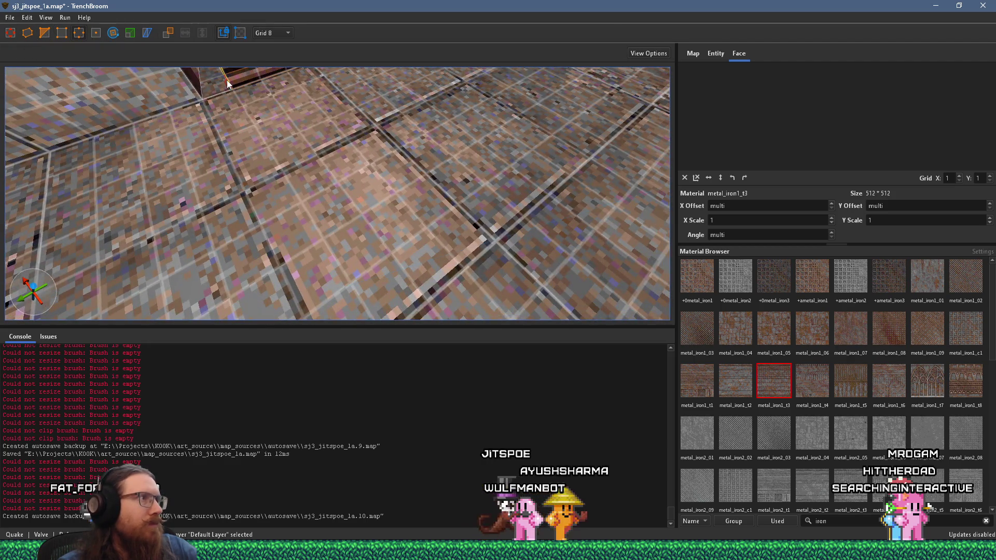
key("ctrl+u")
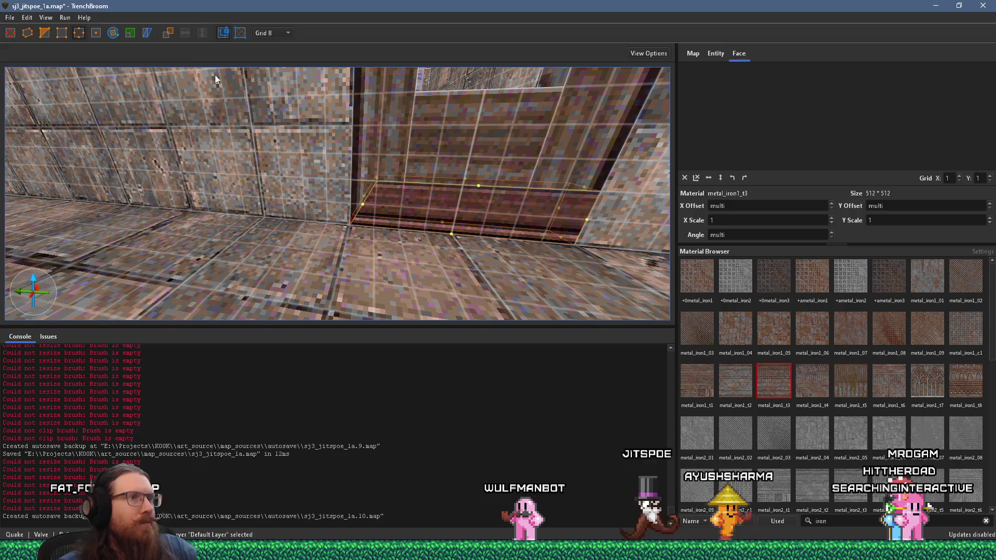
key("ctrl+u")
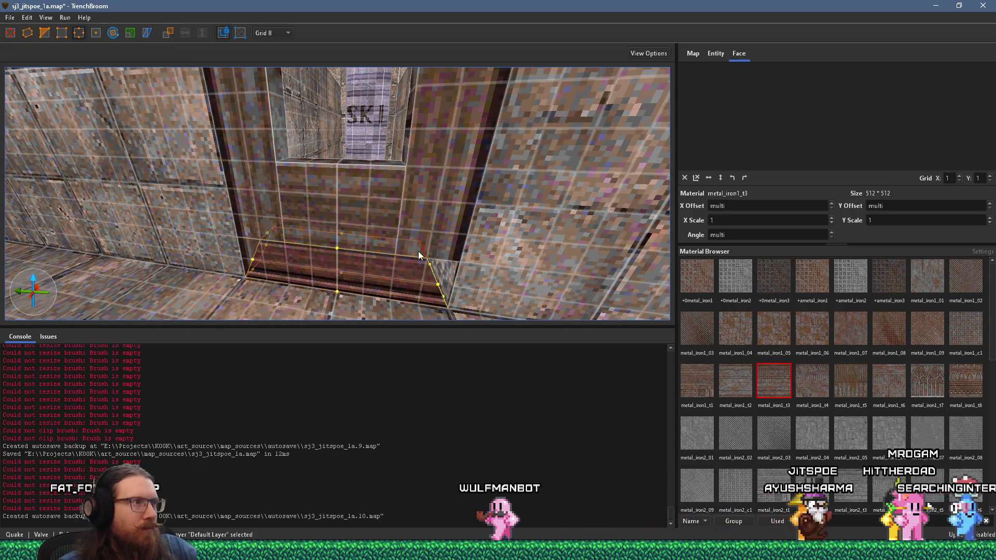
key("Escape")
key("Escape")
left_click(431, 162)
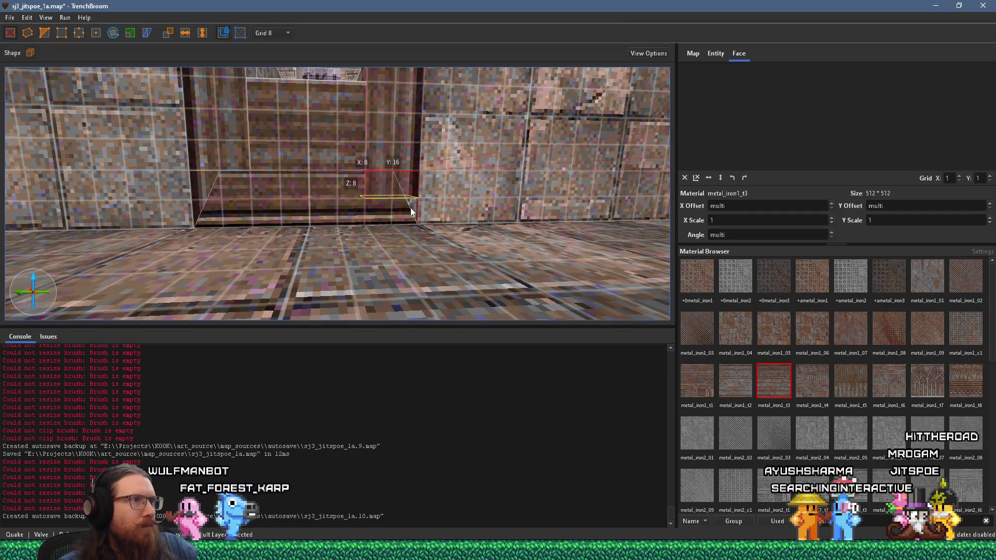
left_click(409, 220)
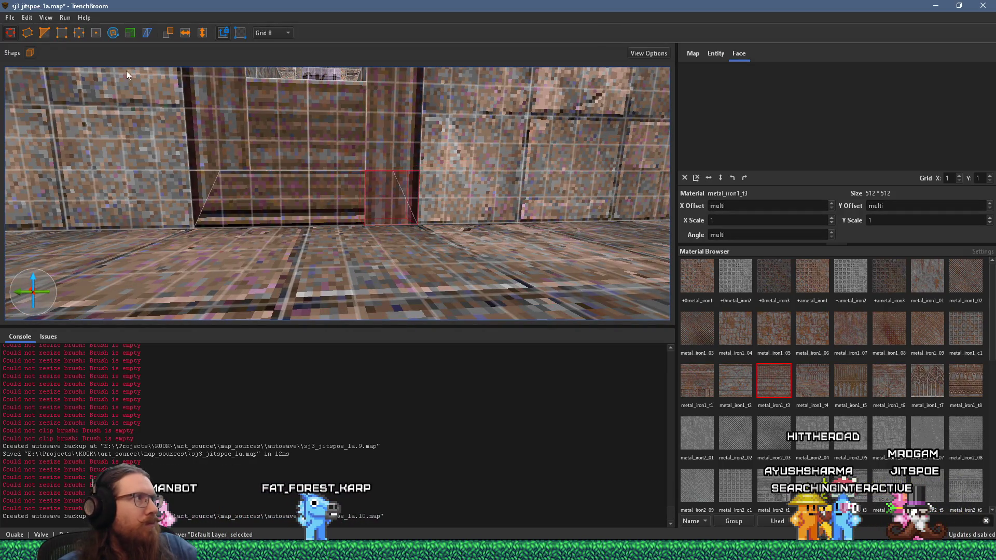
left_click(48, 38)
key("Escape")
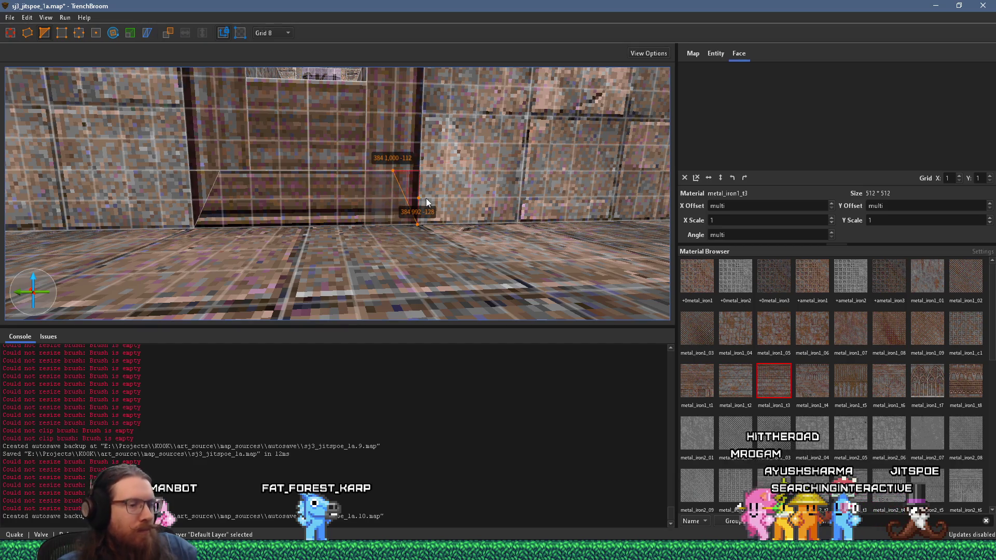
scroll(392, 187, "down", 5)
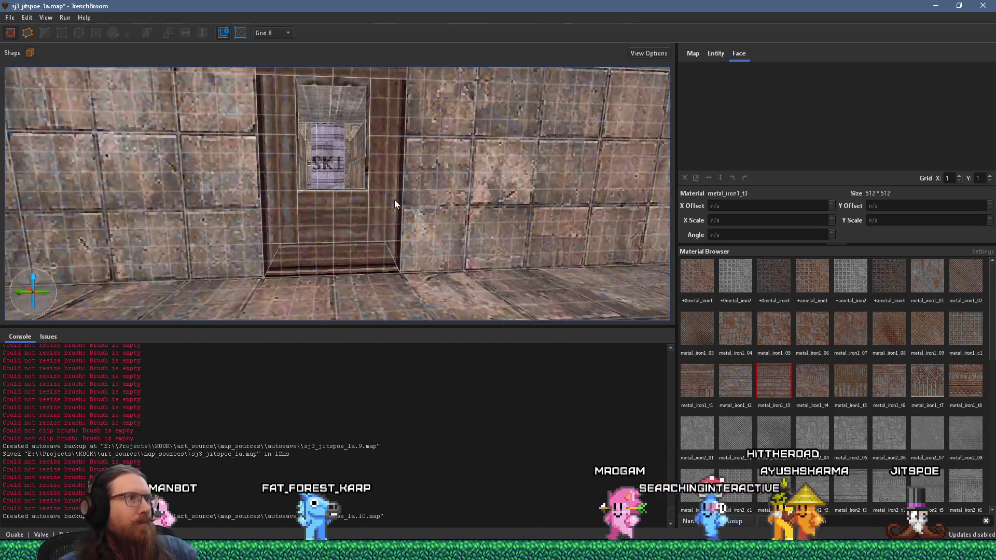
Slant the left pillar's top edge outward with the Edge tool
scroll(400, 223, "down", 2)
left_click(419, 149)
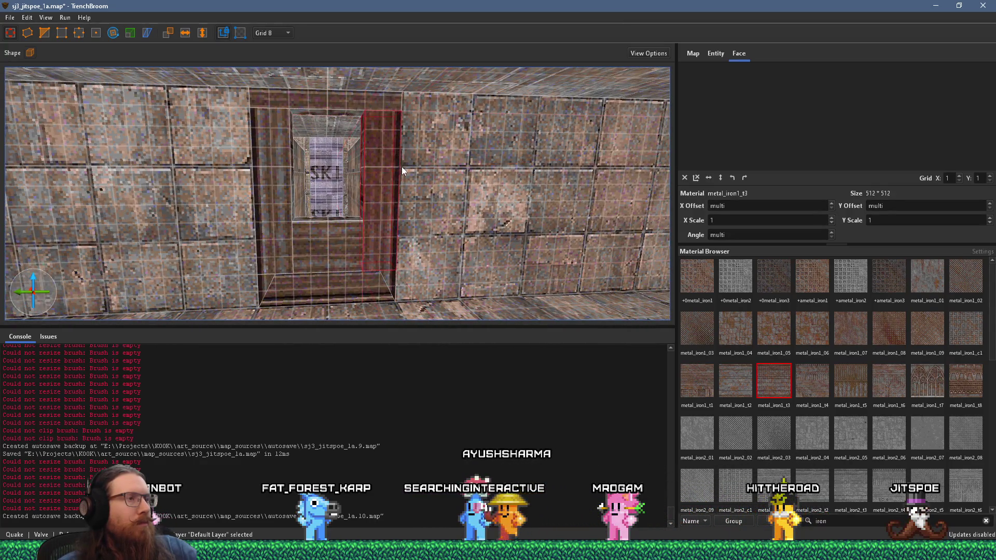
left_click(285, 191)
scroll(285, 186, "up", 3)
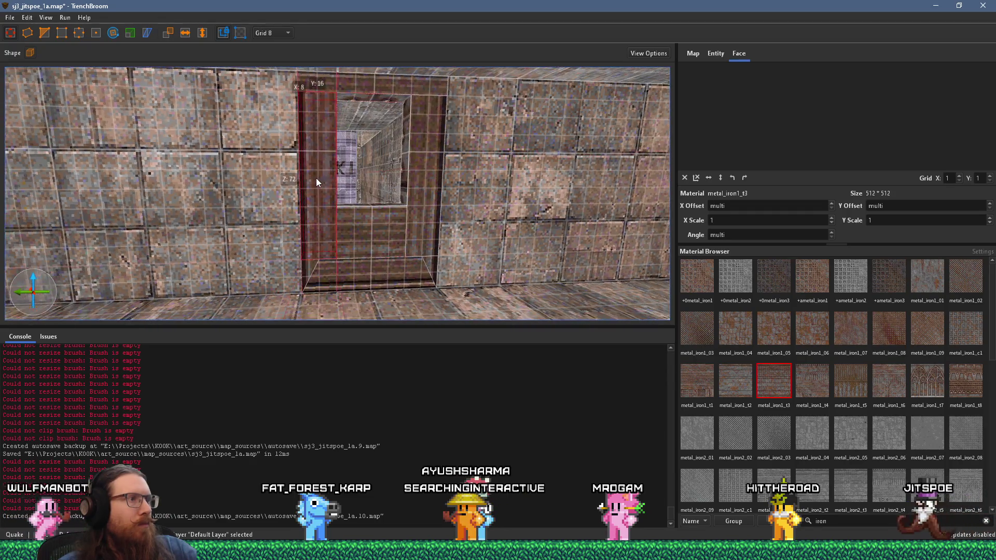
scroll(316, 178, "up", 3)
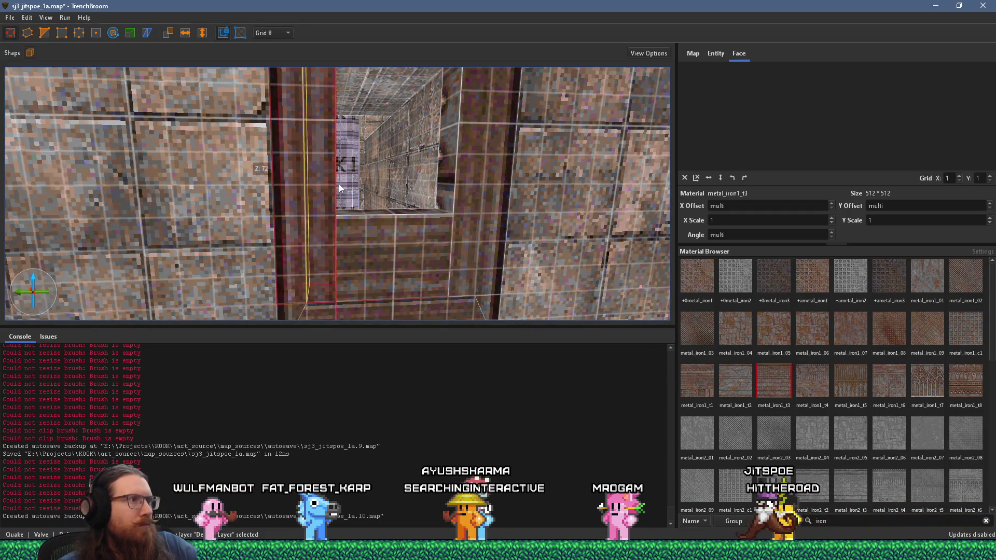
left_click(472, 194)
scroll(467, 176, "down", 5)
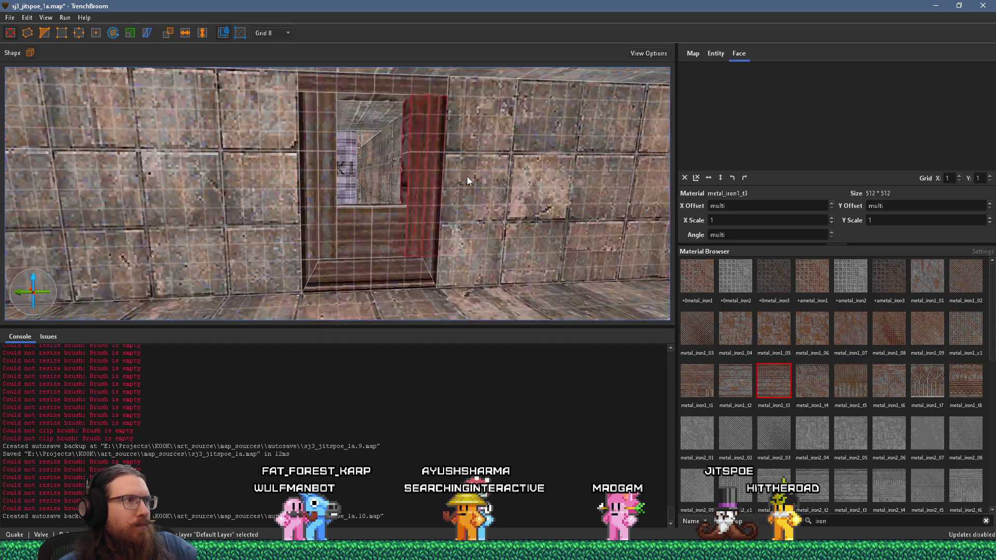
left_click(310, 138)
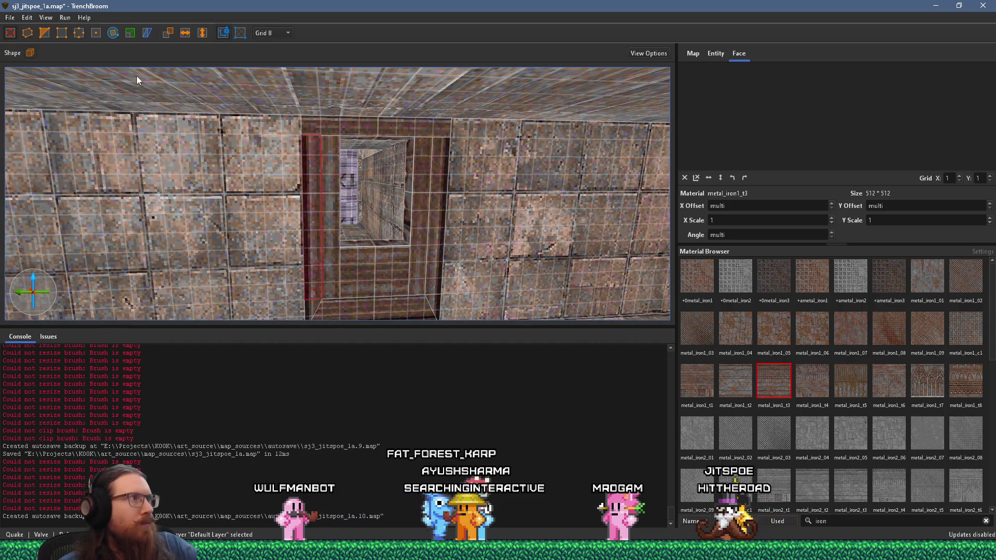
left_click(75, 34)
left_click_drag(318, 138, 306, 138)
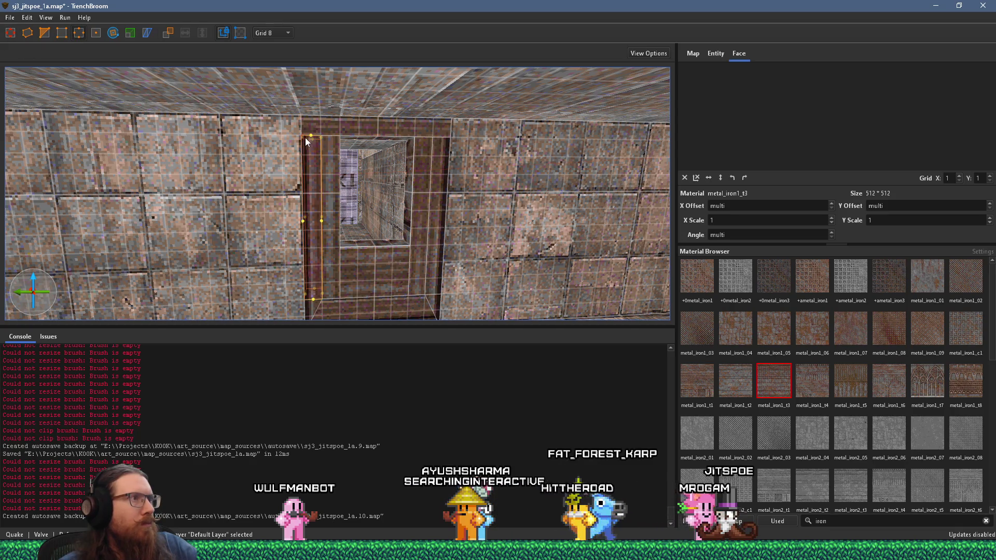
key("Escape")
Bevel the top lintel by shifting its lower edges at an angle
left_click(441, 165)
left_click(75, 34)
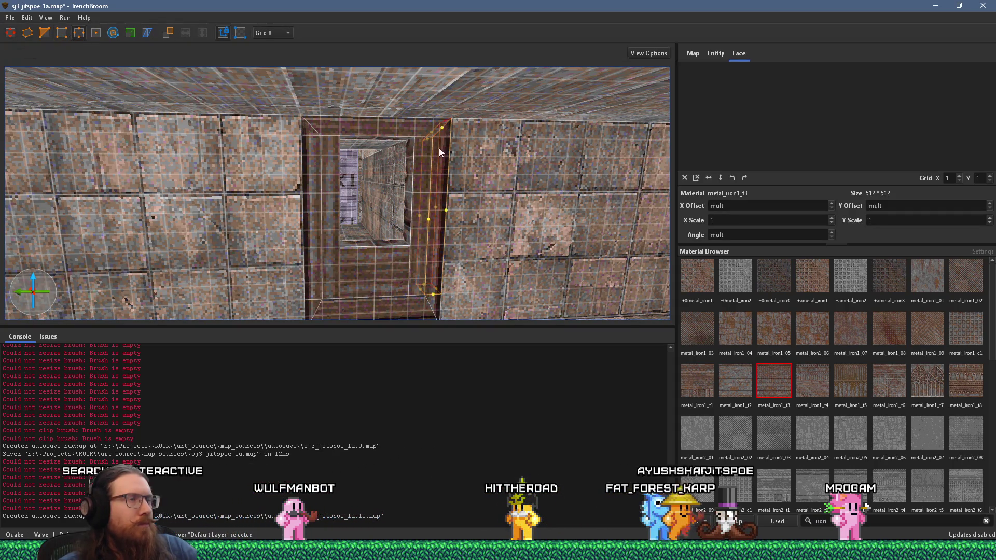
left_click(397, 127)
scroll(294, 198, "up", 5)
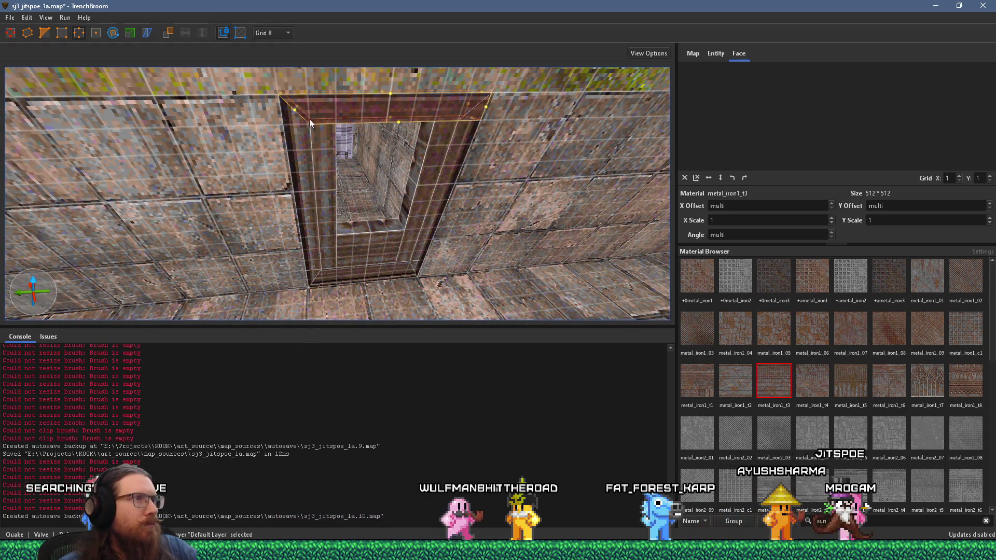
mouse_move(469, 116)
left_mouse_down()
mouse_move(457, 117)
mouse_move(459, 129)
left_mouse_up()
scroll(459, 130, "up", 5)
key("Escape")
key("Escape")
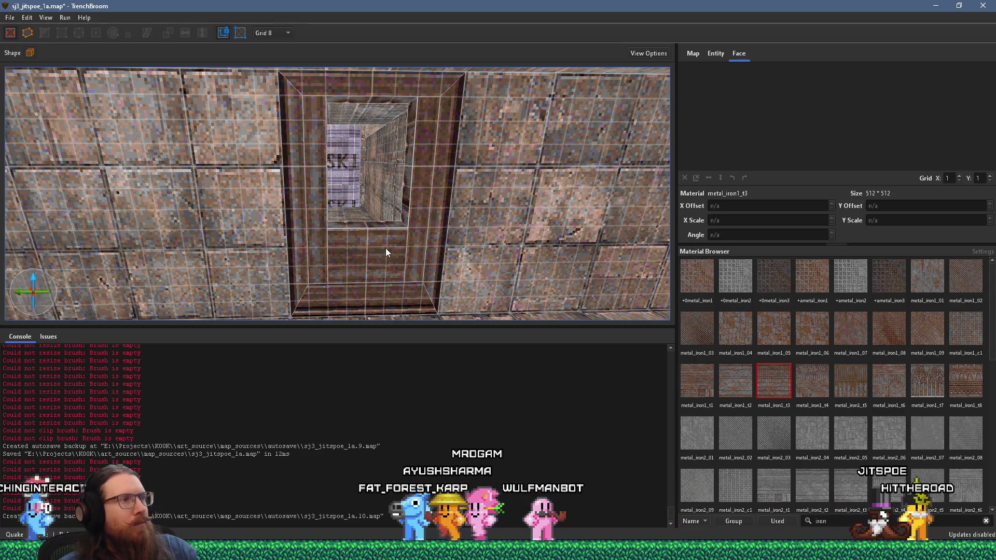
Move the doorway brush up to the top of the opening and widen it to 56 units
left_click(380, 234)
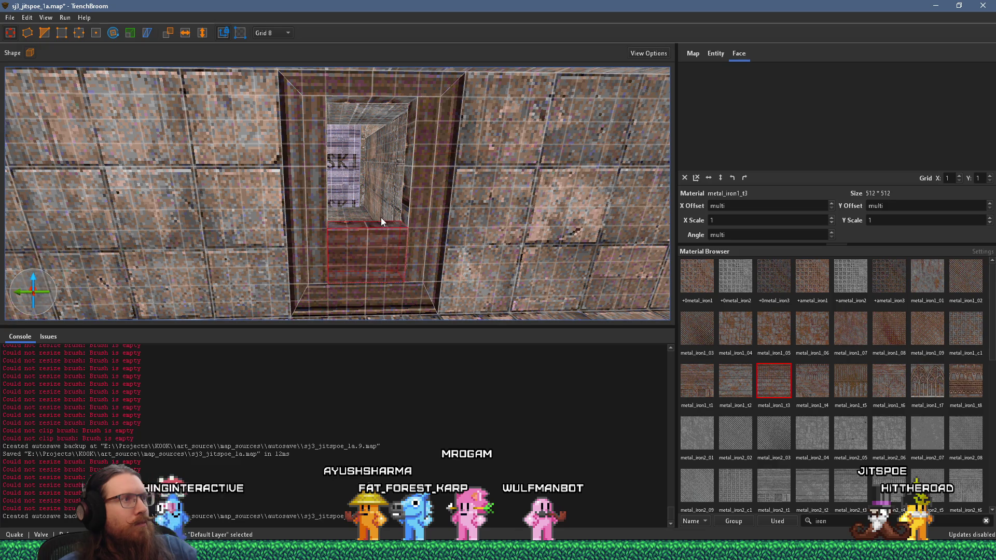
left_click_drag(390, 251, 386, 129)
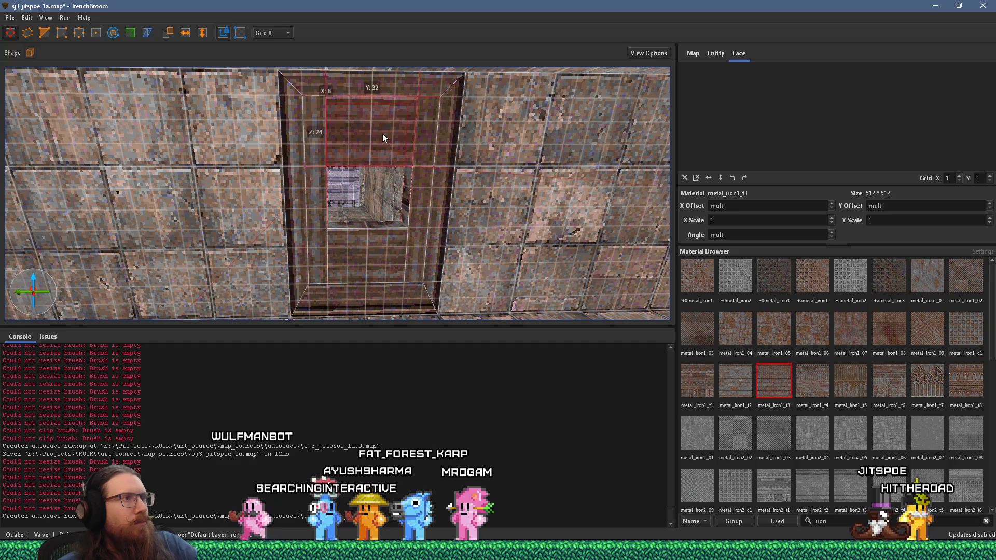
scroll(409, 132, "up", 5)
left_click_drag(361, 189, 303, 185)
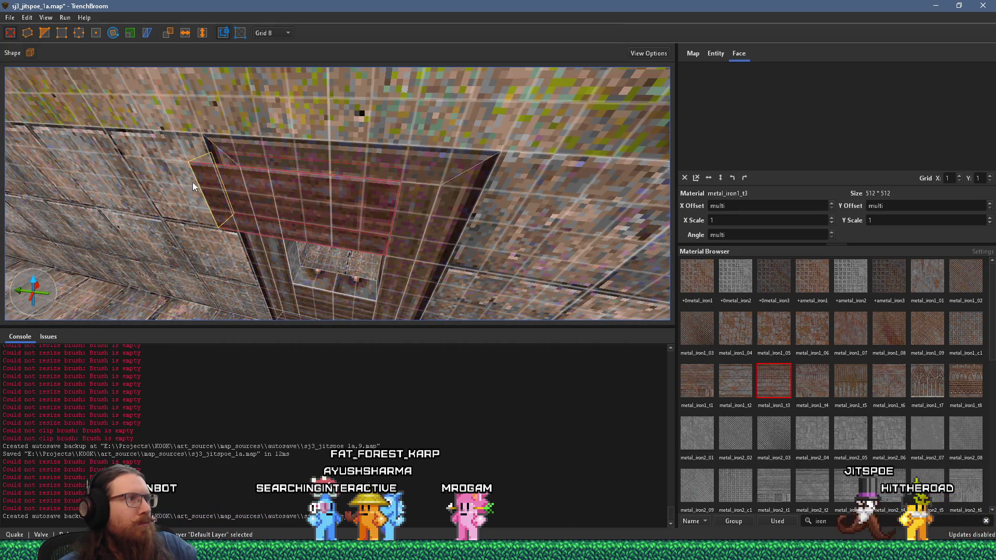
Slide the texture on the face above the doorway to offsets 176 and -88
mouse_move(304, 196)
left_mouse_down()
mouse_move(321, 139)
mouse_move(359, 98)
mouse_move(368, 183)
mouse_move(385, 104)
mouse_move(386, 112)
left_mouse_up()
scroll(385, 110, "up", 3)
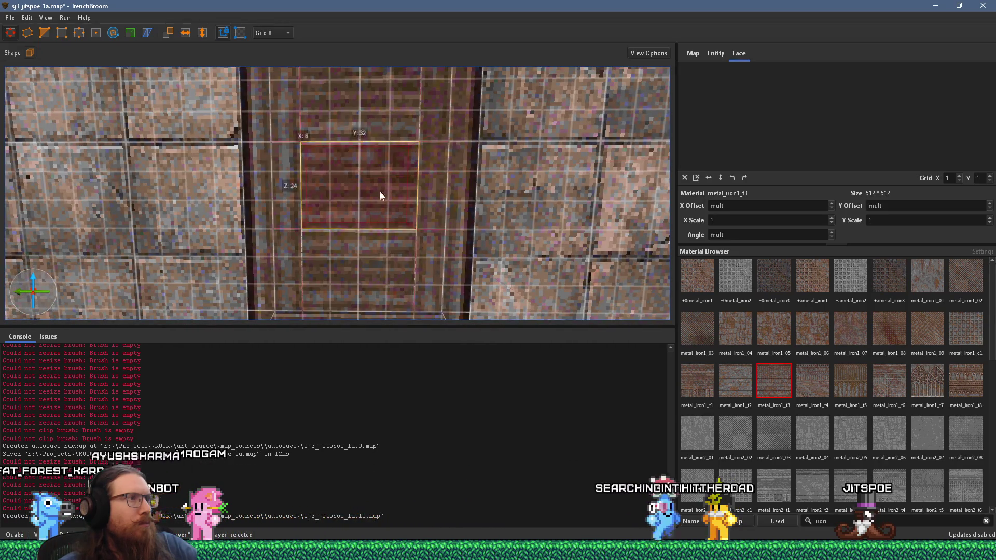
left_click(379, 191, "shift")
mouse_move(718, 134)
left_mouse_down()
mouse_move(853, 122)
mouse_move(895, 131)
mouse_move(797, 150)
left_mouse_up()
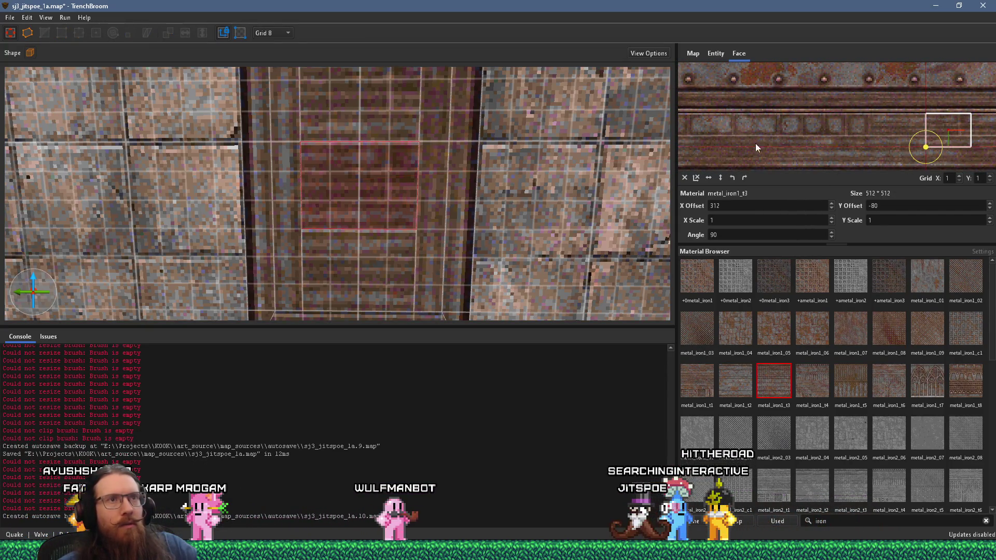
mouse_move(751, 127)
left_mouse_down()
mouse_move(944, 136)
mouse_move(810, 137)
left_mouse_up()
scroll(761, 110, "up", 4)
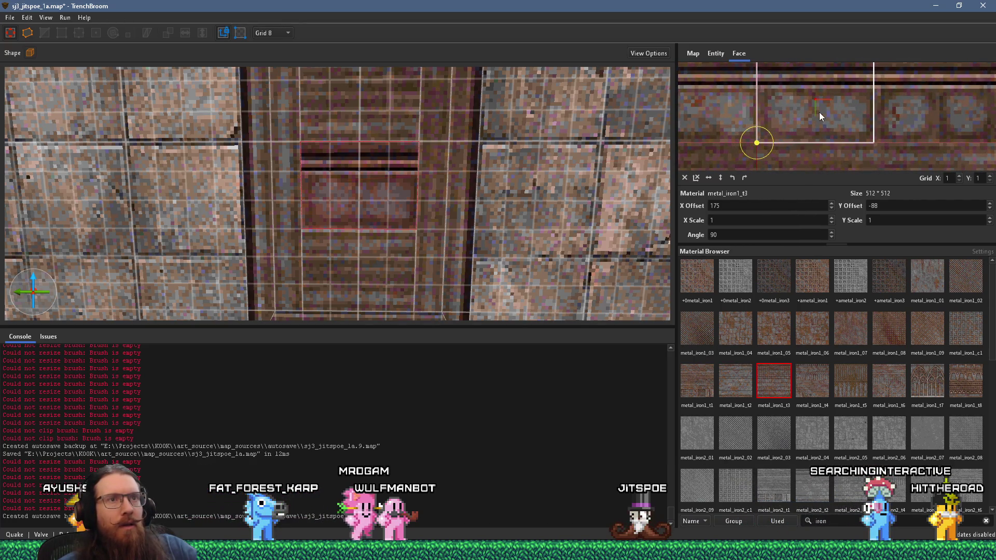
left_click_drag(819, 112, 816, 113)
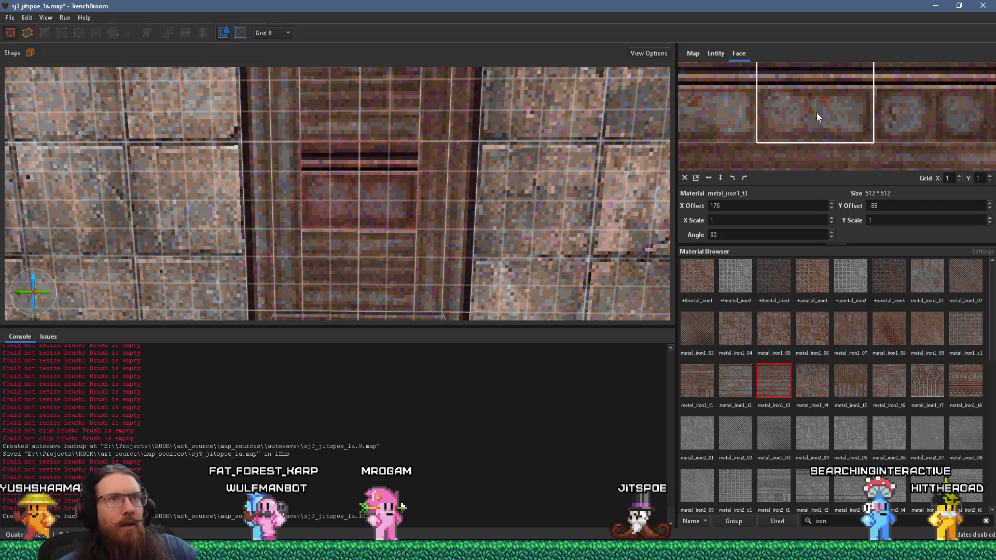
scroll(752, 136, "down", 2)
scroll(841, 126, "down", 1)
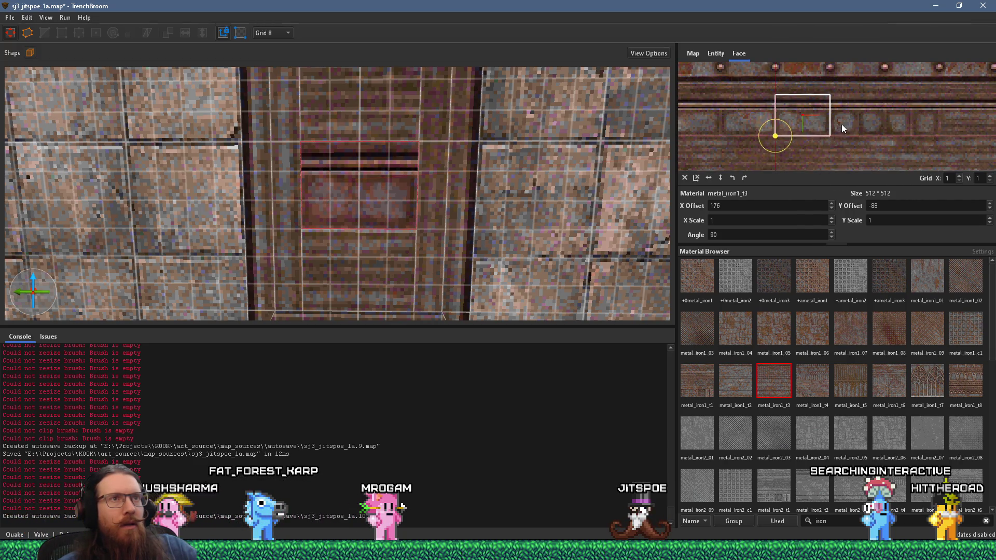
left_click_drag(840, 126, 947, 105)
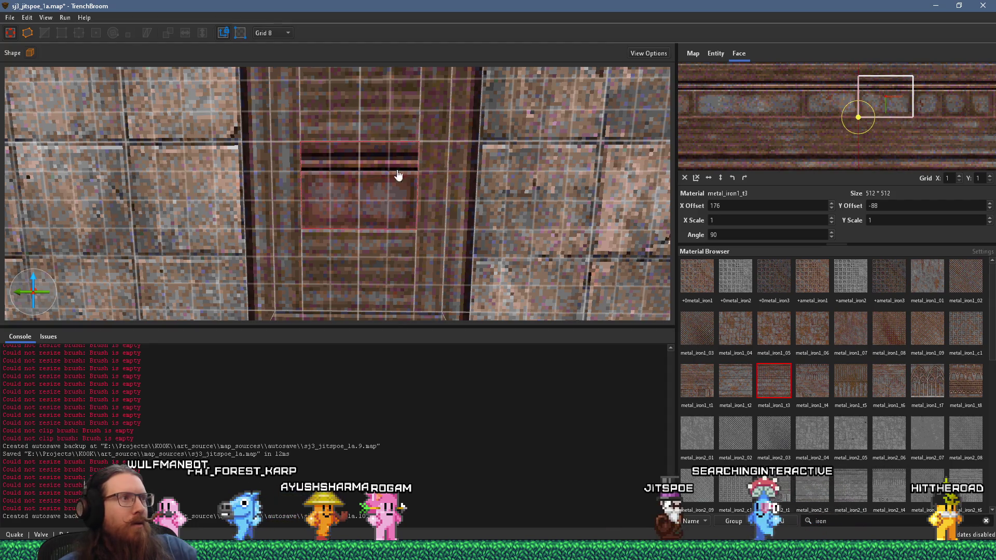
scroll(383, 170, "down", 5)
scroll(376, 184, "up", 5)
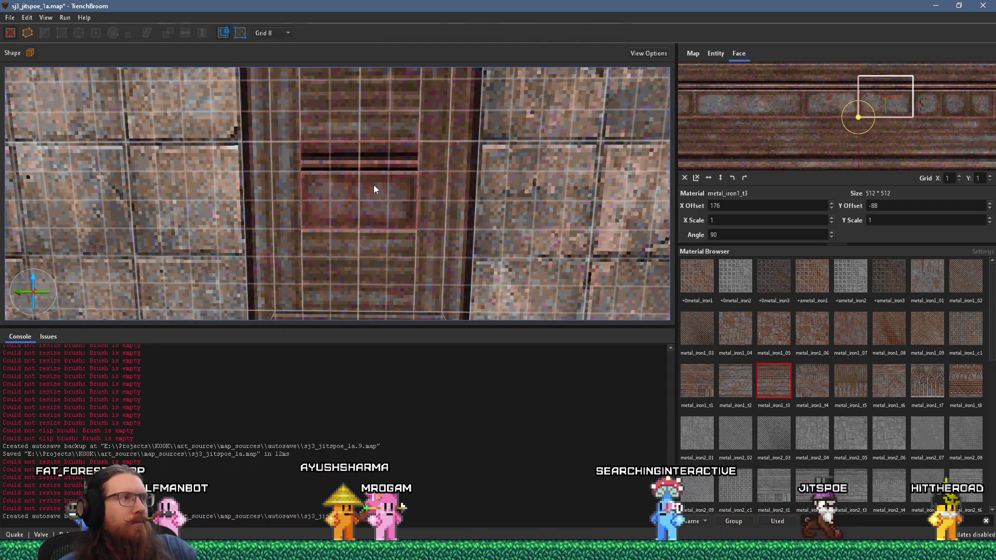
scroll(373, 184, "down", 5)
scroll(373, 175, "up", 5)
key("Escape")
Lower the metal panel brush down into the doorway opening
left_click(365, 167)
scroll(365, 167, "down", 3)
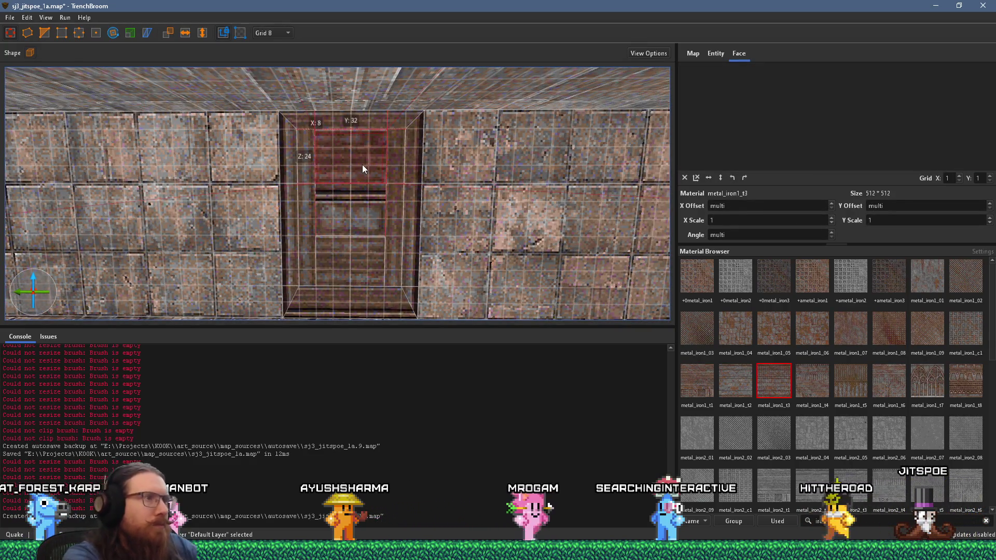
key("Page_Down")
key("Page_Down")
key("Page_Down")
scroll(347, 160, "down", 3)
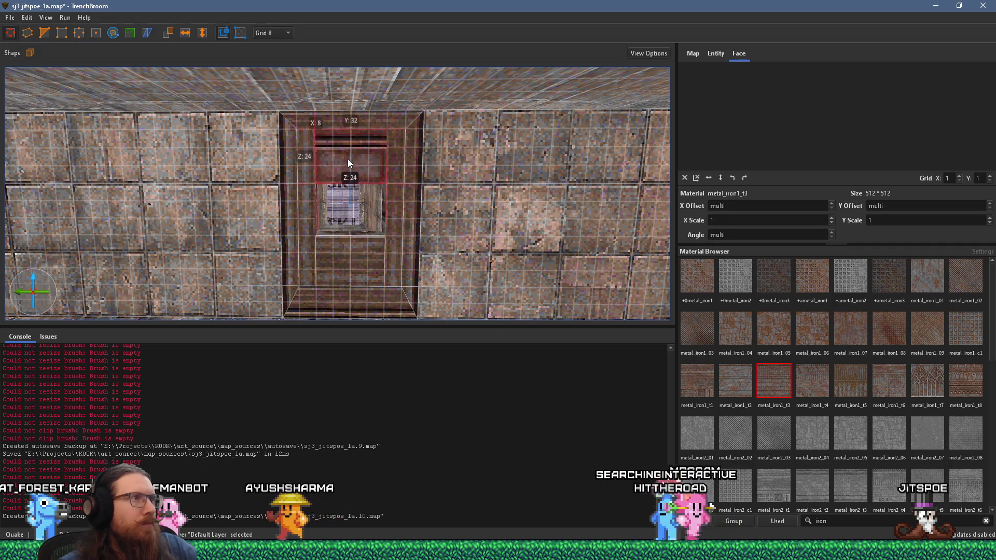
key("Page_Up")
scroll(353, 174, "up", 3)
mouse_move(352, 173)
left_mouse_down()
mouse_move(344, 238)
mouse_move(356, 122)
left_mouse_up()
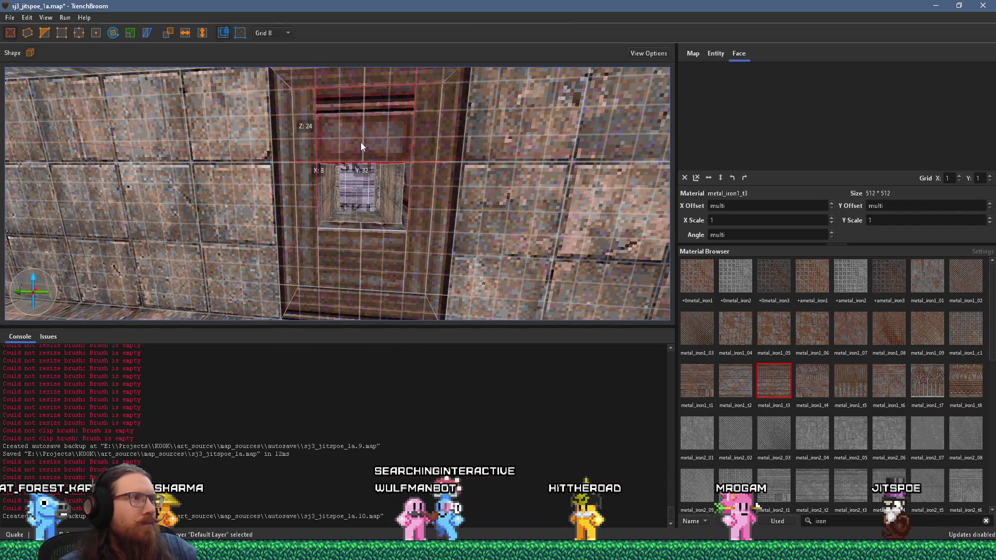
key("Page_Down")
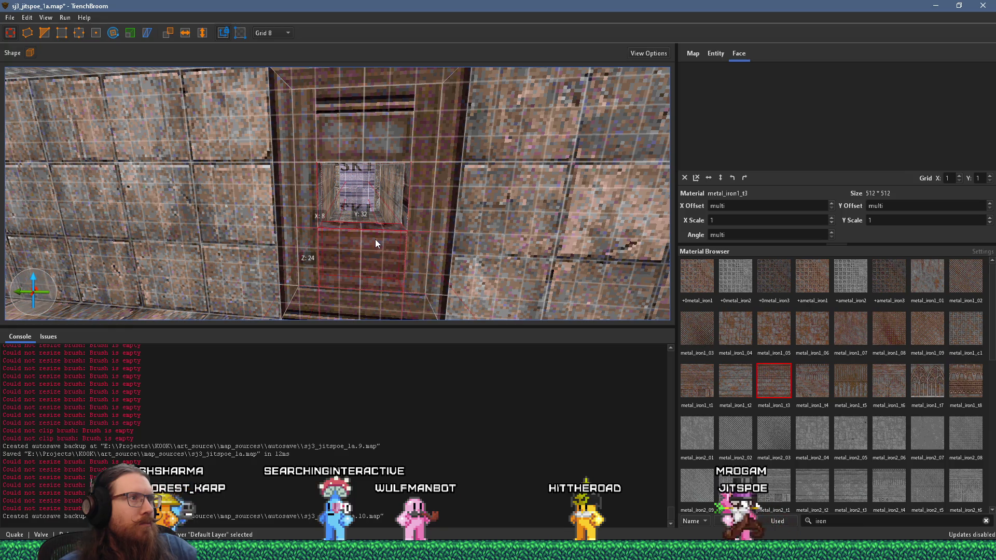
key("Page_Up")
left_click_drag(378, 127, 374, 197)
Adjust the panel face's horizontal texture offset so the iron texture lines up
left_click(375, 197, "shift")
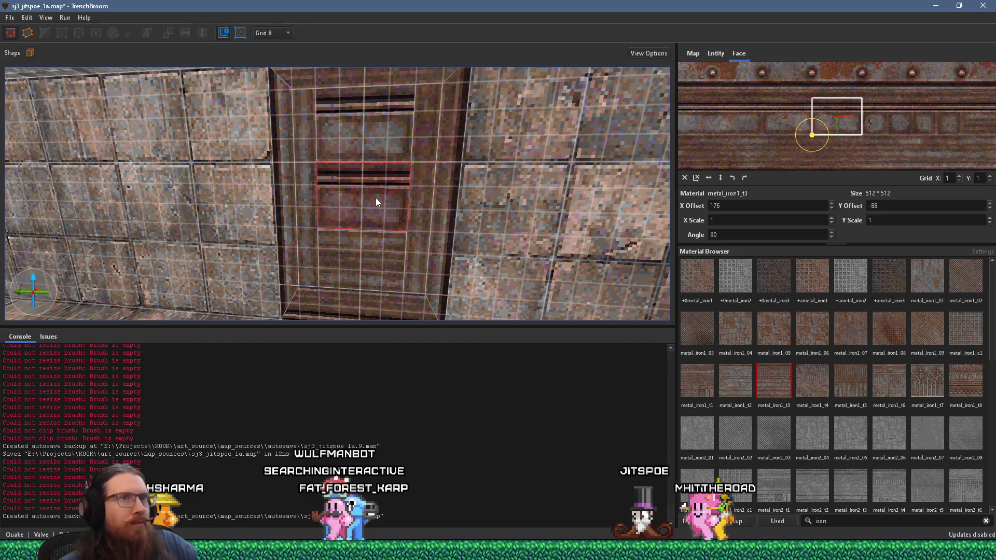
double_click(756, 206)
scroll(757, 206, "down", 12)
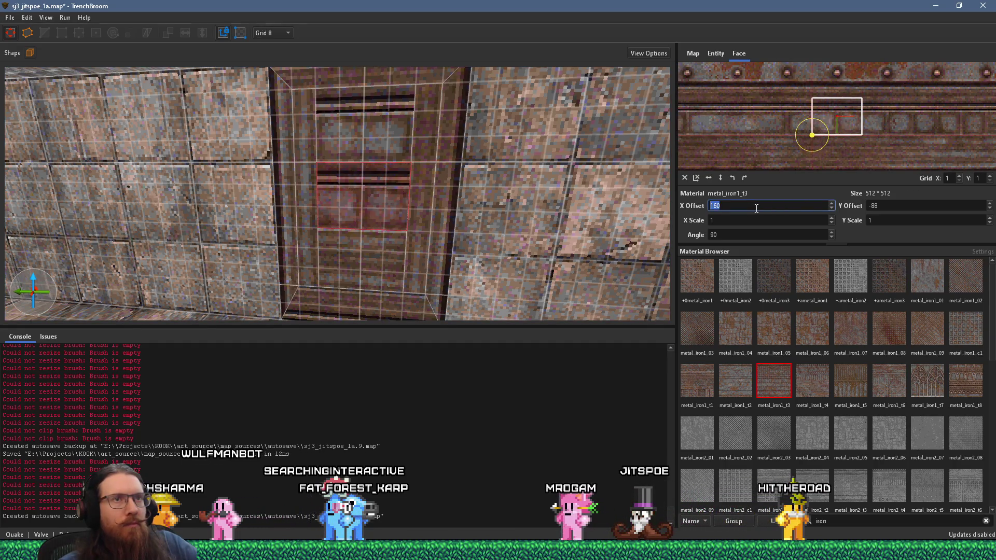
mouse_move(467, 219)
left_mouse_down()
mouse_move(453, 188)
mouse_move(441, 207)
mouse_move(457, 185)
mouse_move(441, 179)
mouse_move(460, 168)
mouse_move(461, 182)
left_mouse_up()
key("Escape")
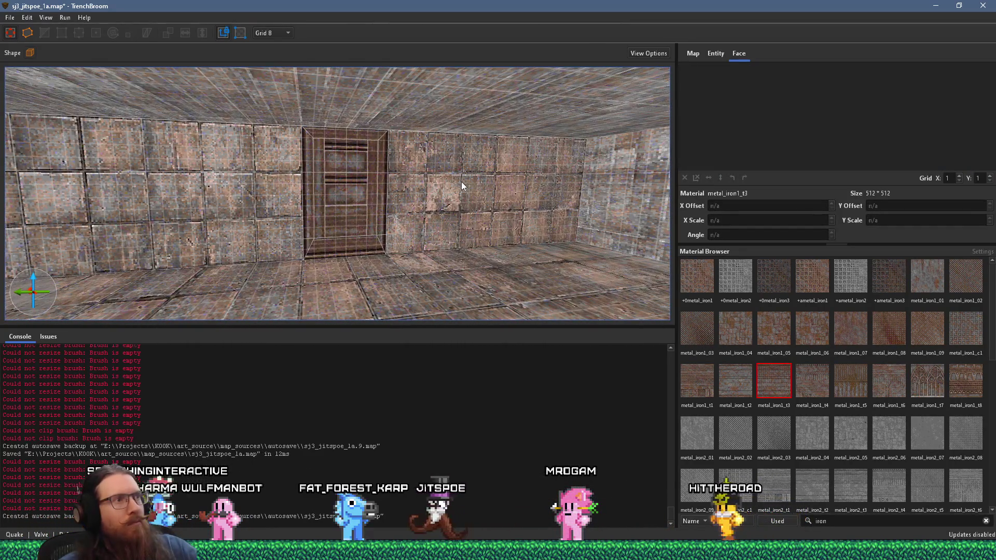
Move the upper door panel down one panel height and reshape it into a thinner strip
scroll(363, 178, "up", 3)
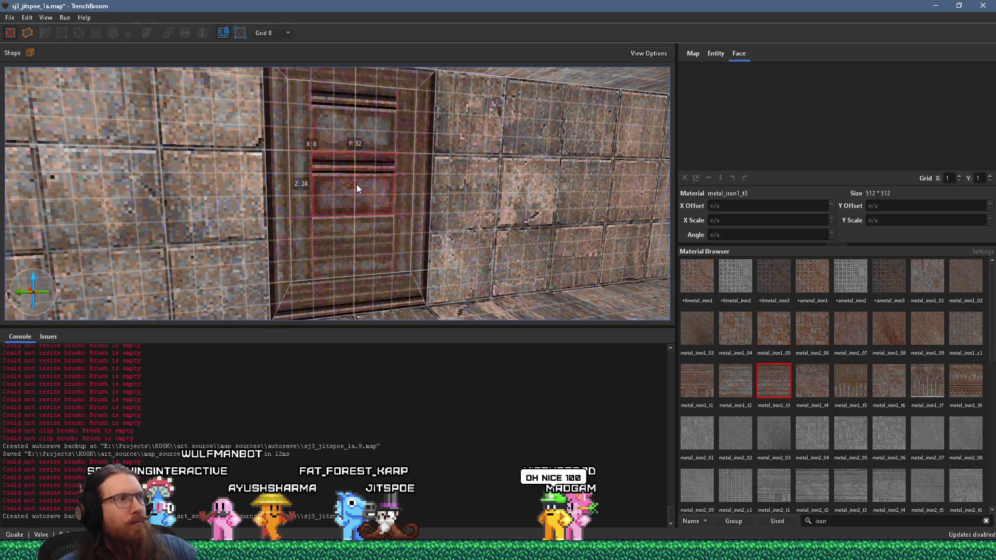
left_click(356, 186)
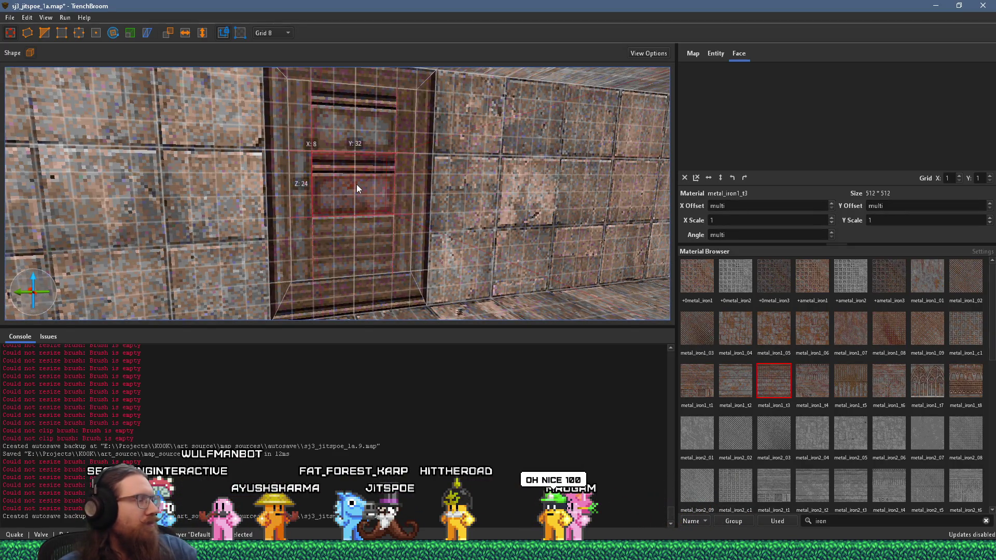
mouse_move(358, 184)
left_mouse_down()
mouse_move(368, 238)
mouse_move(360, 192)
left_mouse_up()
left_click_drag(359, 265, 368, 150)
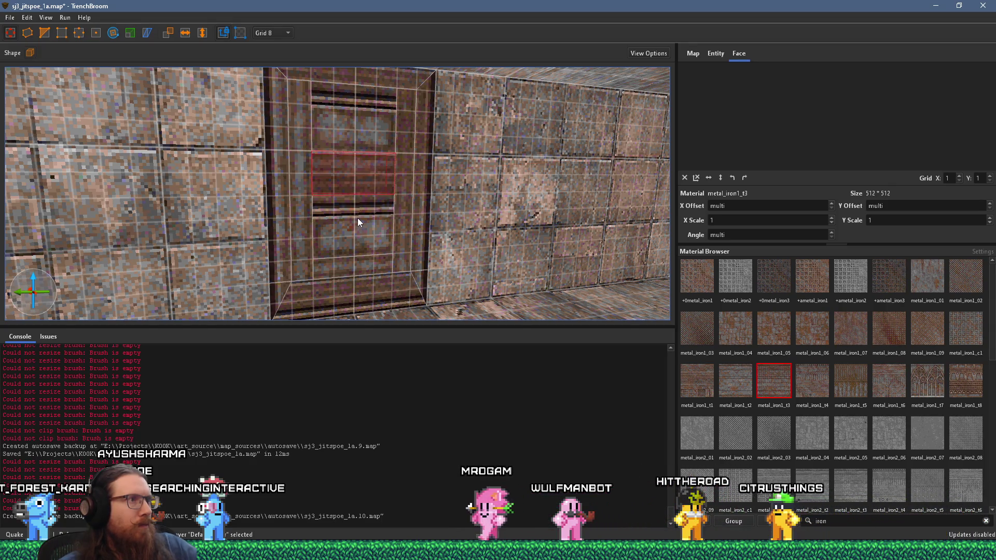
key("Escape")
scroll(357, 218, "down", 5)
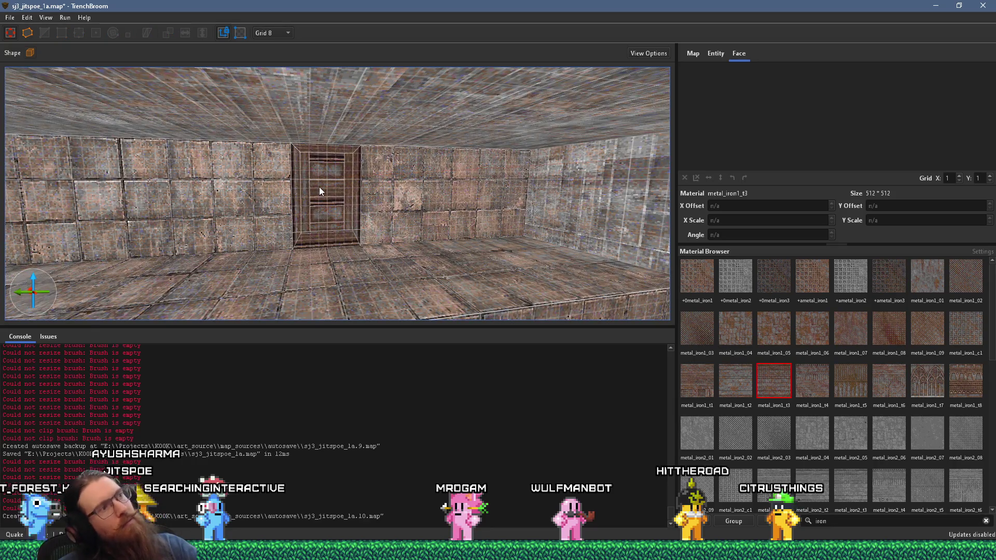
scroll(323, 185, "up", 2)
scroll(322, 186, "up", 5)
scroll(324, 187, "down", 8)
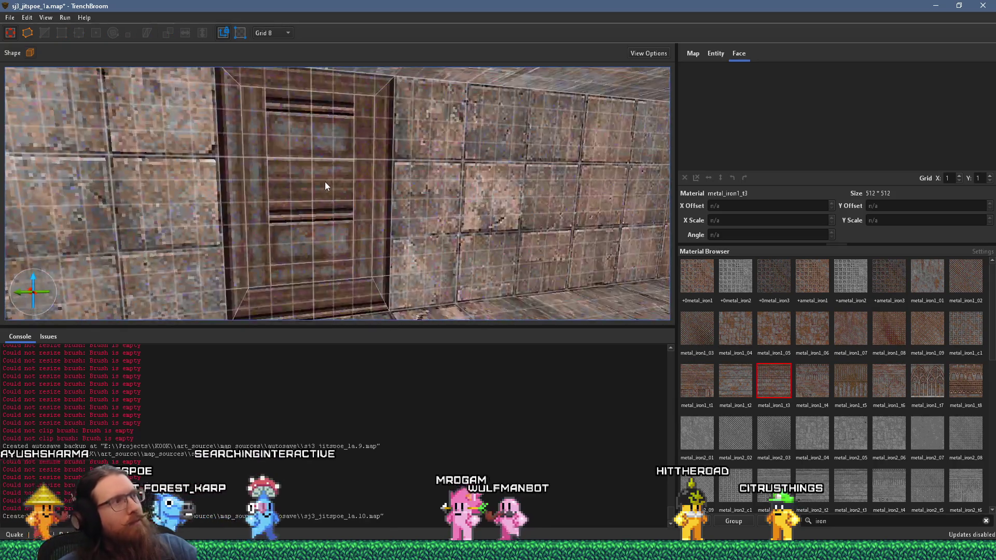
scroll(375, 155, "down", 3)
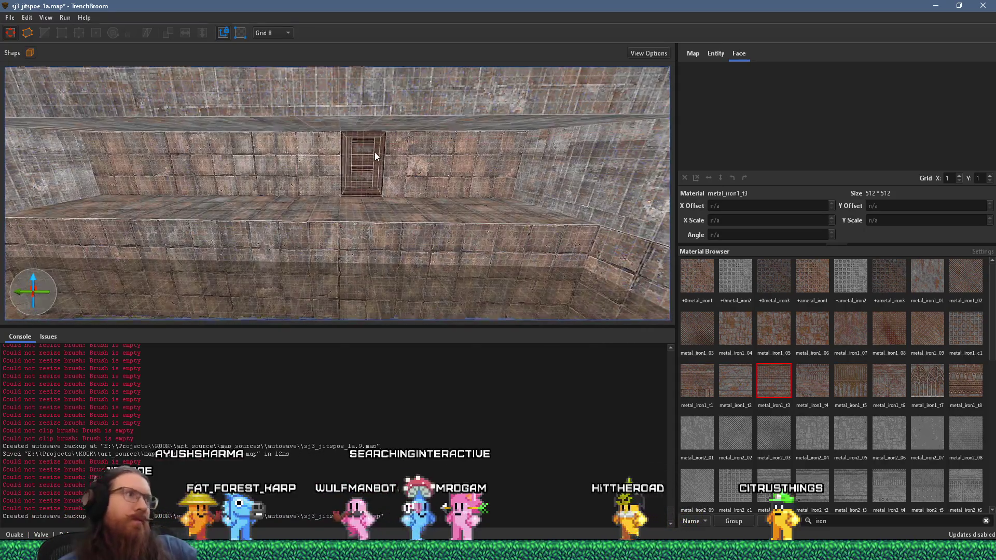
scroll(356, 146, "up", 8)
scroll(334, 174, "down", 5)
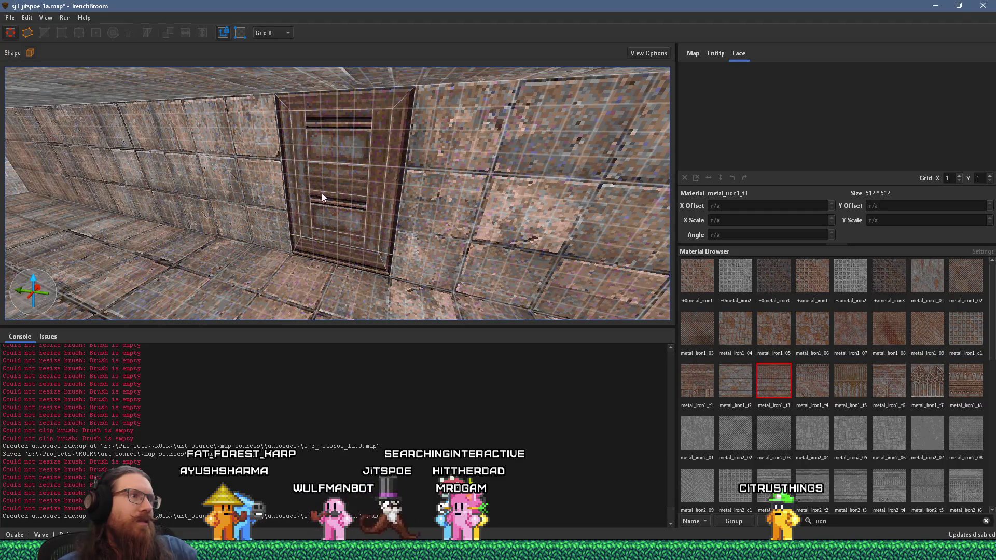
Delete the thin strip on the door's left edge
left_click(331, 246)
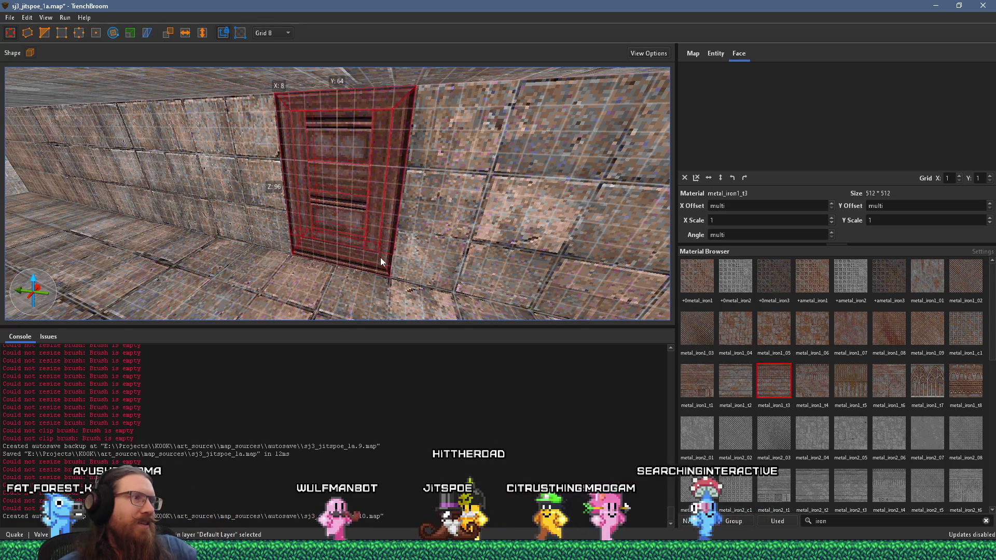
left_click(386, 230)
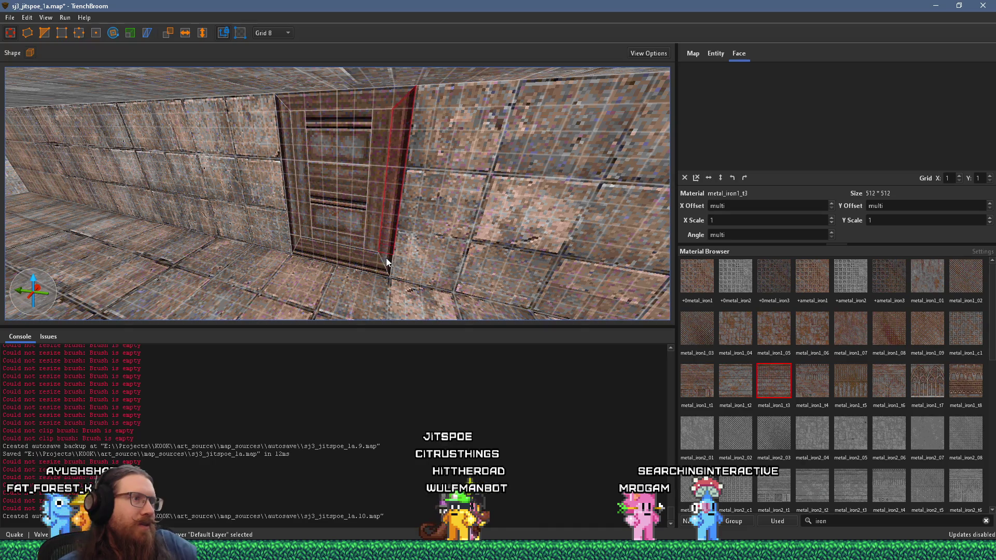
left_click(297, 243)
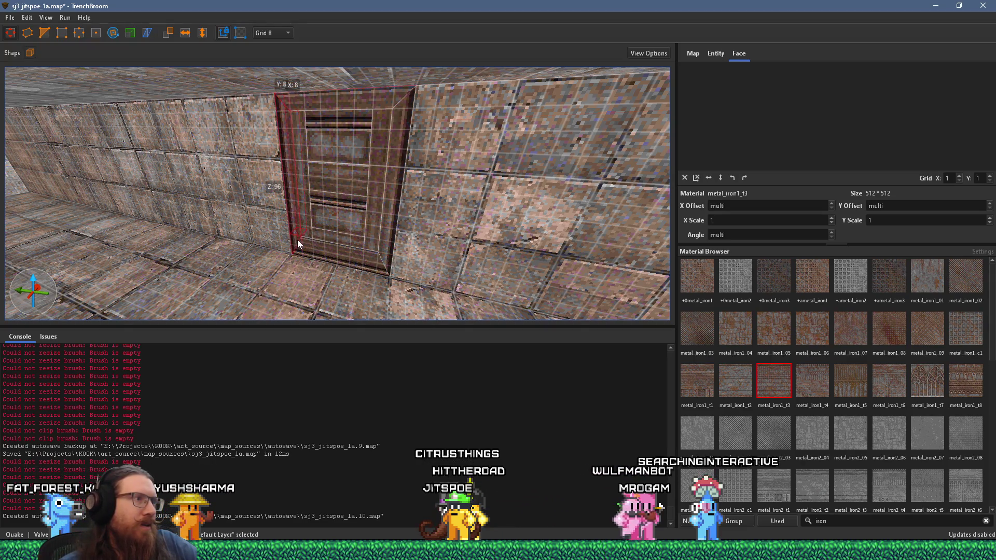
key("a")
mouse_move(322, 238)
left_mouse_down()
mouse_move(405, 223)
mouse_move(335, 273)
mouse_move(257, 254)
left_mouse_up()
key("Delete")
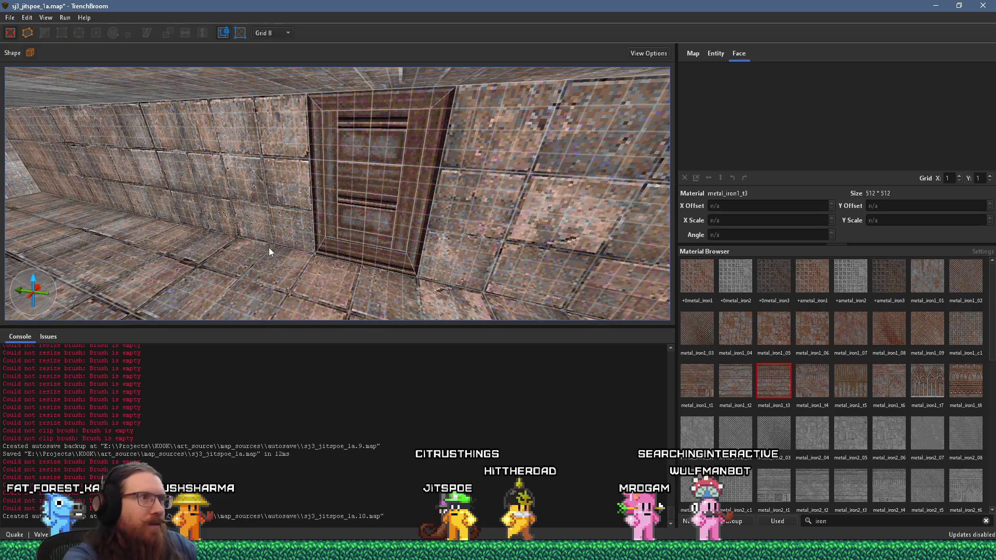
Select the door brushes and face the door straight on
mouse_move(417, 204)
left_mouse_down()
mouse_move(286, 197)
mouse_move(165, 166)
mouse_move(297, 191)
mouse_move(446, 160)
mouse_move(411, 163)
left_mouse_up()
left_click(419, 159)
left_click_drag(455, 164, 332, 214)
key("Escape")
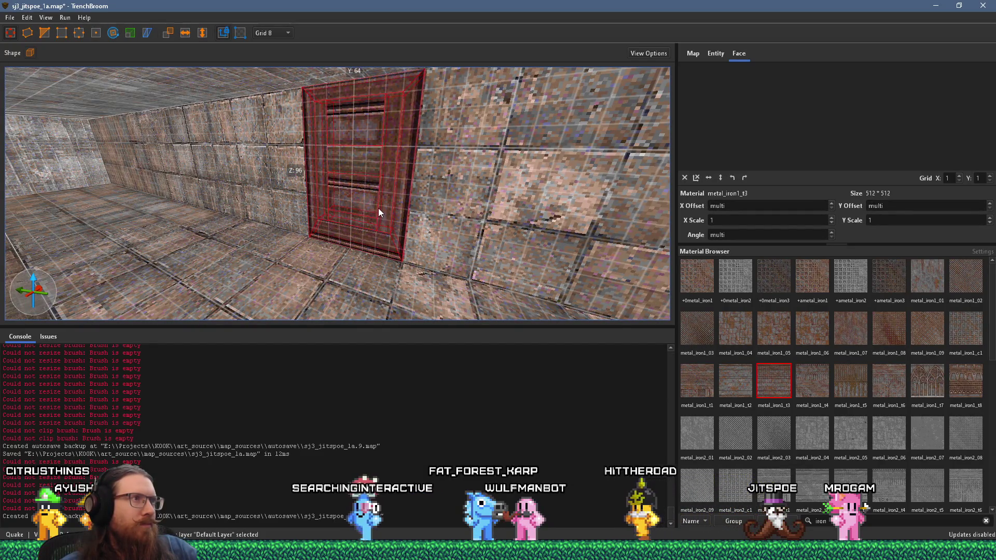
mouse_move(382, 194)
left_mouse_down()
mouse_move(352, 188)
mouse_move(435, 150)
mouse_move(418, 166)
left_mouse_up()
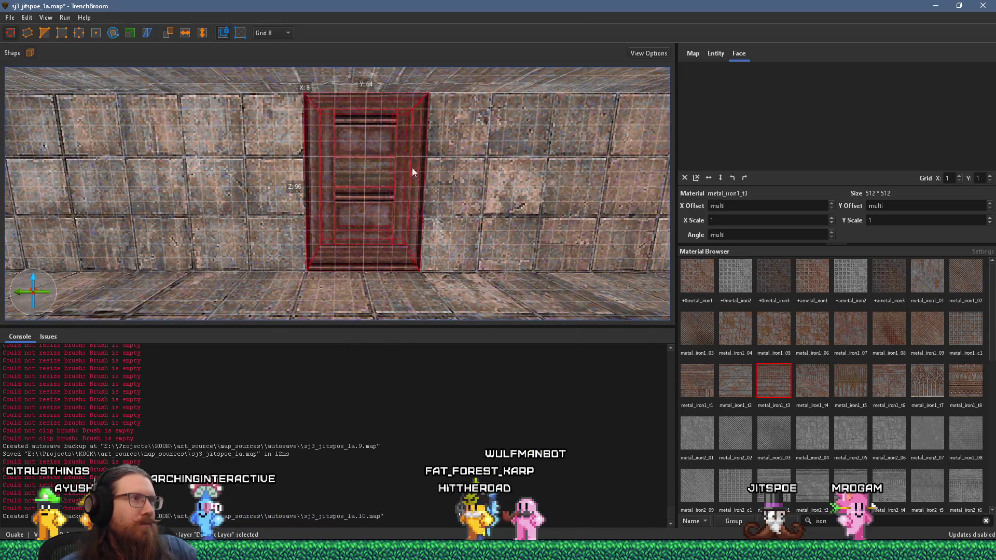
Convert the selected door brushes into a func_door entity
right_click(397, 169)
mouse_move(463, 353)
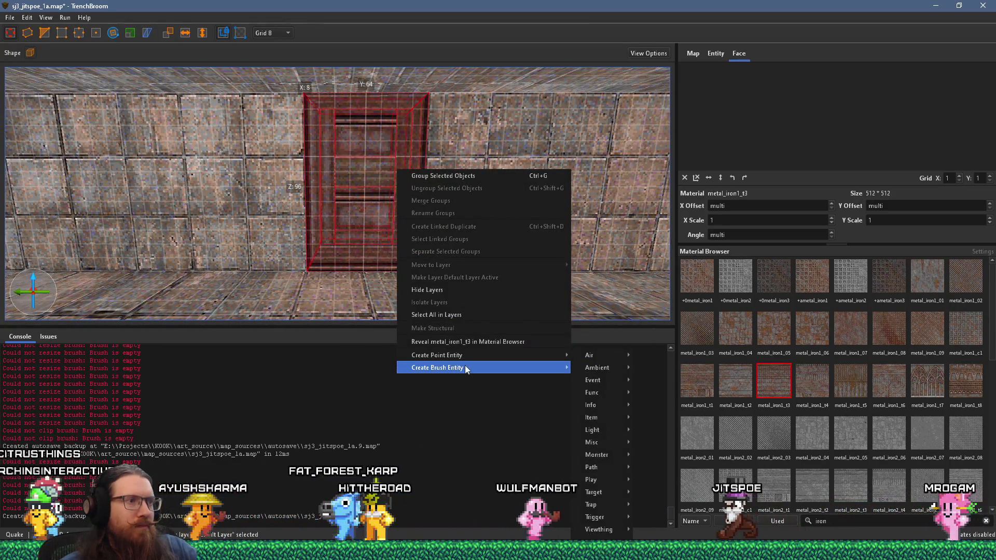
mouse_move(593, 368)
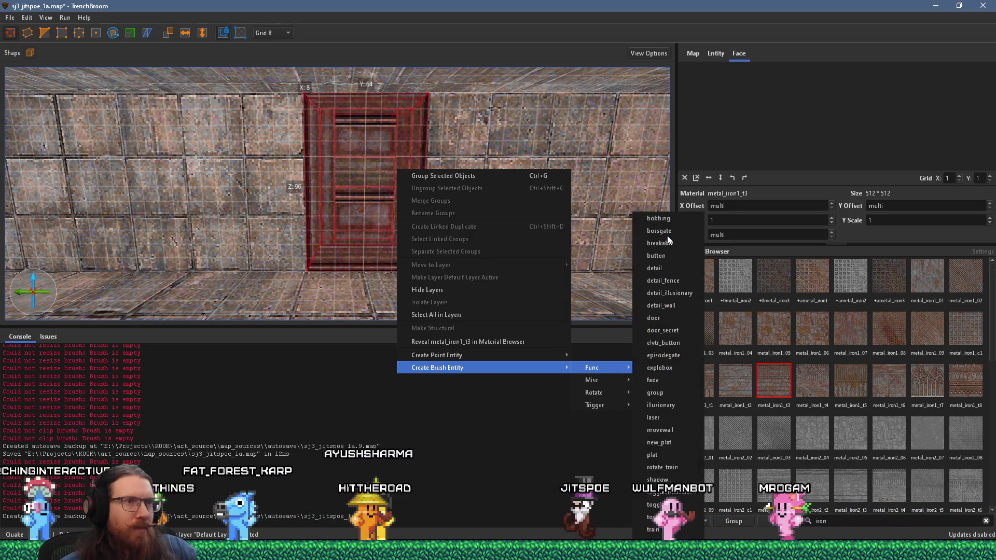
left_click(661, 317)
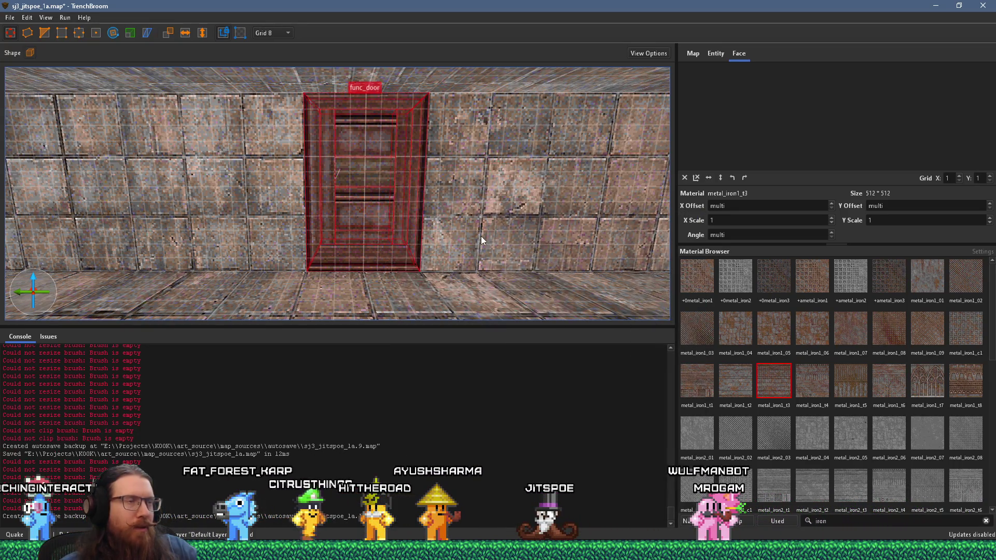
left_click(713, 57)
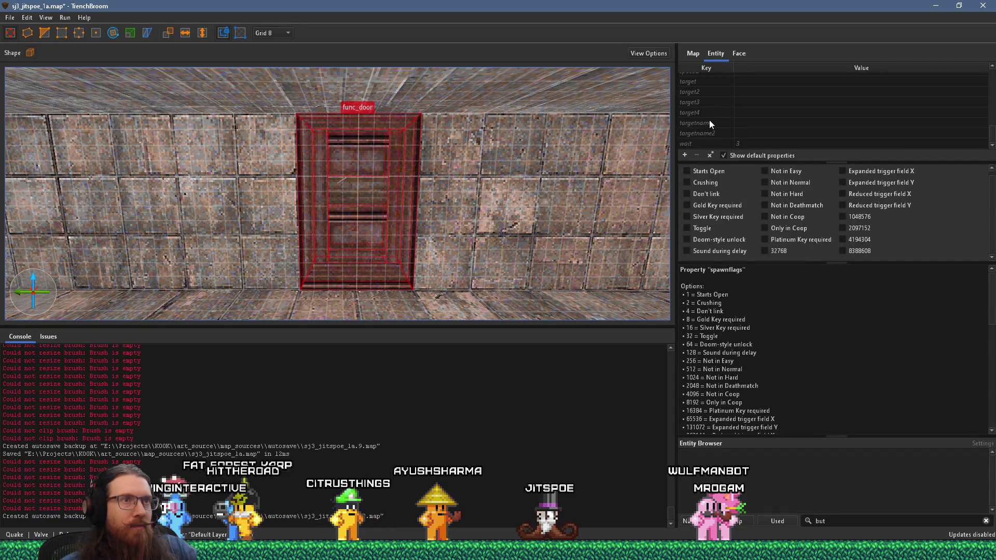
Set the func_door's angle key to -1 so it opens upward
scroll(709, 120, "up", 5)
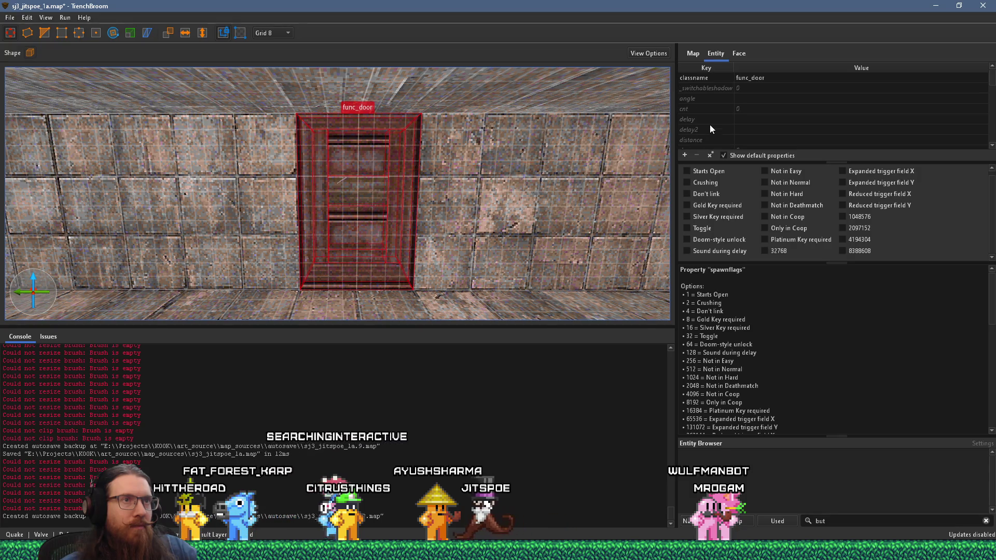
left_click_drag(744, 163, 743, 251)
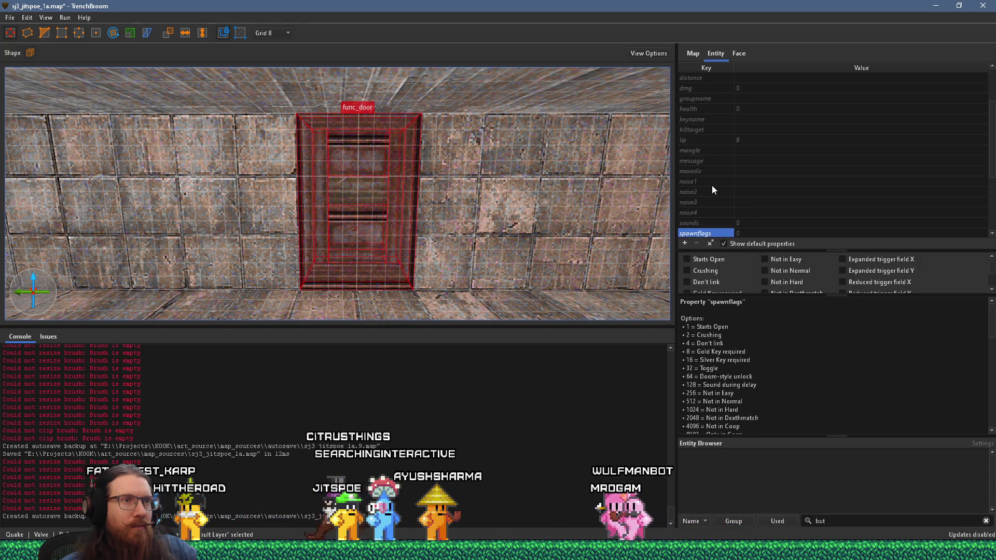
scroll(712, 180, "up", 5)
left_click(736, 98)
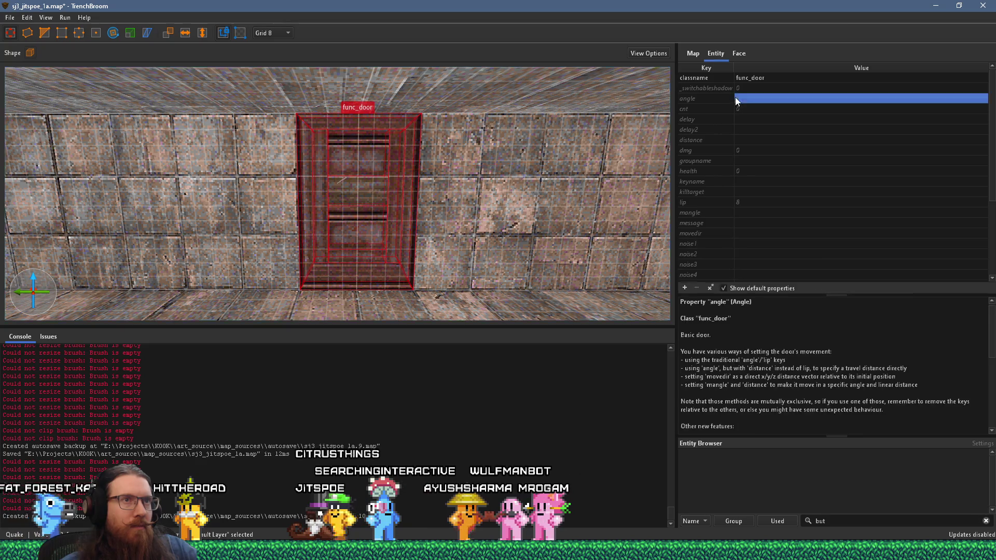
left_click(741, 99)
type("-1")
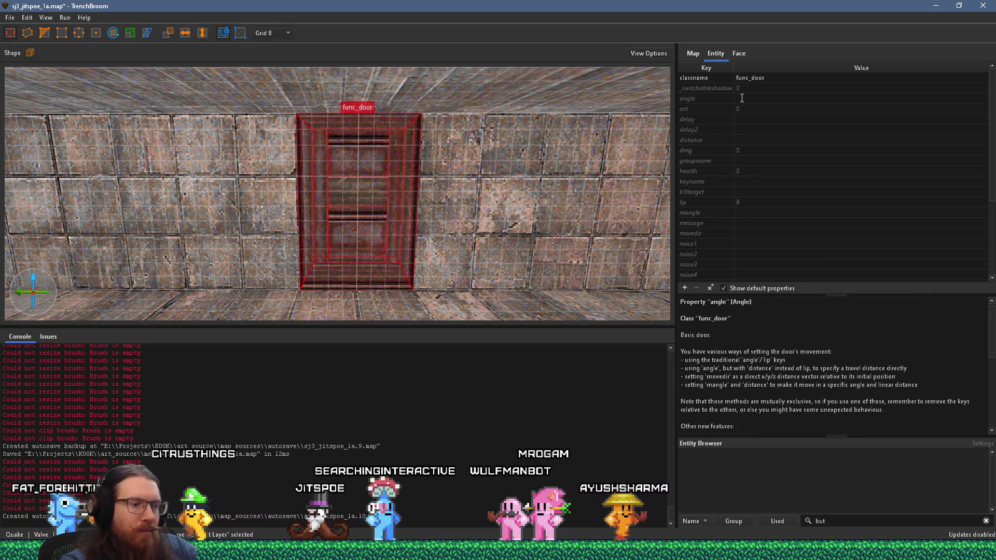
key("Return")
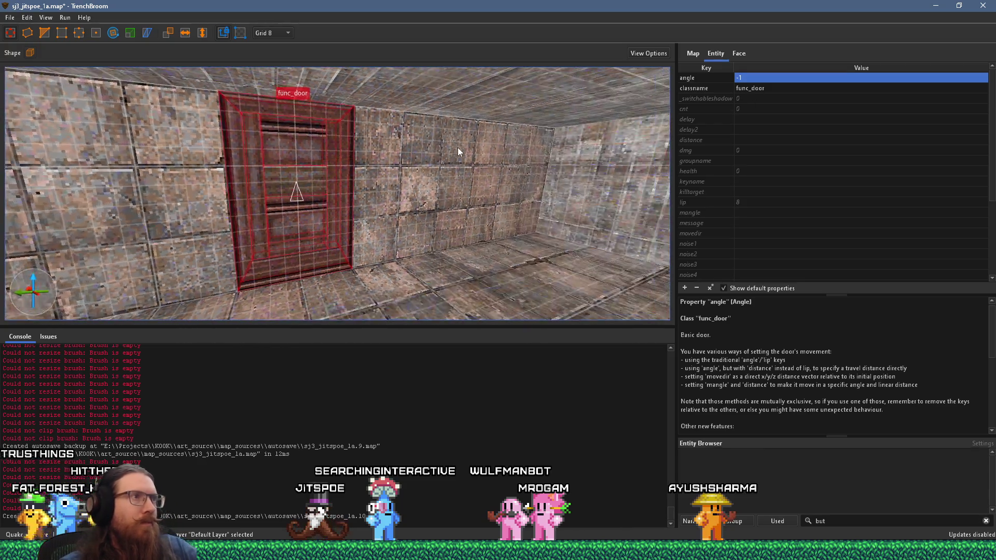
key("Escape")
mouse_move(394, 160)
left_mouse_down()
mouse_move(462, 166)
mouse_move(410, 135)
mouse_move(397, 153)
mouse_move(314, 114)
mouse_move(303, 82)
mouse_move(233, 141)
mouse_move(197, 148)
mouse_move(276, 169)
mouse_move(397, 154)
mouse_move(356, 178)
left_mouse_up()
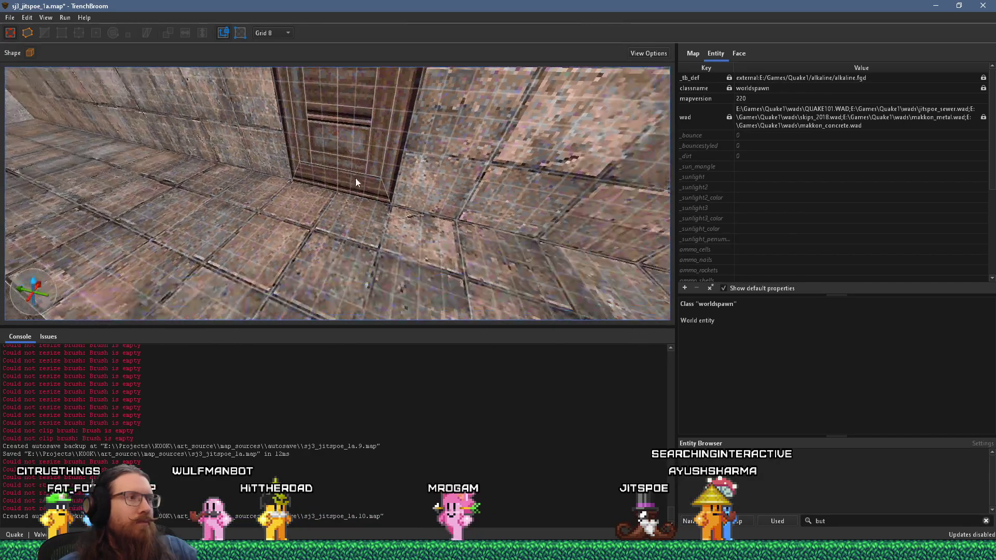
Draw a thin brush at the door's foot and give it the skip material
left_click_drag(374, 214, 290, 193)
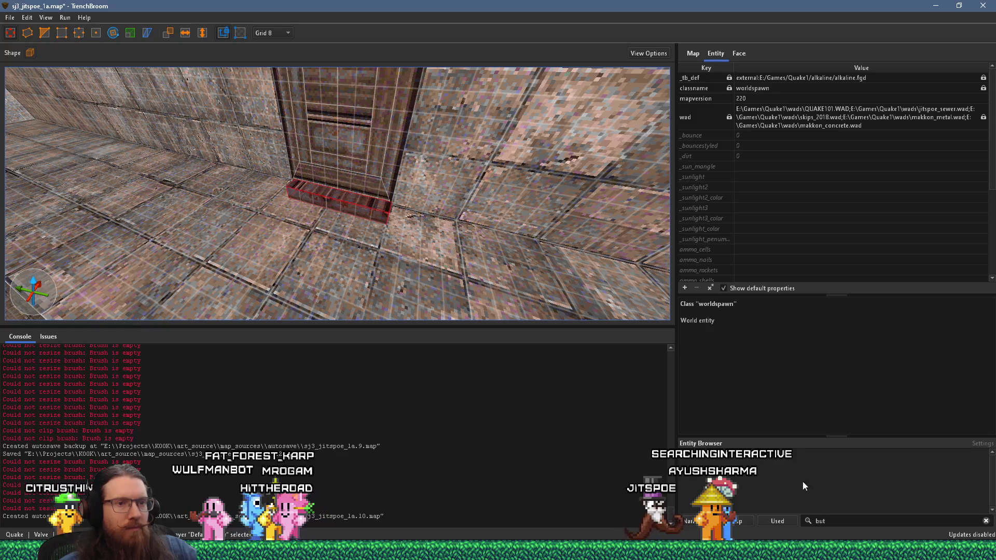
type("skip")
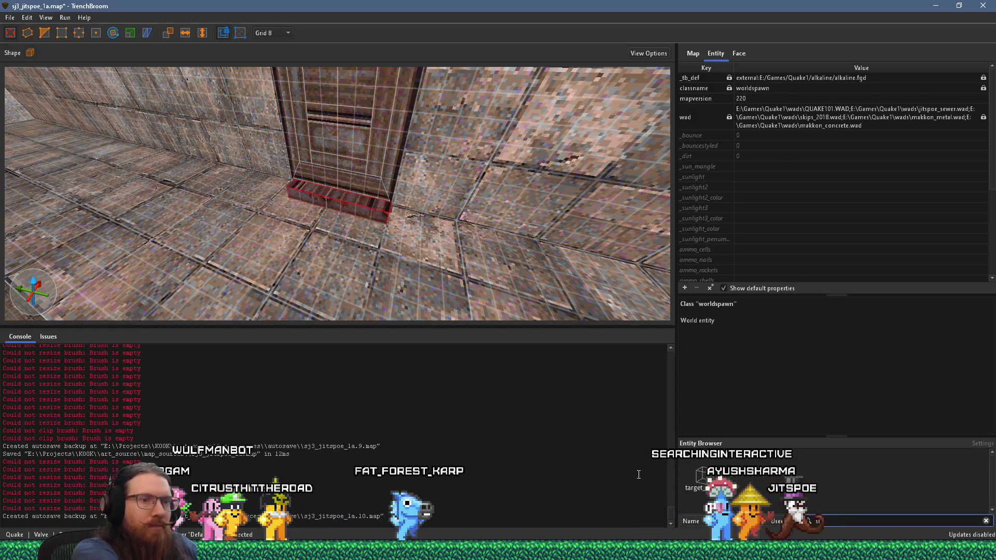
left_click(738, 53)
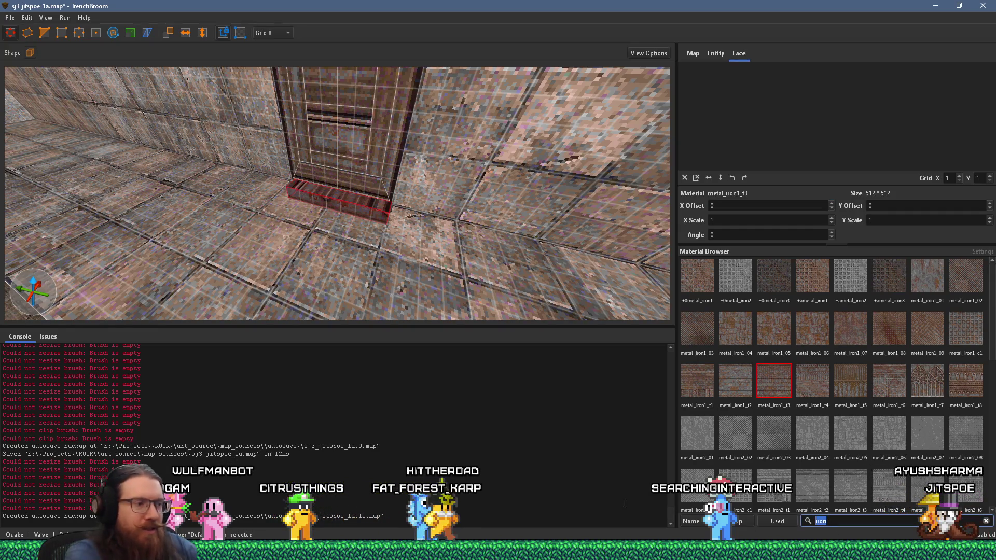
type("skkip")
key("BackSpace")
type("ip")
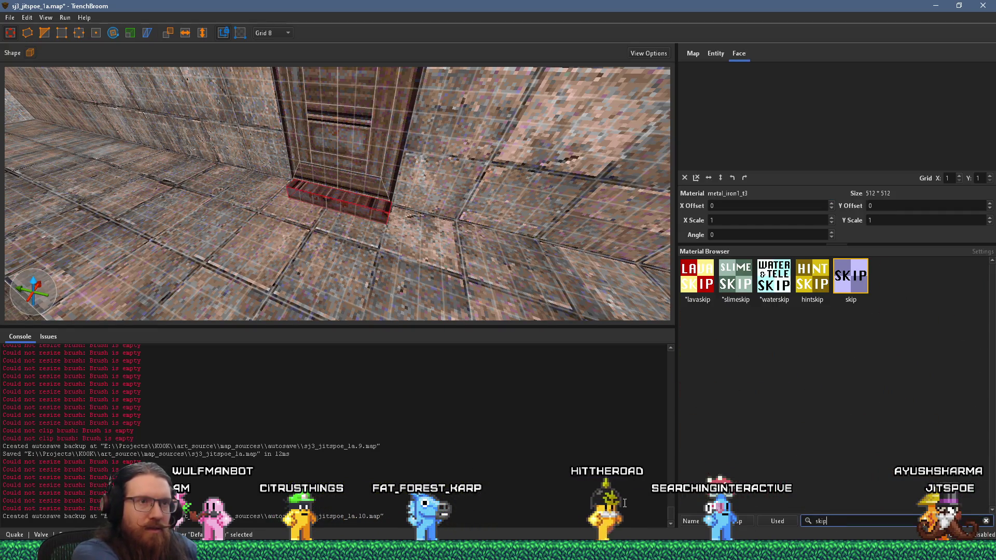
left_click(851, 276)
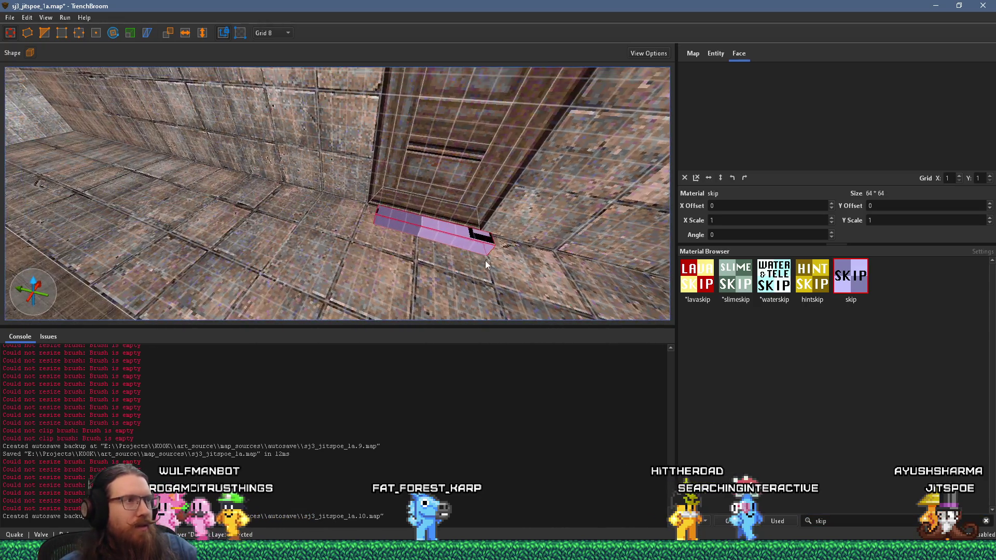
scroll(447, 236, "down", 5)
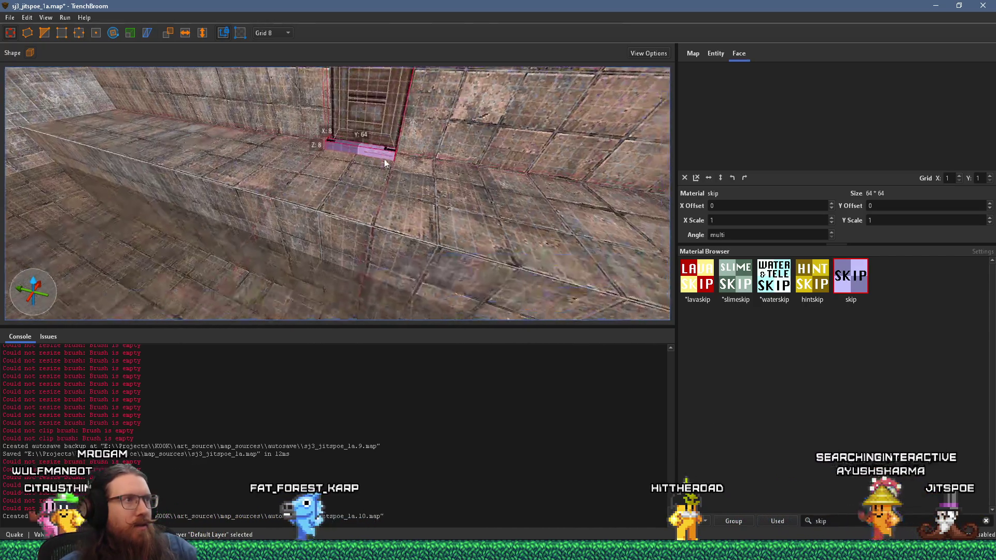
scroll(362, 194, "down", 3)
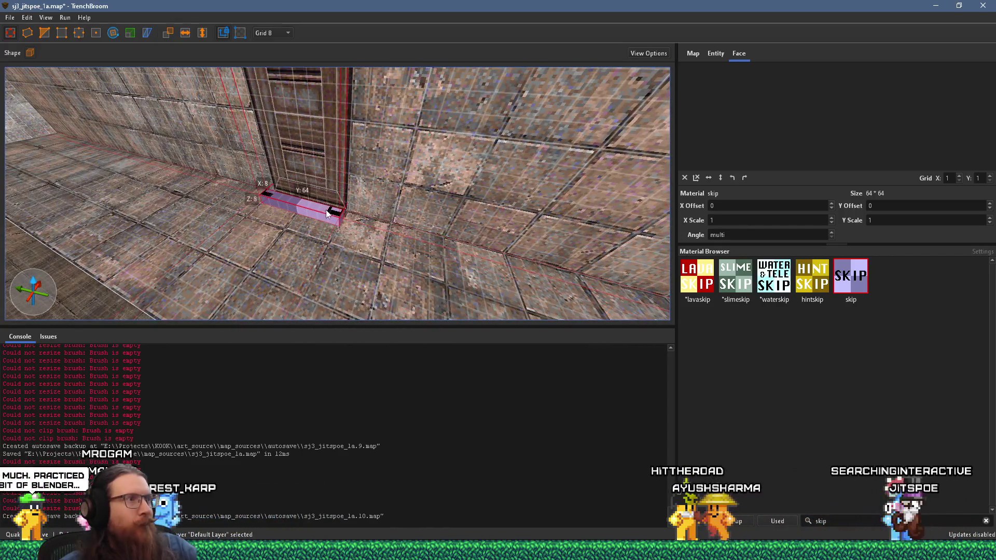
left_click_drag(362, 194, 249, 241)
mouse_move(251, 245)
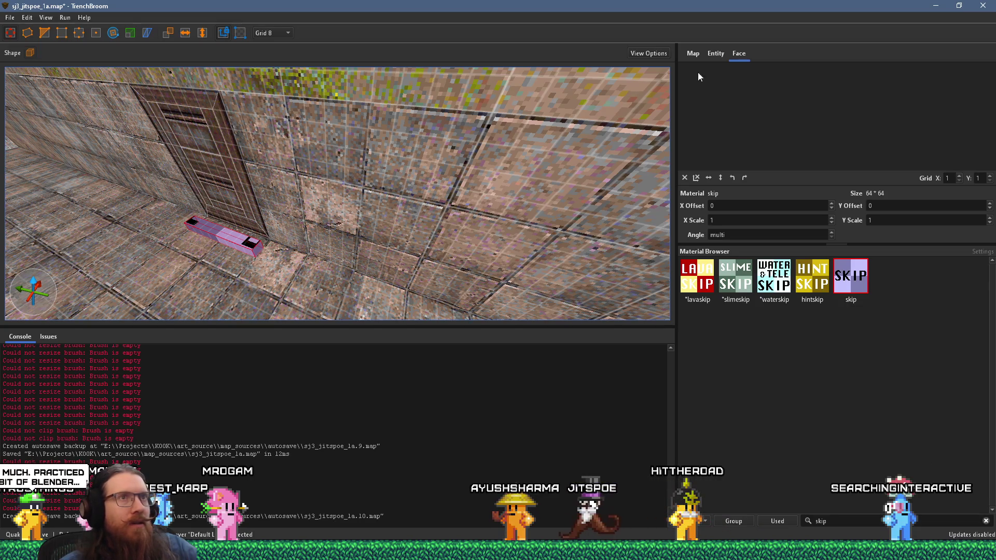
right_click(240, 248)
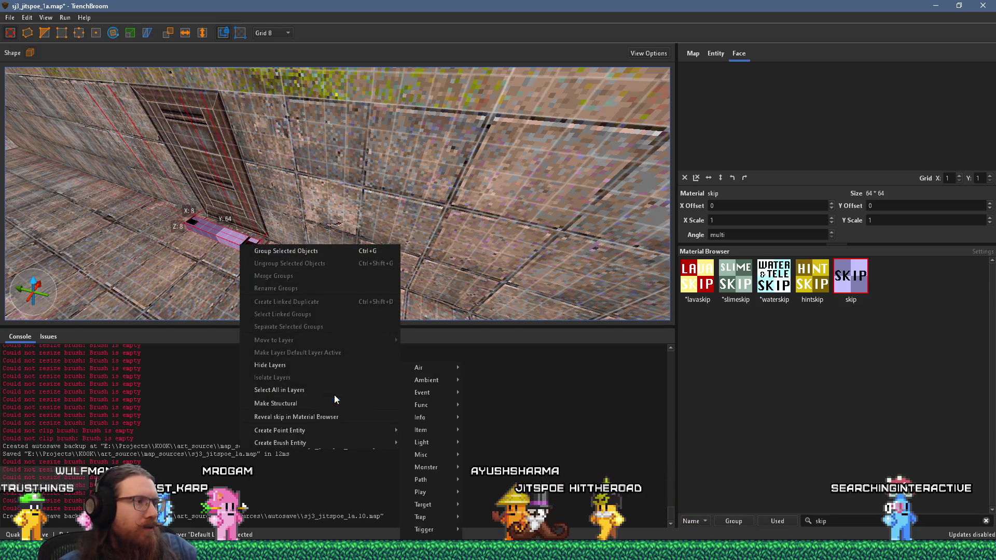
Convert the skip brush into a trigger_multiple entity and show its properties
mouse_move(322, 441)
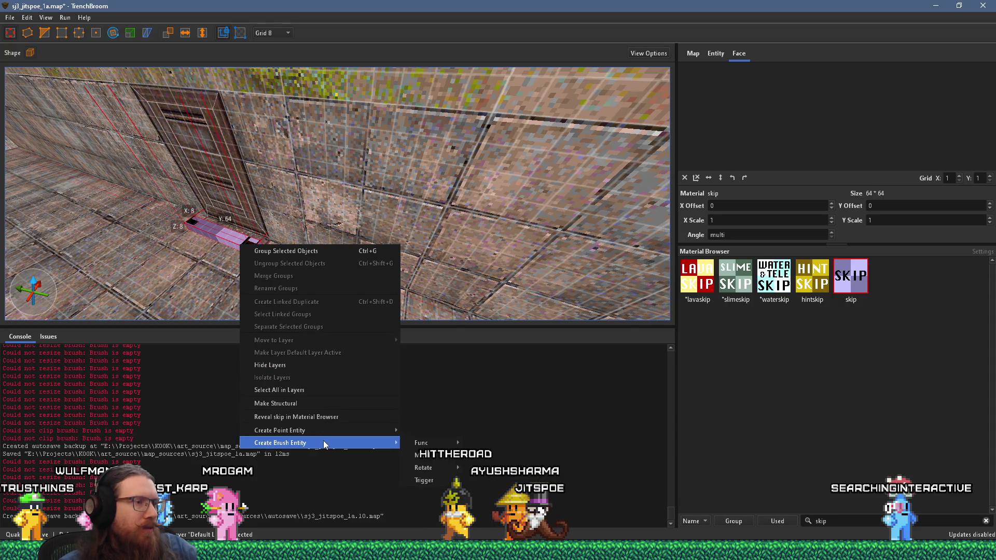
mouse_move(430, 479)
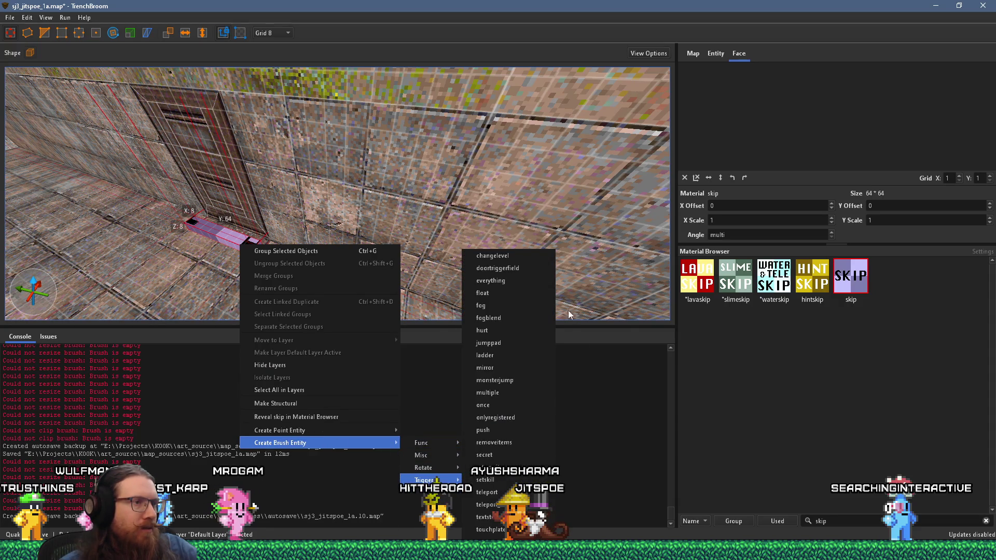
left_click(509, 392)
key("ctrl+u")
left_click(716, 53)
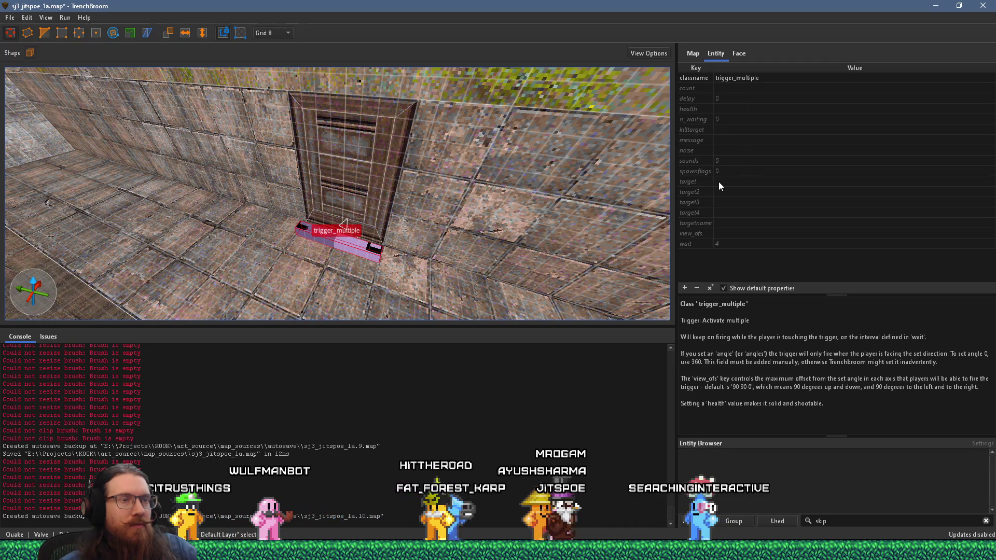
Set targetname to secret_door_to_pipe and enter the message 'This door opens elsewhere.'
double_click(727, 223)
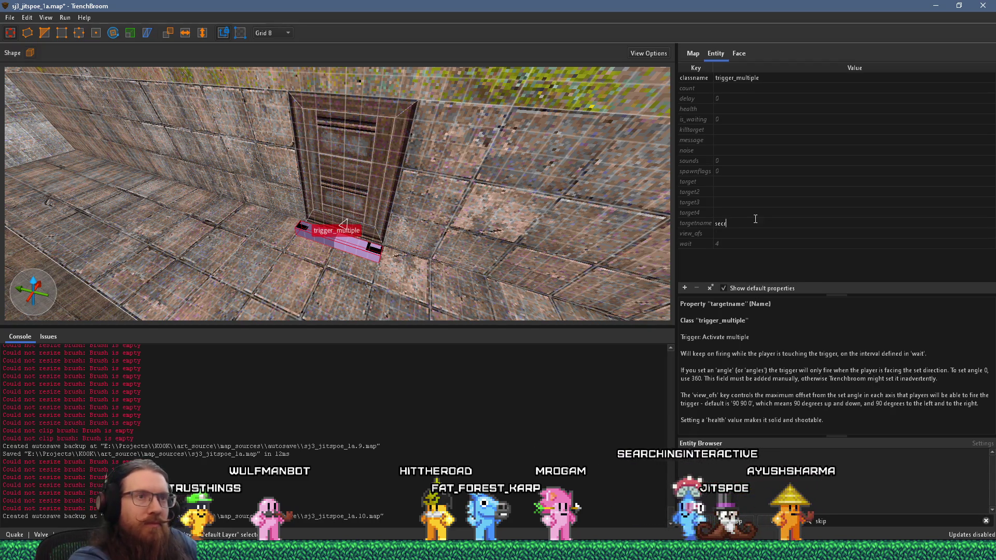
type("et_door_to_pi")
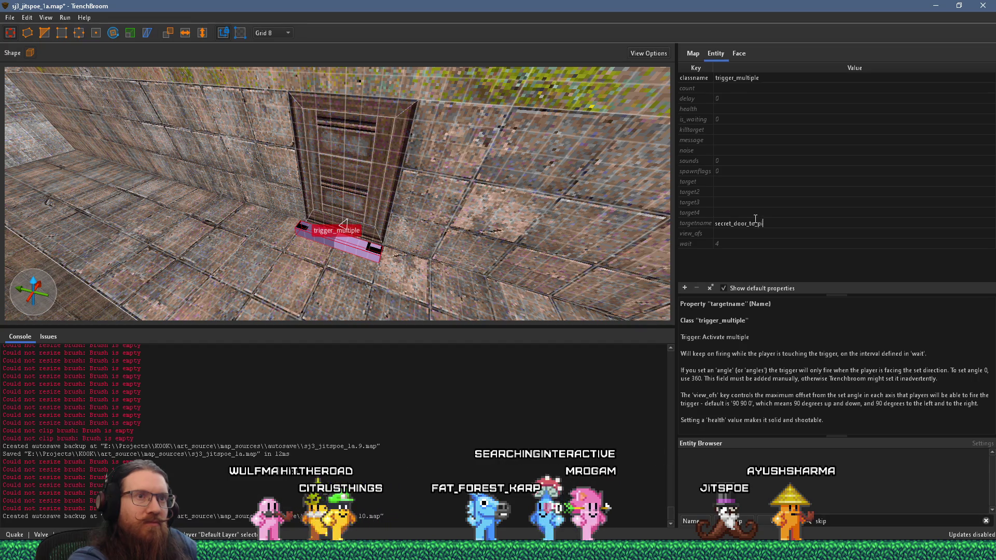
type("pe")
key("Return")
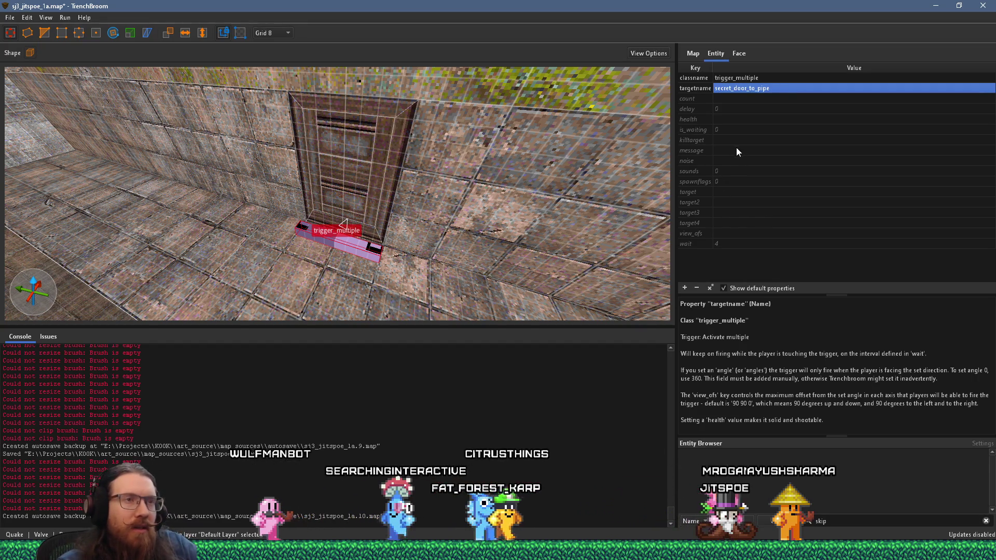
left_click(726, 151)
type("This door opens elsewhere.")
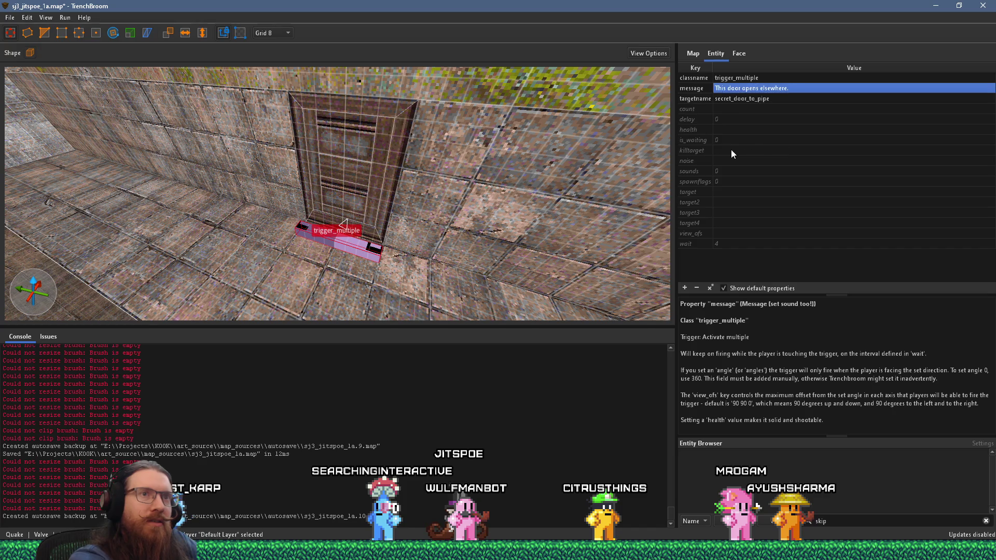
mouse_move(491, 168)
left_mouse_down()
mouse_move(482, 190)
mouse_move(471, 159)
left_mouse_up()
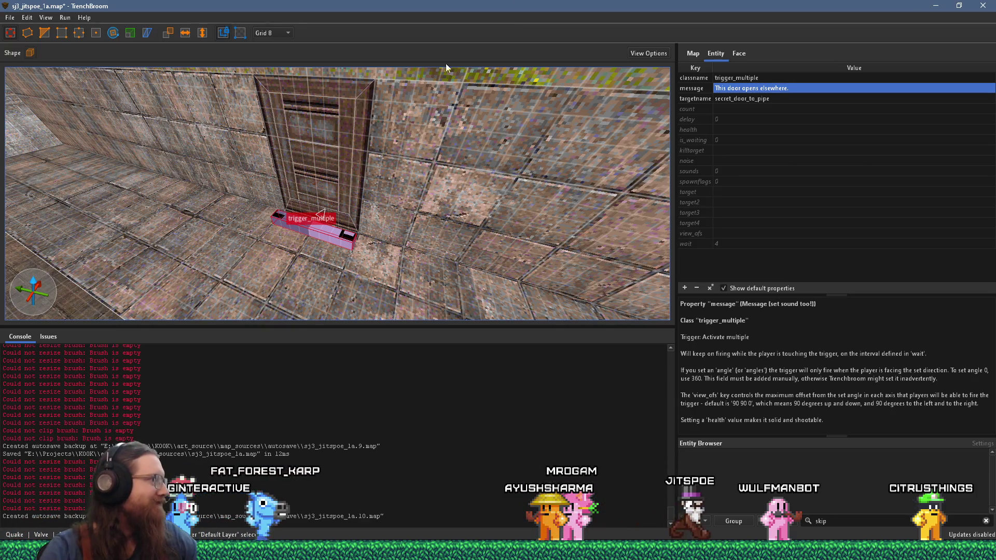
Face the door head-on, select the whole door, and set the grid size to 4
scroll(397, 205, "up", 5)
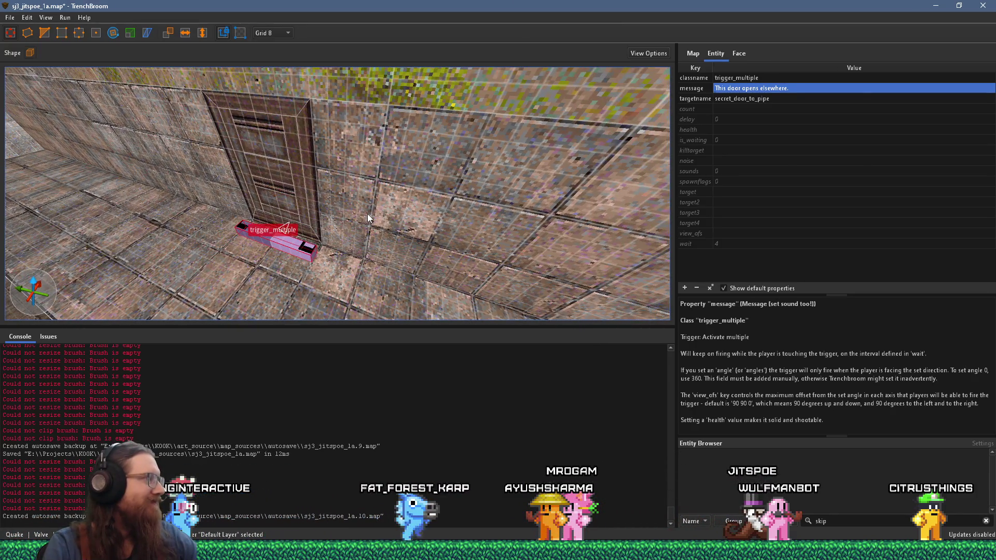
mouse_move(384, 196)
left_mouse_down()
mouse_move(385, 179)
mouse_move(456, 156)
mouse_move(387, 152)
mouse_move(338, 173)
left_mouse_up()
key("Escape")
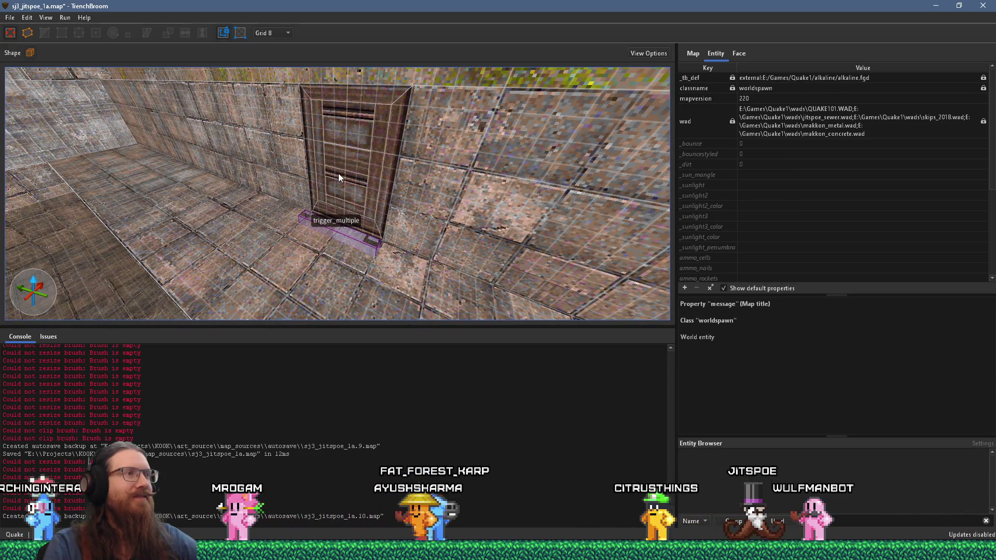
mouse_move(338, 173)
left_mouse_down()
mouse_move(447, 154)
mouse_move(492, 122)
mouse_move(437, 141)
left_mouse_up()
scroll(437, 141, "up", 3)
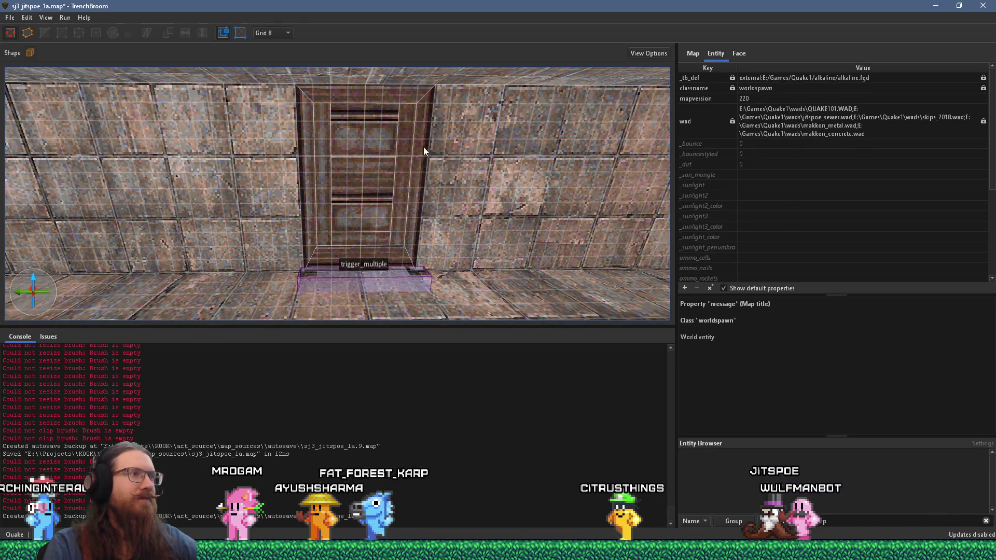
left_click_drag(415, 170, 356, 179)
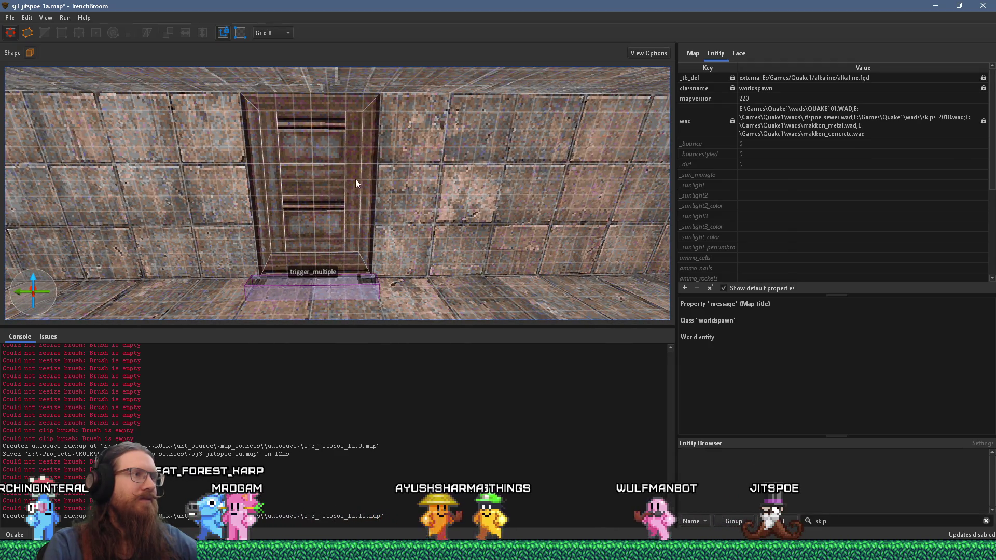
scroll(356, 176, "down", 5)
mouse_move(372, 167)
left_mouse_down()
mouse_move(565, 76)
mouse_move(546, 85)
left_mouse_up()
scroll(400, 119, "up", 5)
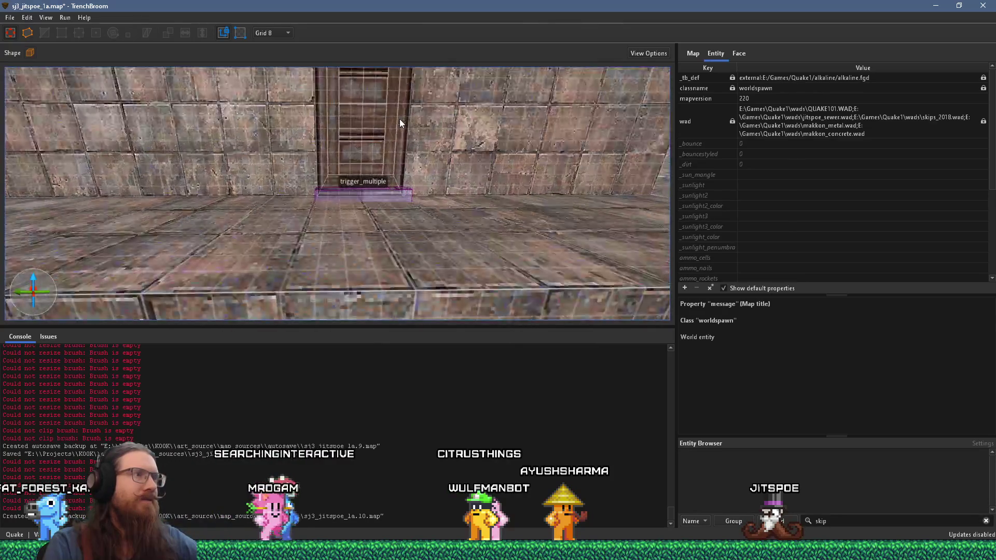
left_click(400, 176)
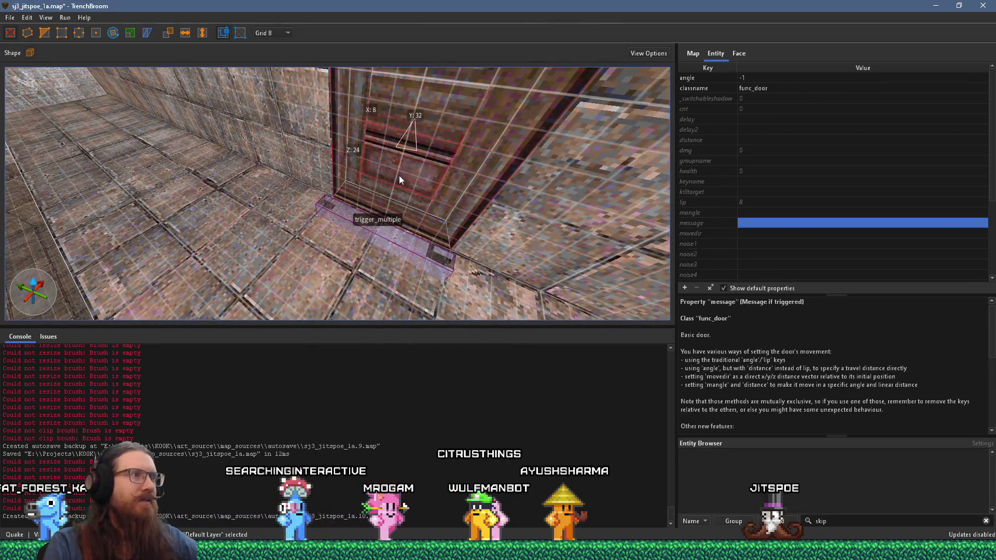
left_click(403, 204)
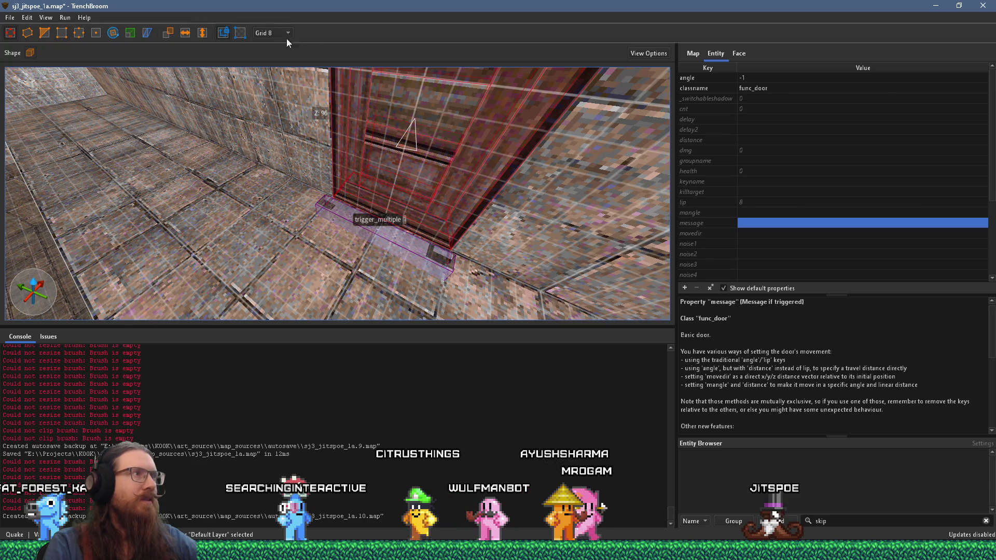
left_click(273, 33)
left_click(271, 67)
Set the trigger_multiple's targetname to secret_door_to_pipe_message and copy it
scroll(378, 210, "up", 2)
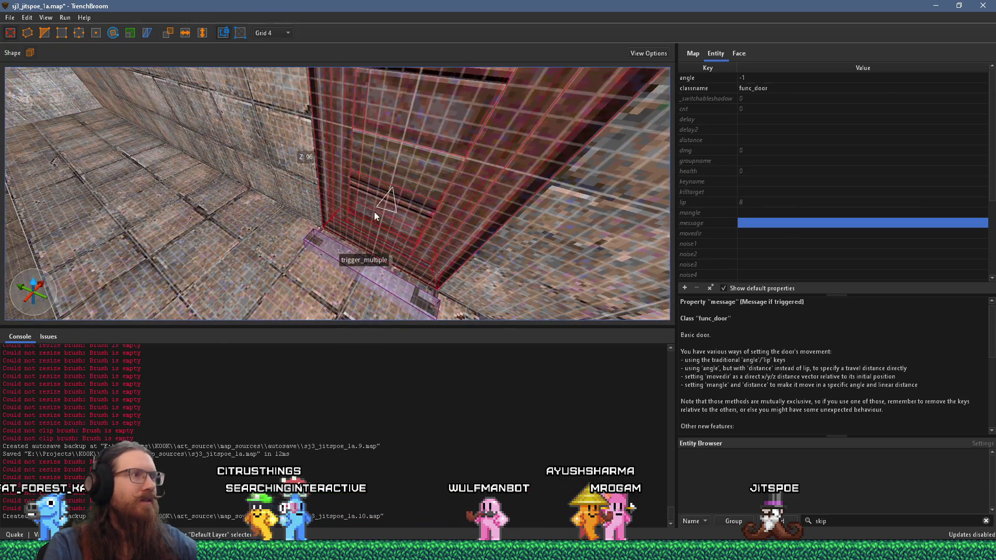
mouse_move(368, 226)
left_mouse_down()
mouse_move(405, 138)
mouse_move(441, 124)
left_mouse_up()
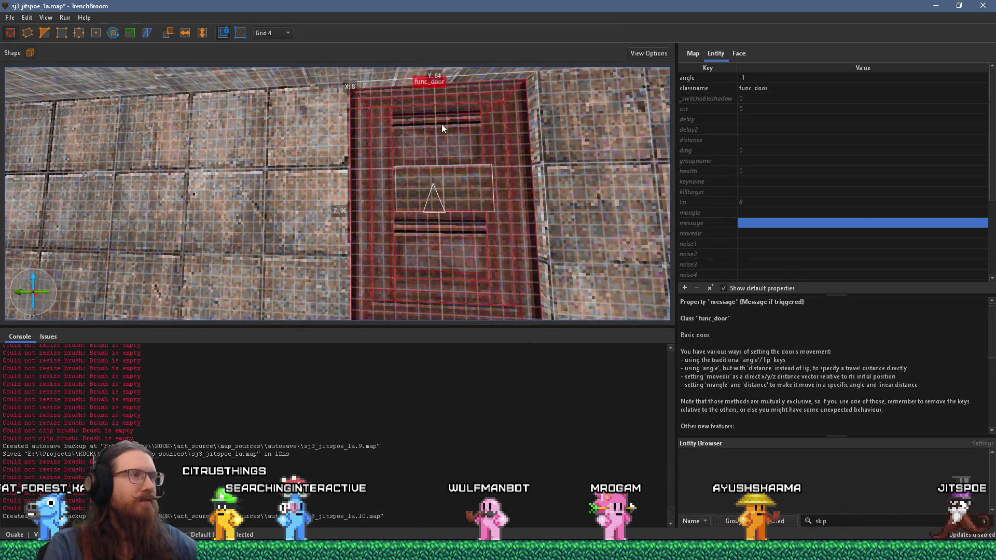
key("Escape")
scroll(441, 124, "down", 5)
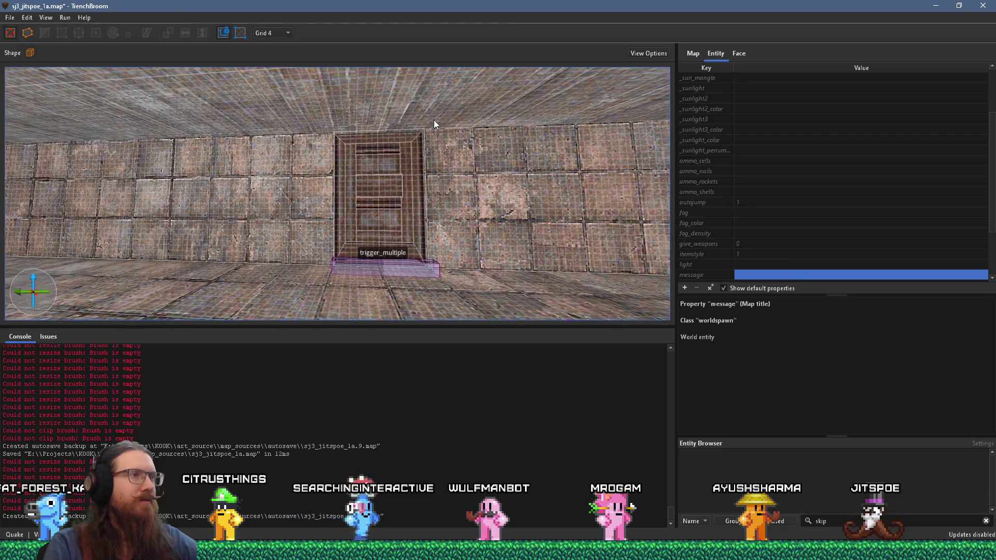
left_click_drag(411, 123, 409, 125)
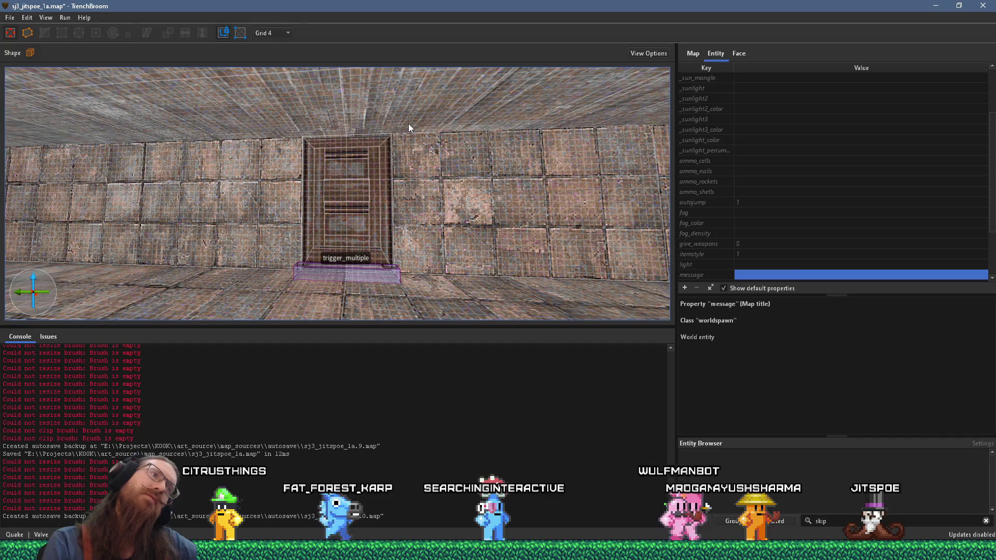
mouse_move(409, 124)
left_mouse_down()
mouse_move(410, 146)
mouse_move(462, 194)
mouse_move(521, 194)
mouse_move(209, 143)
mouse_move(235, 120)
mouse_move(129, 170)
mouse_move(333, 194)
mouse_move(267, 186)
mouse_move(559, 201)
left_mouse_up()
left_click_drag(401, 205, 353, 145)
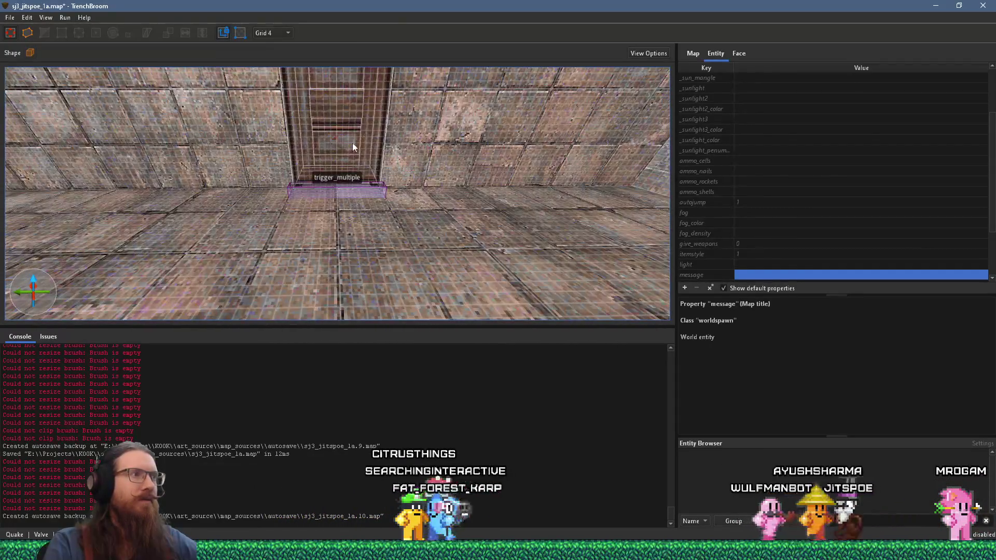
left_click(358, 185)
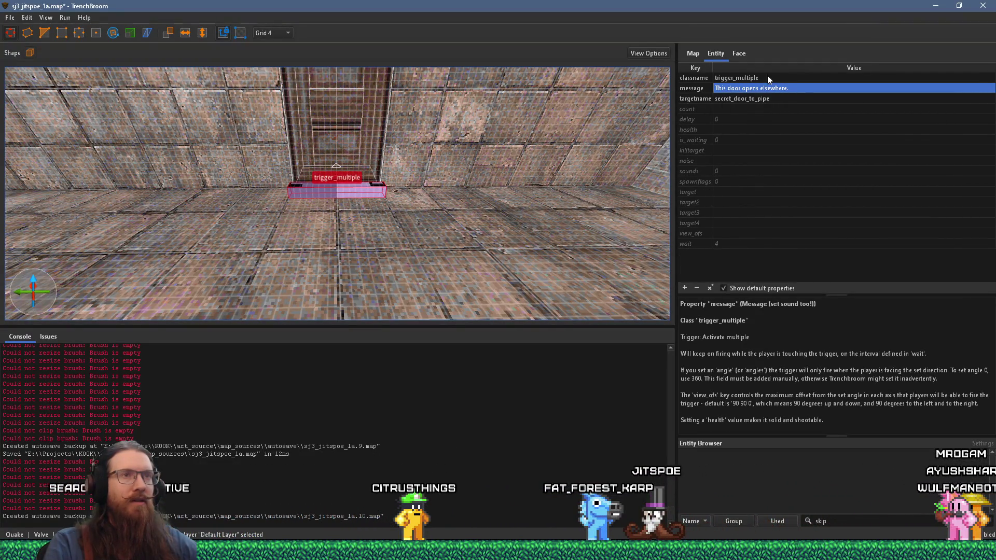
double_click(790, 99)
right_click(791, 98)
left_click(810, 139)
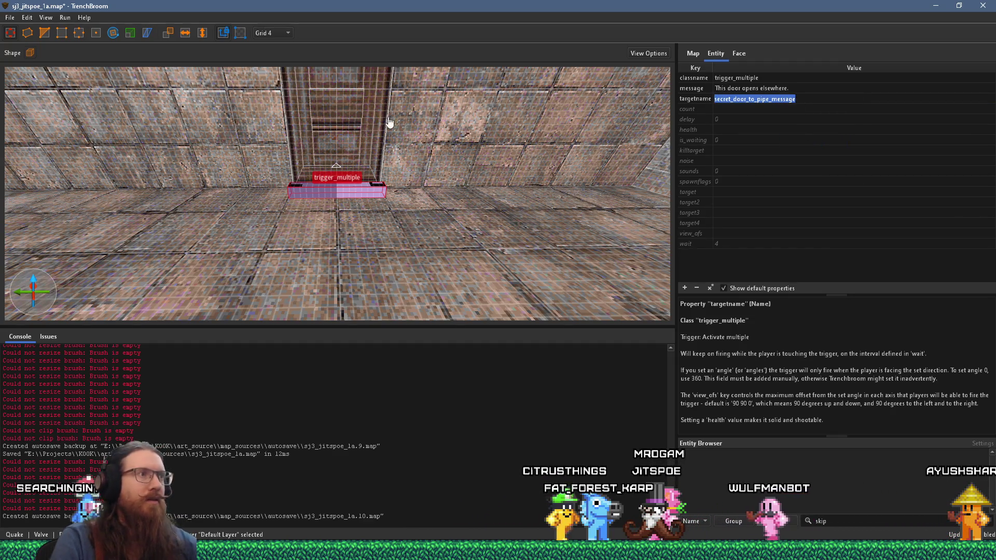
left_click(368, 117)
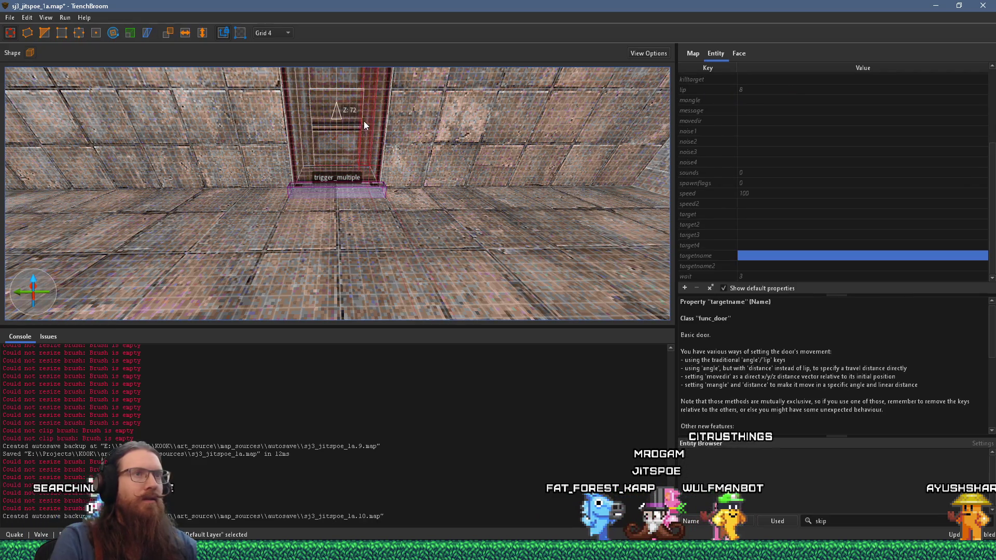
Paste the copied name as the door's targetname, trimming it to secret_door_to_pipe
scroll(752, 128, "up", 4)
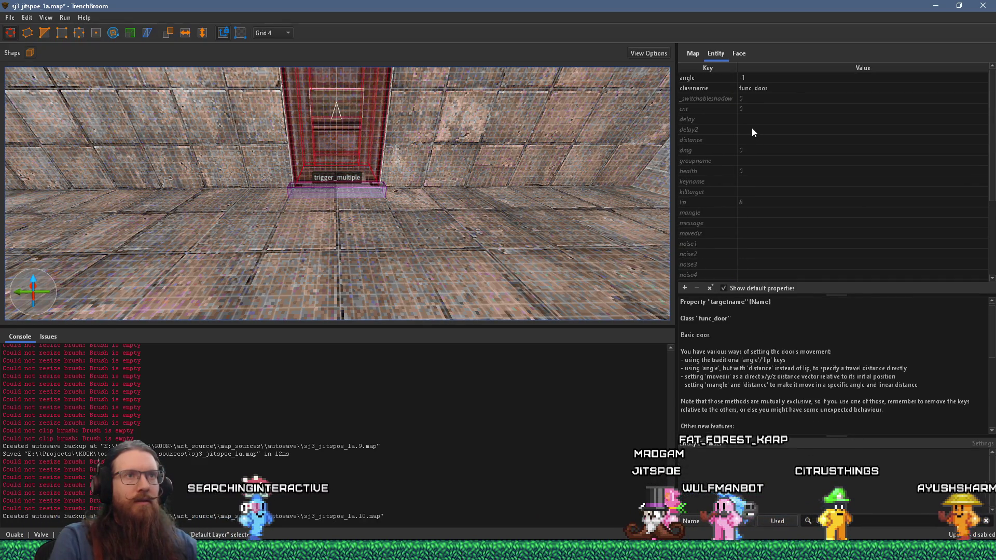
scroll(756, 119, "down", 4)
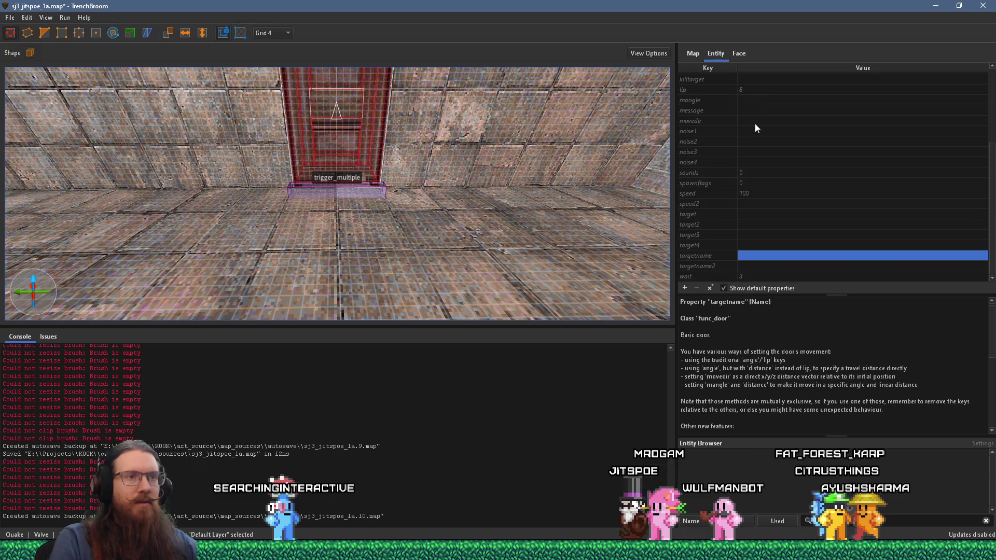
left_click(755, 256)
key("ctrl+v")
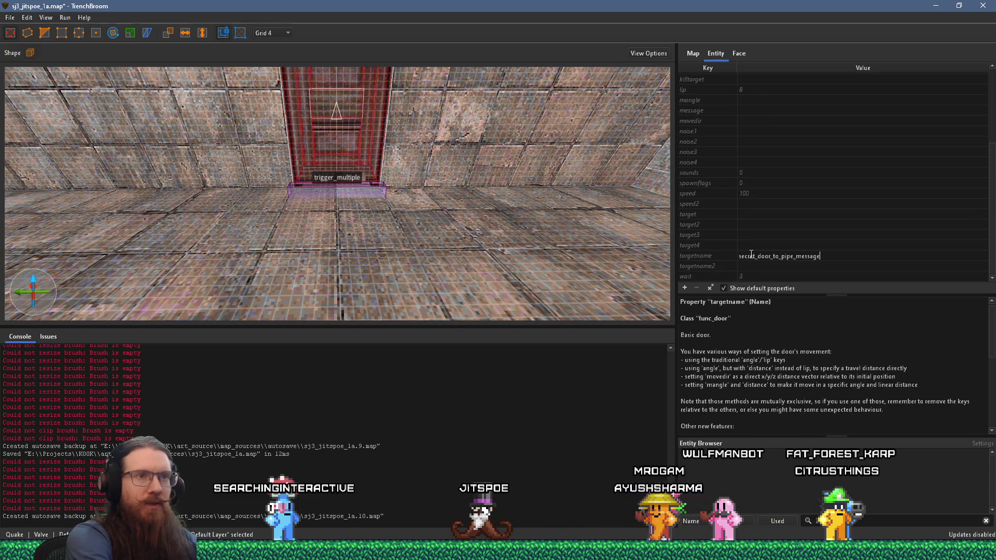
key("Return")
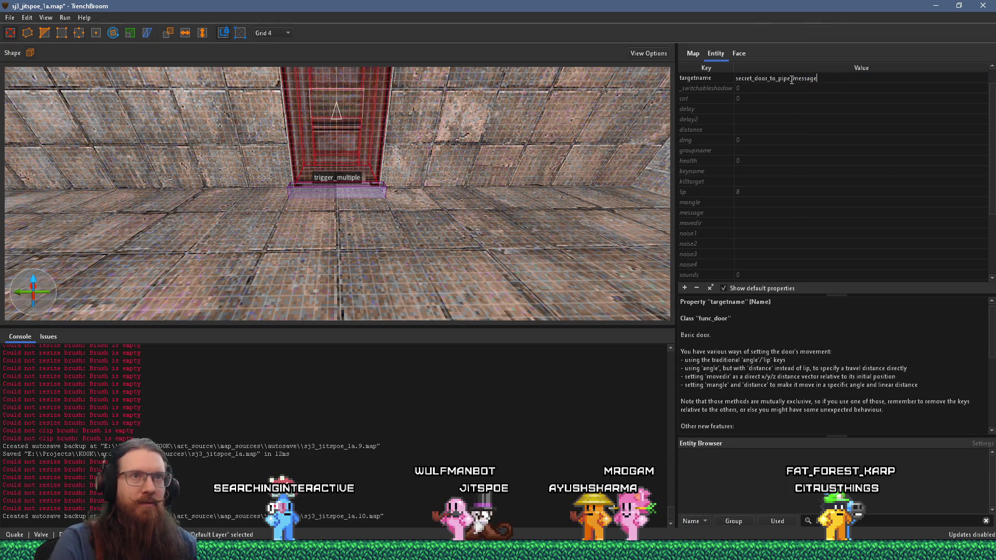
key("BackSpace")
key("Return")
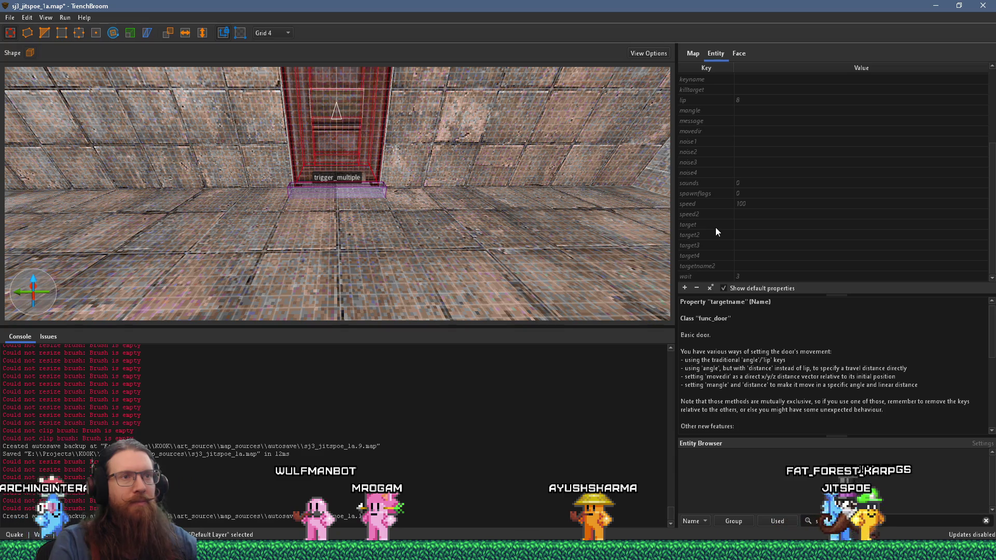
Select the door's wait property and read its help text
scroll(716, 228, "up", 4)
scroll(716, 226, "down", 4)
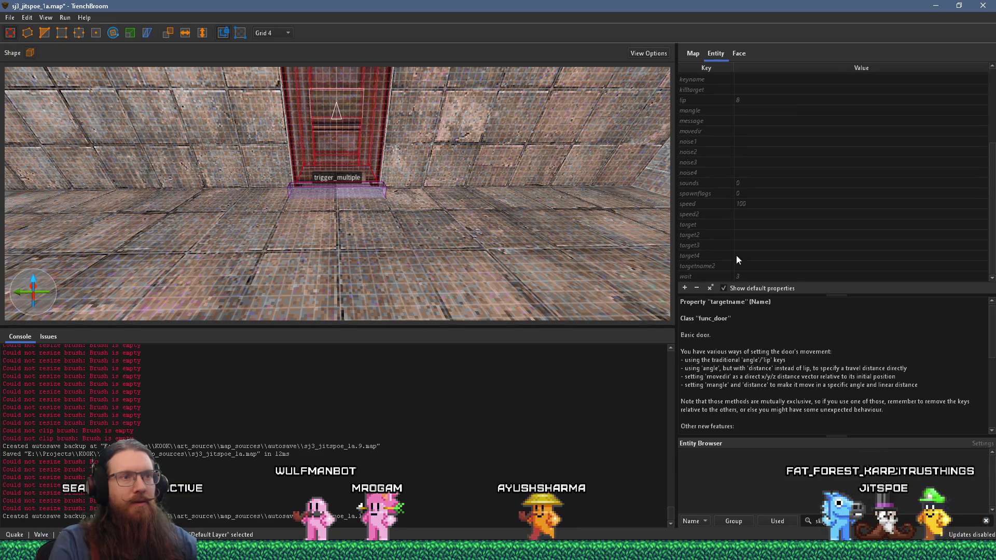
left_click(719, 277)
scroll(768, 343, "down", 5)
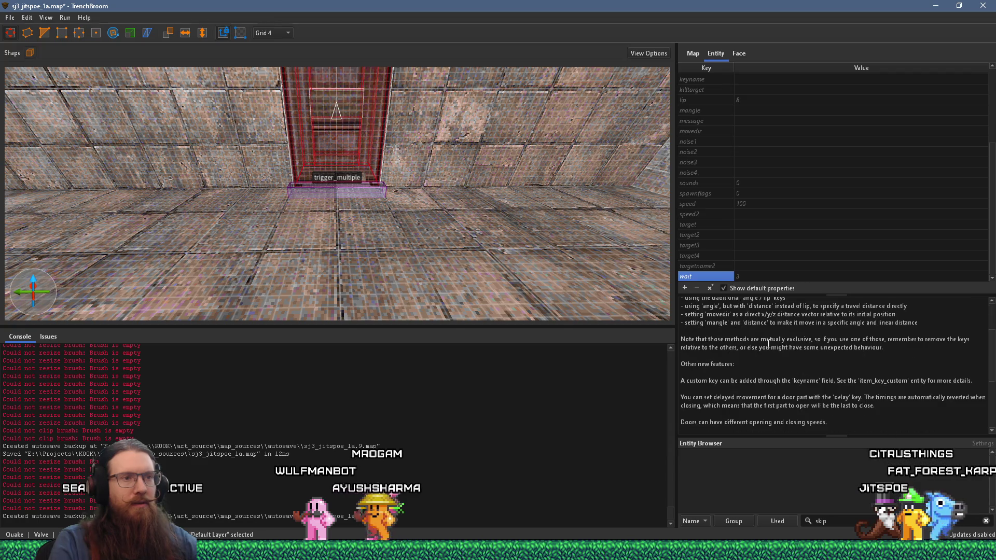
scroll(768, 344, "up", 5)
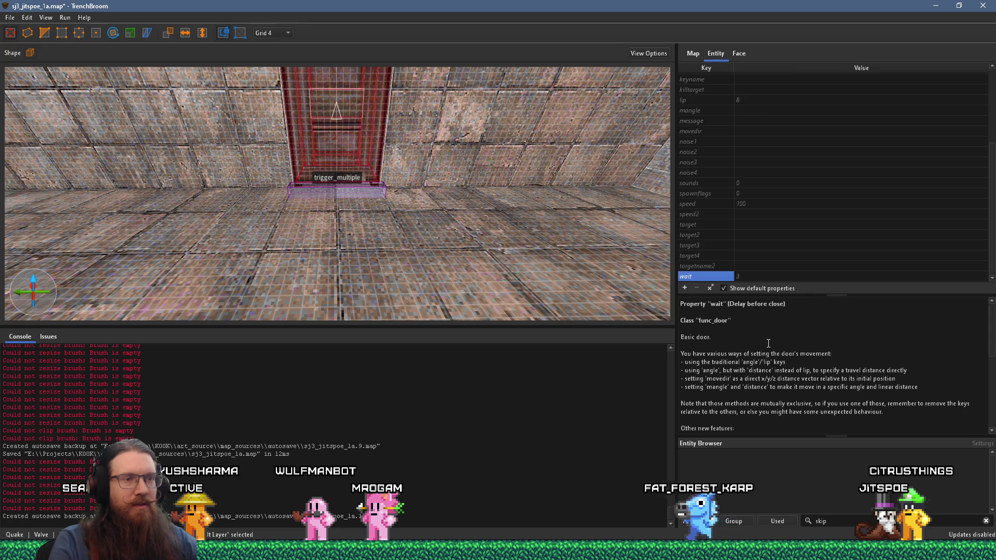
scroll(768, 343, "down", 3)
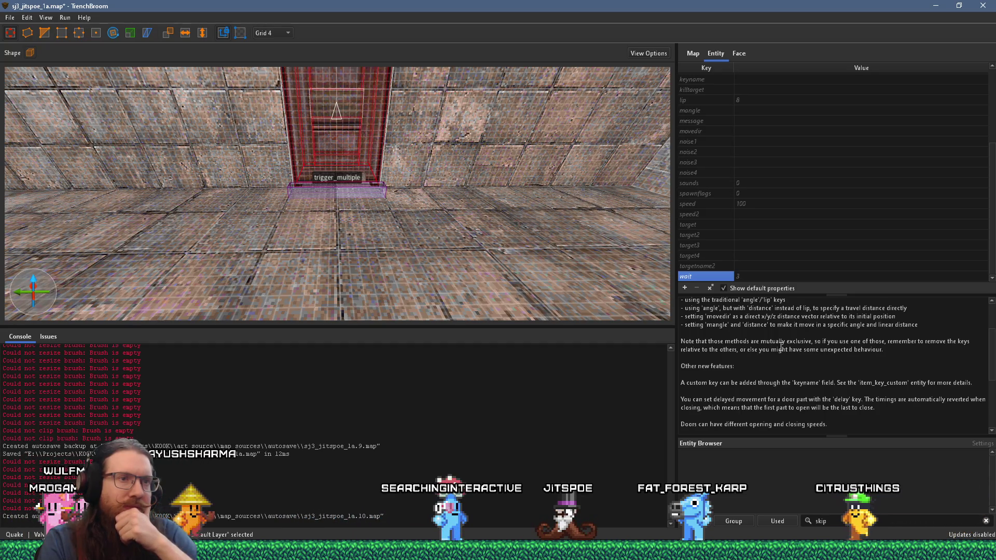
scroll(781, 346, "up", 2)
scroll(781, 347, "down", 1)
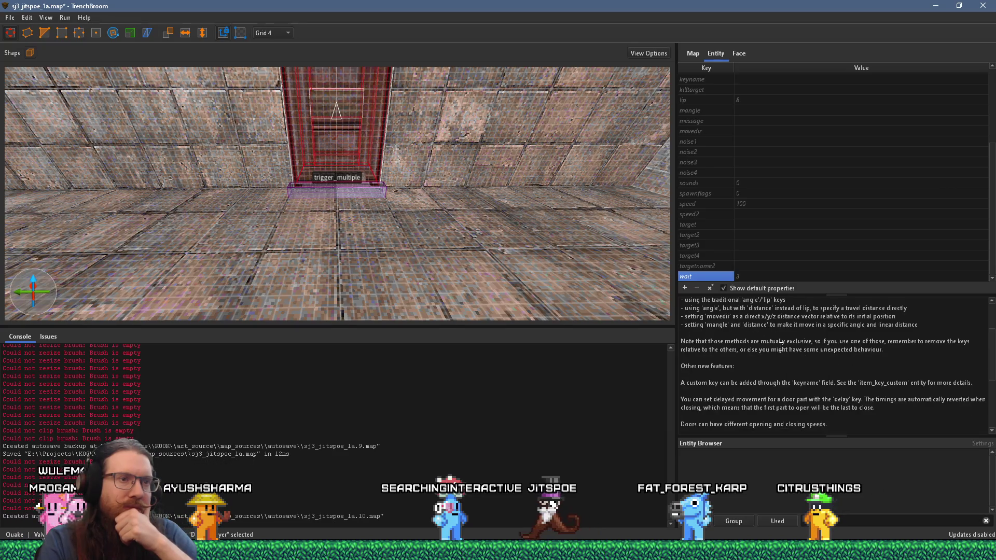
scroll(780, 346, "up", 5)
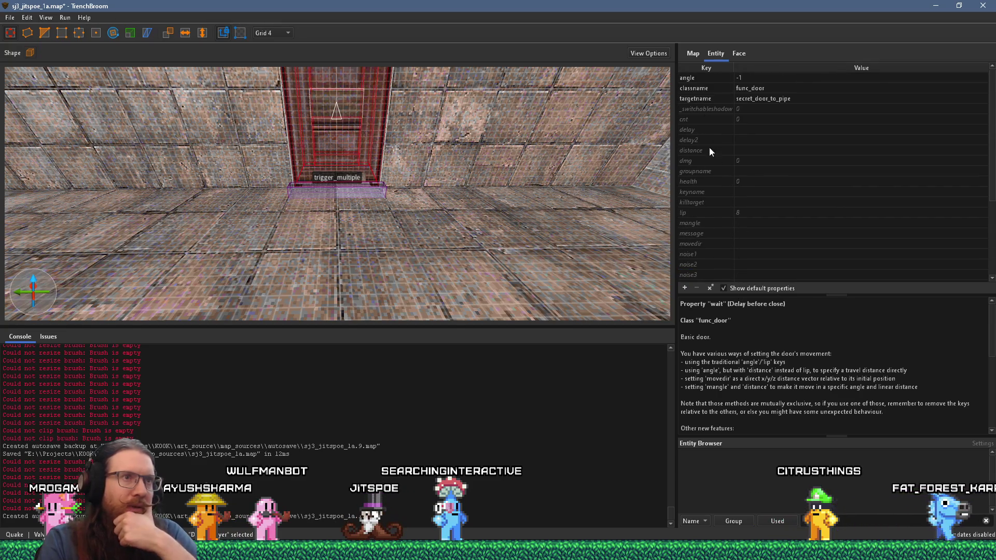
scroll(705, 207, "down", 4)
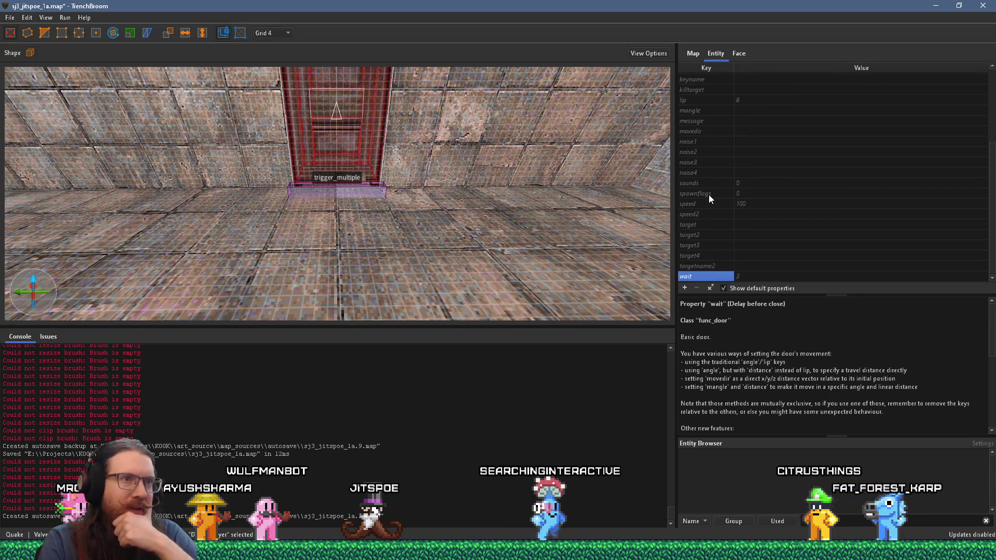
Tick the func_door's Toggle spawnflag so spawnflags becomes 32
left_click(709, 193)
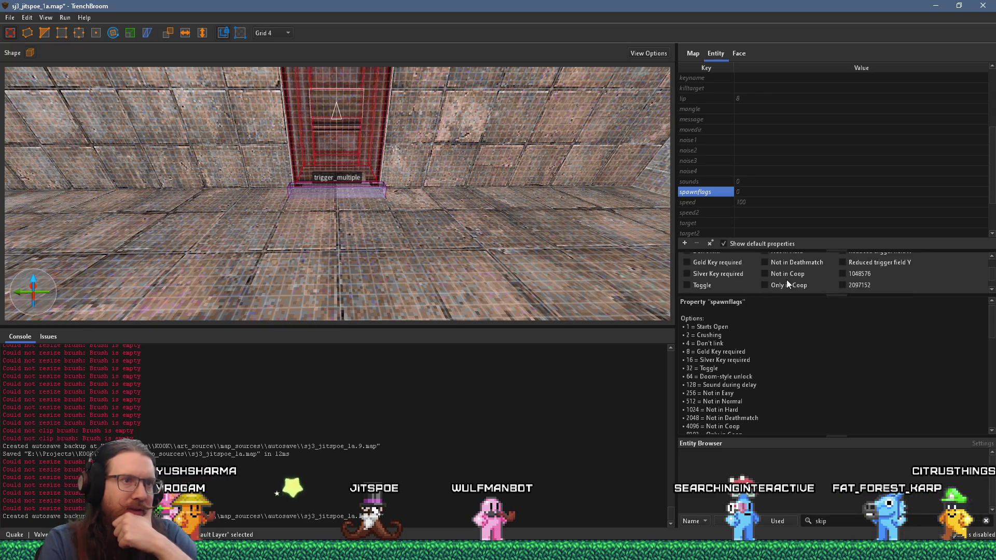
left_click(695, 287)
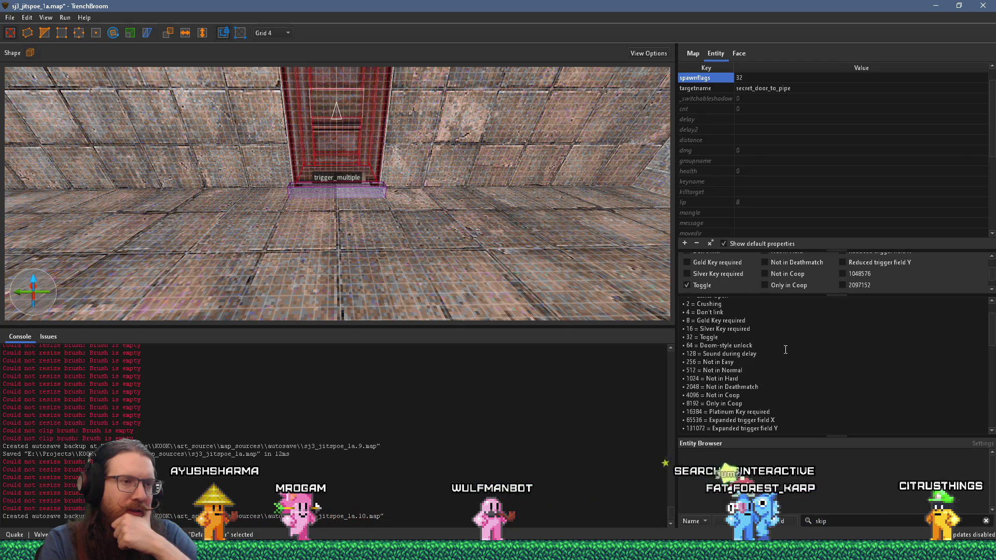
scroll(785, 350, "down", 3)
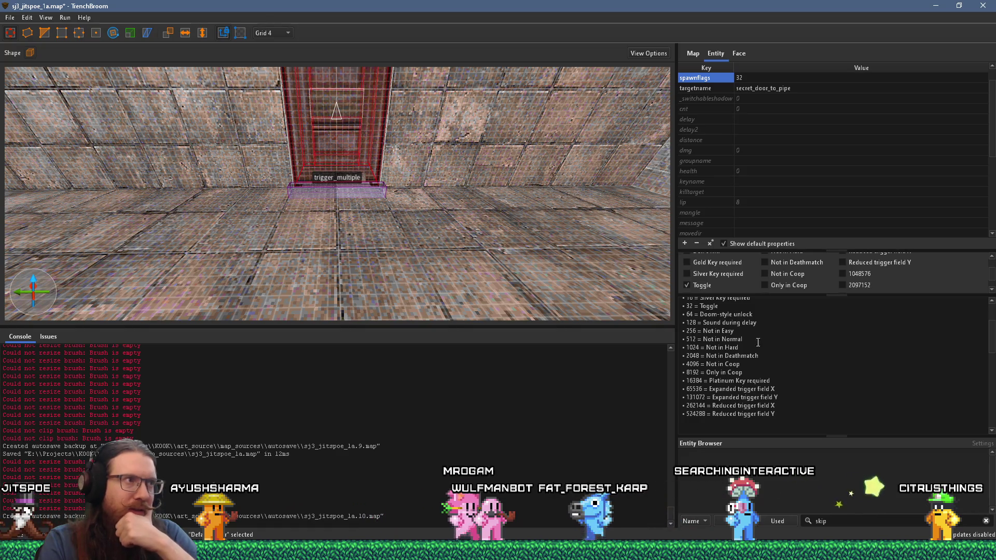
scroll(402, 200, "down", 5)
mouse_move(402, 200)
left_mouse_down()
mouse_move(170, 215)
mouse_move(522, 120)
mouse_move(266, 144)
mouse_move(144, 178)
left_mouse_up()
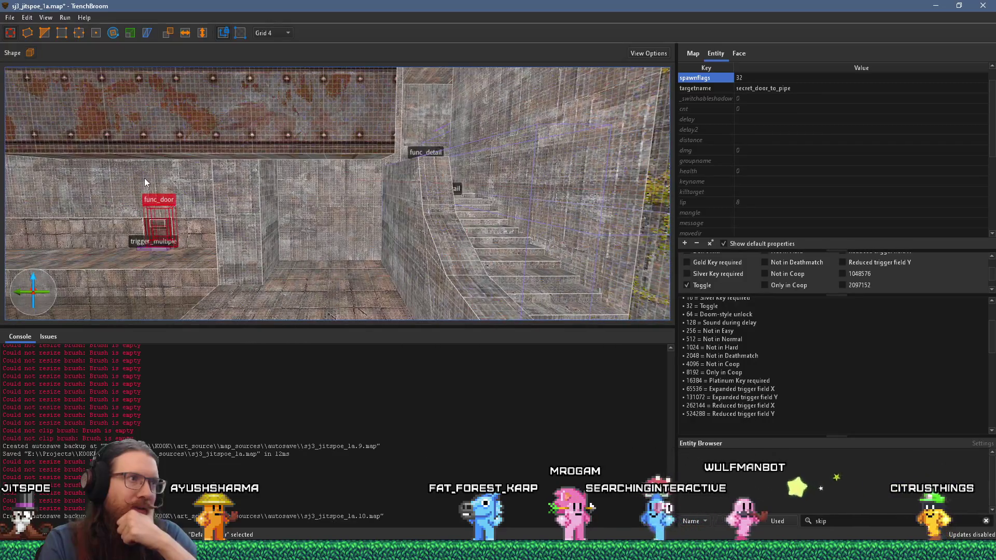
Deselect the door and fly the camera up to the metal-panelled wall block
scroll(310, 245, "up", 5)
mouse_move(310, 245)
left_mouse_down()
mouse_move(357, 231)
mouse_move(468, 260)
mouse_move(412, 277)
mouse_move(366, 243)
mouse_move(298, 257)
mouse_move(340, 240)
mouse_move(389, 245)
mouse_move(391, 234)
left_mouse_up()
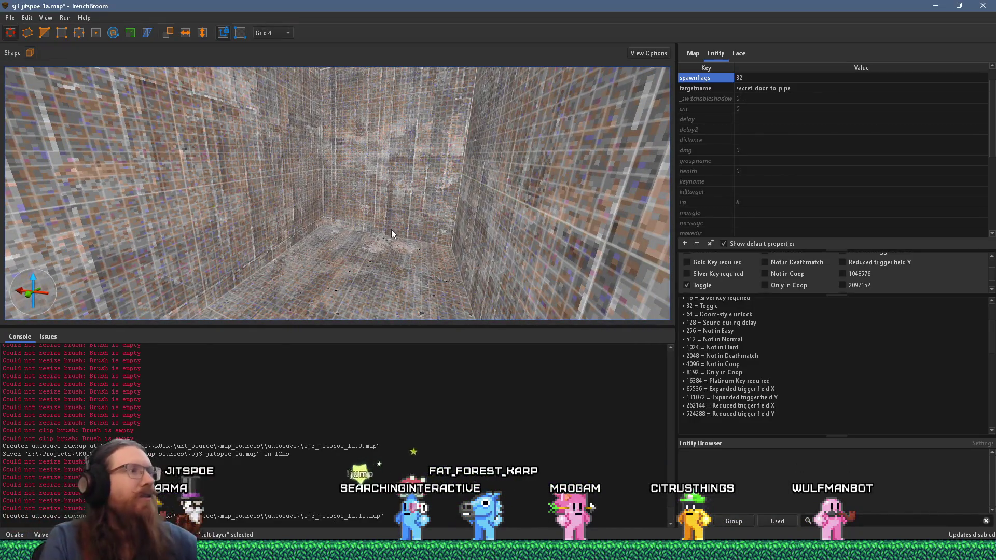
key("Escape")
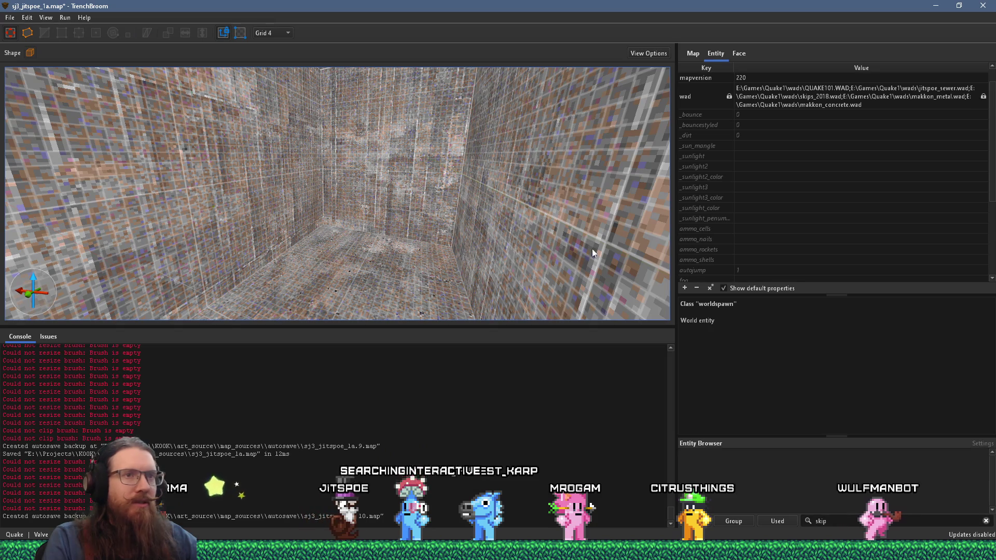
mouse_move(595, 327)
left_mouse_down()
mouse_move(421, 275)
mouse_move(401, 174)
mouse_move(426, 166)
mouse_move(427, 219)
mouse_move(409, 194)
mouse_move(355, 238)
mouse_move(377, 243)
mouse_move(361, 273)
mouse_move(422, 188)
mouse_move(357, 209)
mouse_move(420, 224)
mouse_move(491, 226)
mouse_move(512, 216)
mouse_move(512, 98)
mouse_move(484, 130)
mouse_move(428, 143)
mouse_move(450, 160)
mouse_move(478, 238)
mouse_move(425, 188)
mouse_move(338, 185)
mouse_move(354, 235)
mouse_move(381, 210)
left_mouse_up()
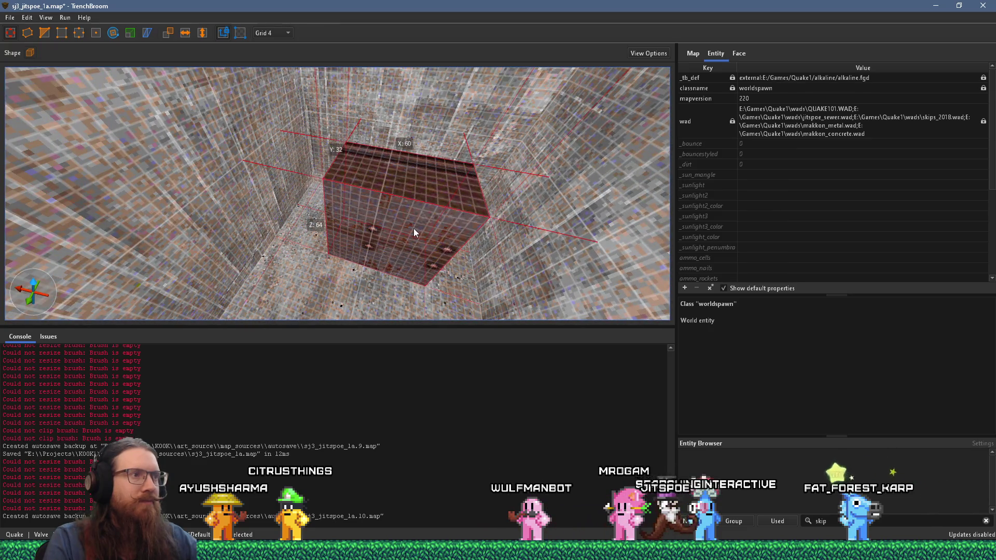
Draw a 16×4×16 brush on the wall block's face and convert it to a func_button
key("Escape")
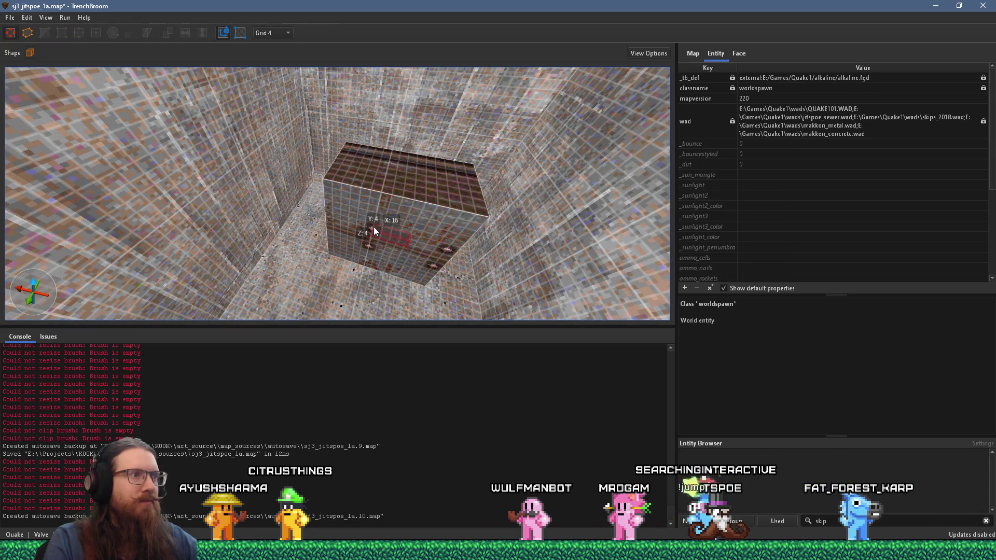
mouse_move(378, 227)
left_mouse_down()
mouse_move(394, 104)
mouse_move(411, 169)
left_mouse_up()
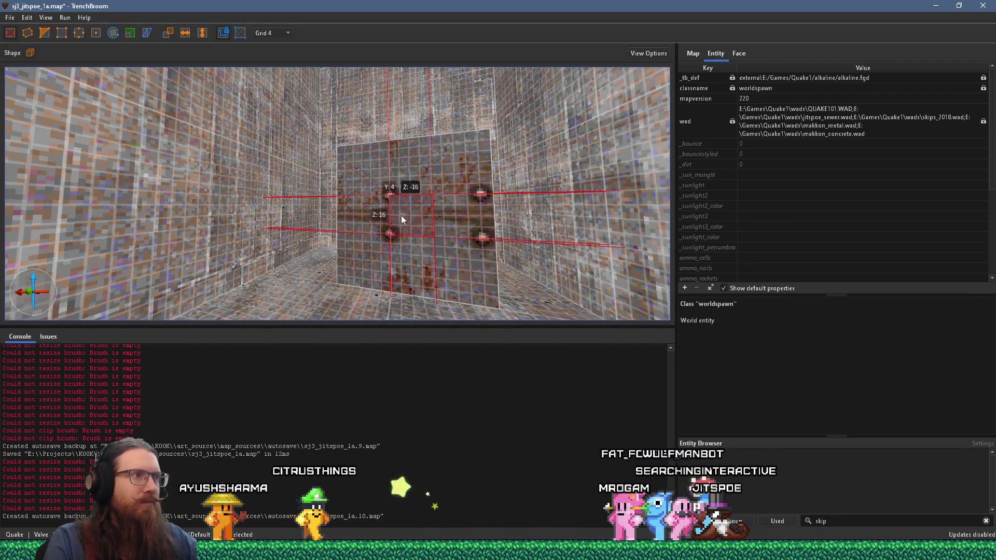
left_click(739, 52)
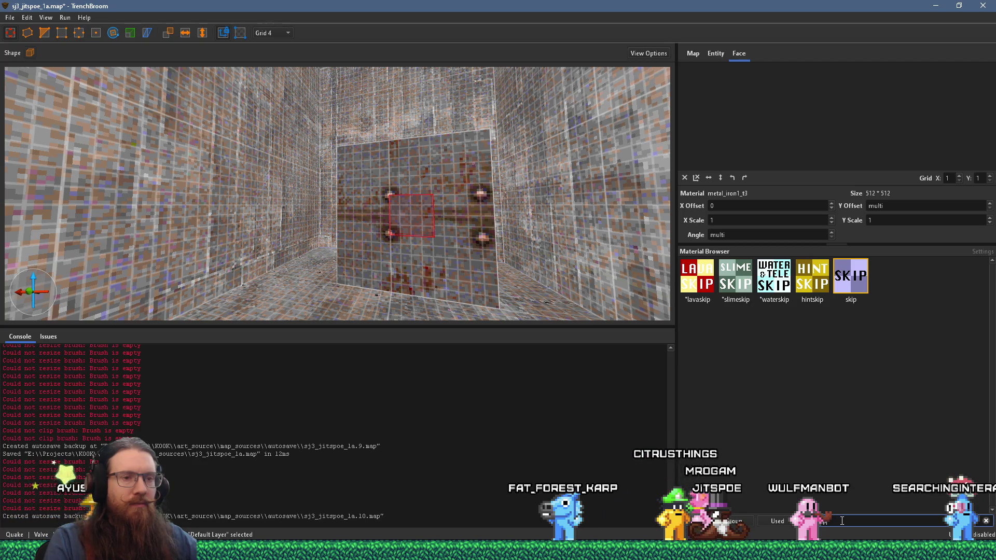
scroll(437, 258, "up", 6)
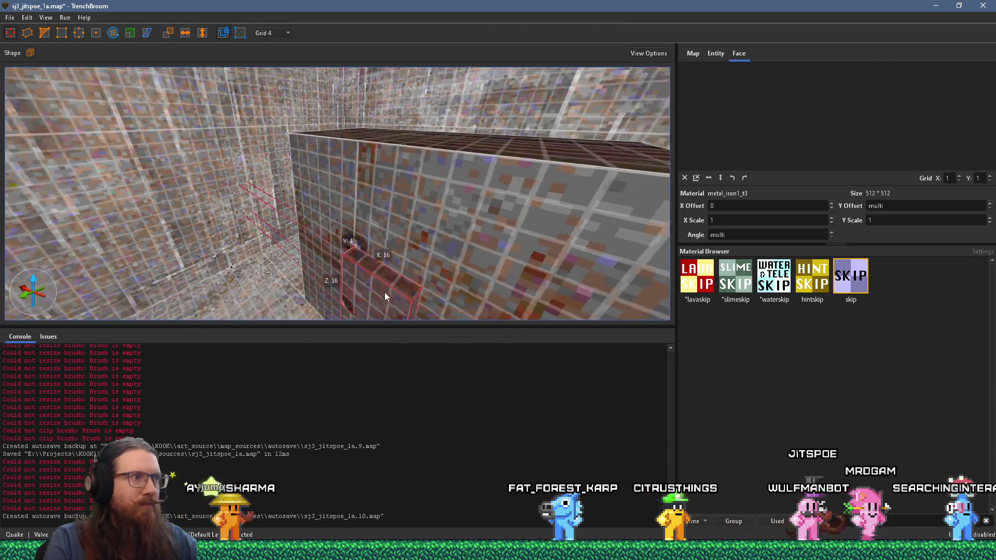
right_click(381, 294)
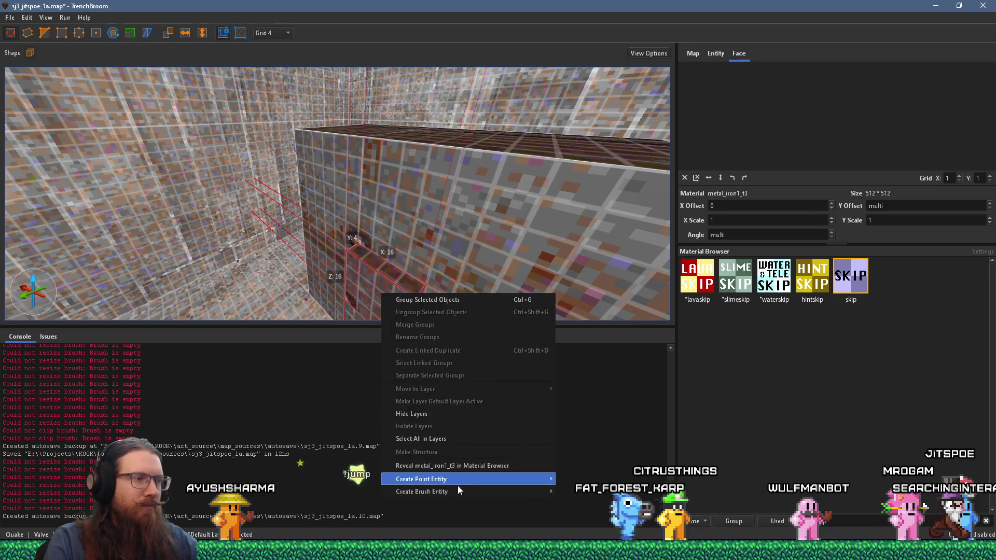
mouse_move(580, 492)
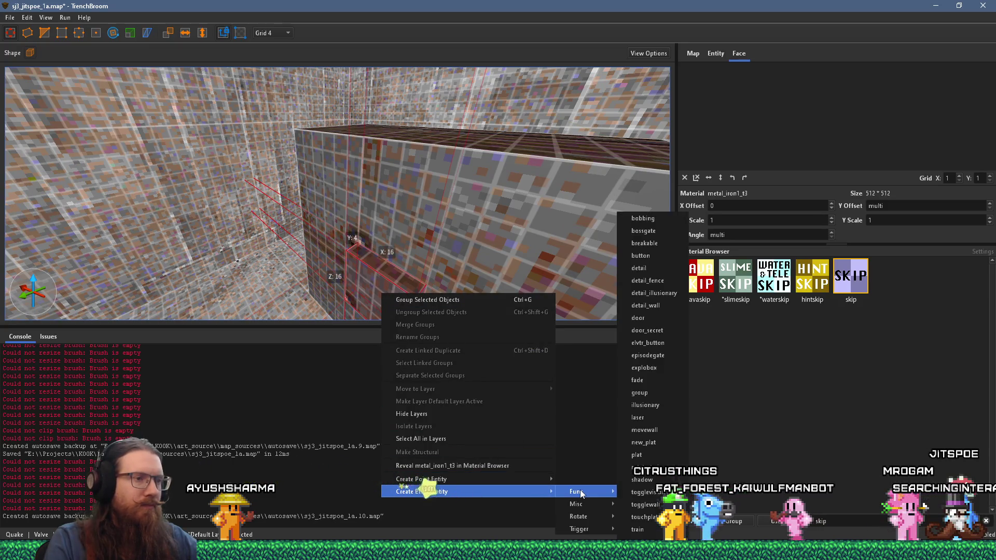
left_click(661, 257)
scroll(488, 171, "up", 3)
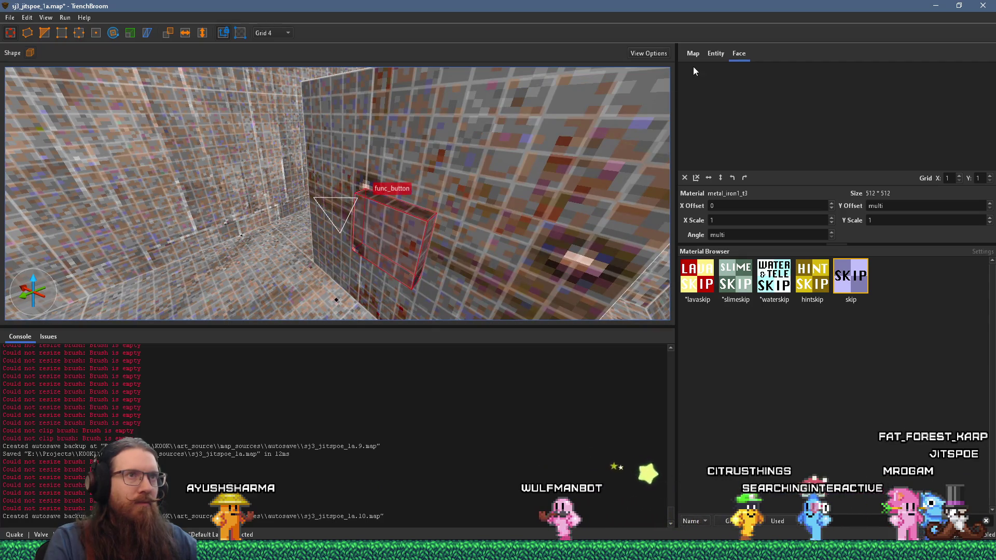
left_click(711, 53)
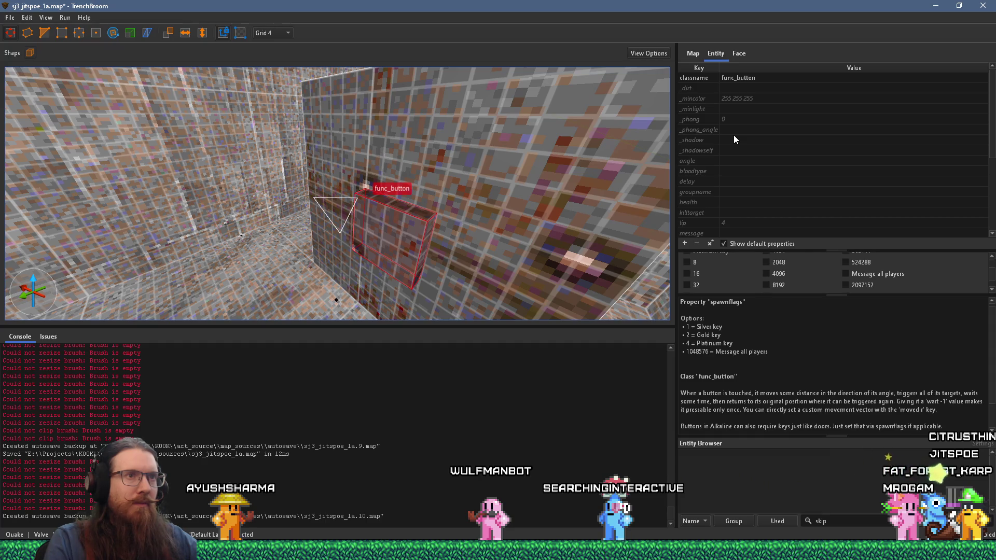
Set the button's angle to -90 and its lip to 1
double_click(735, 161)
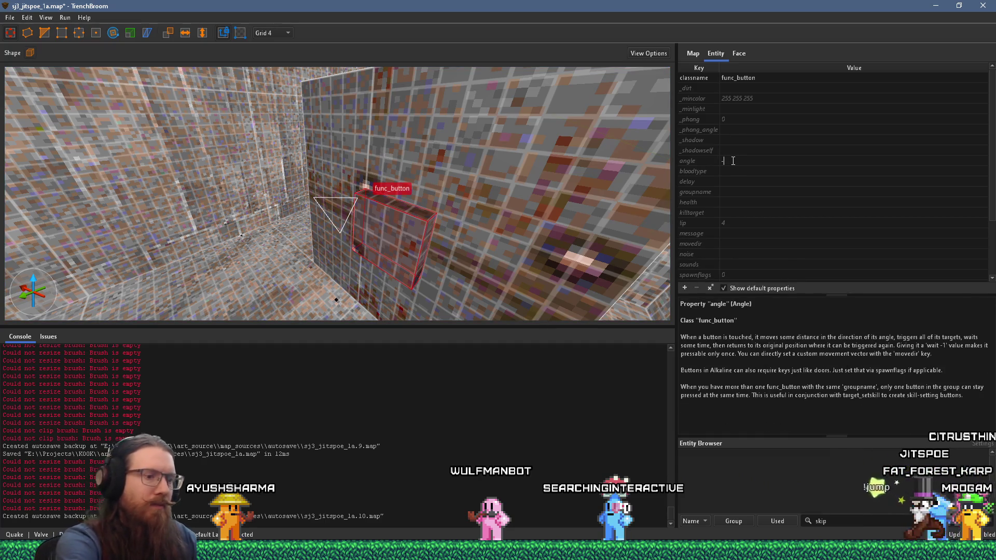
type("90")
key("Return")
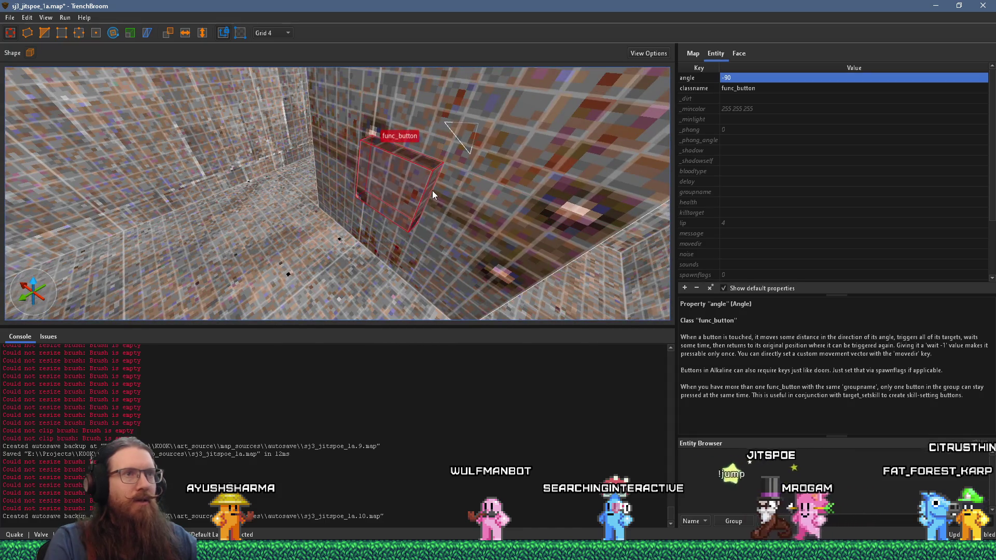
double_click(731, 224)
type("1")
key("Return")
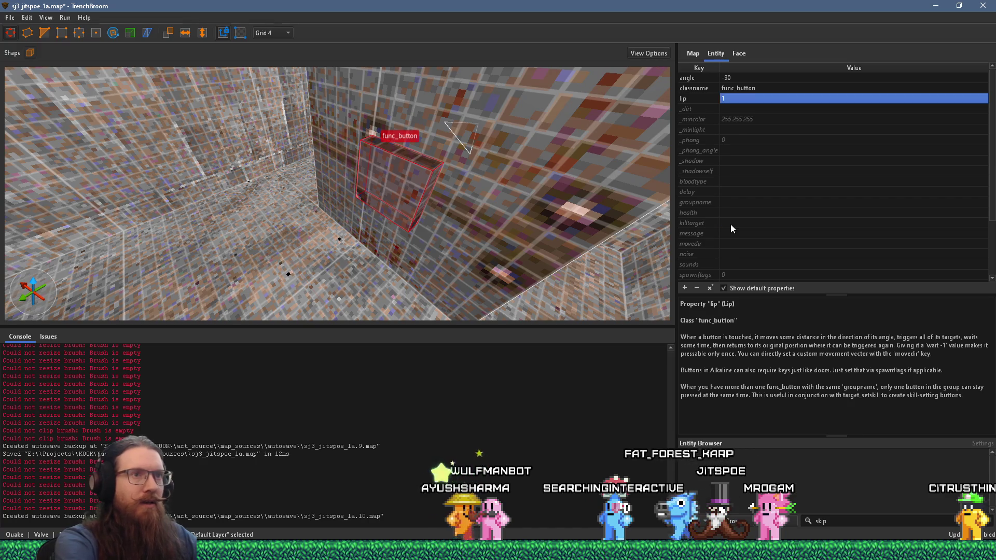
key("d")
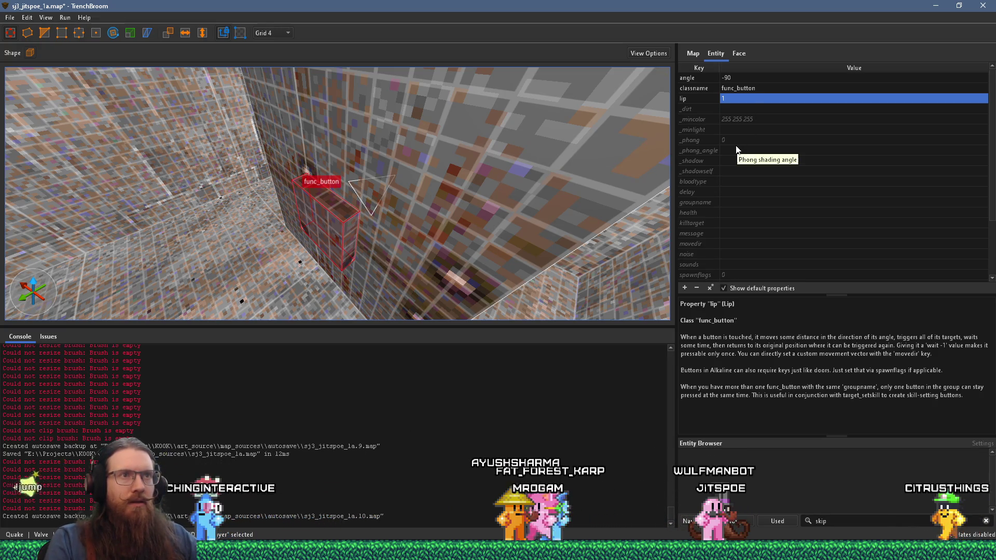
scroll(735, 145, "down", 3)
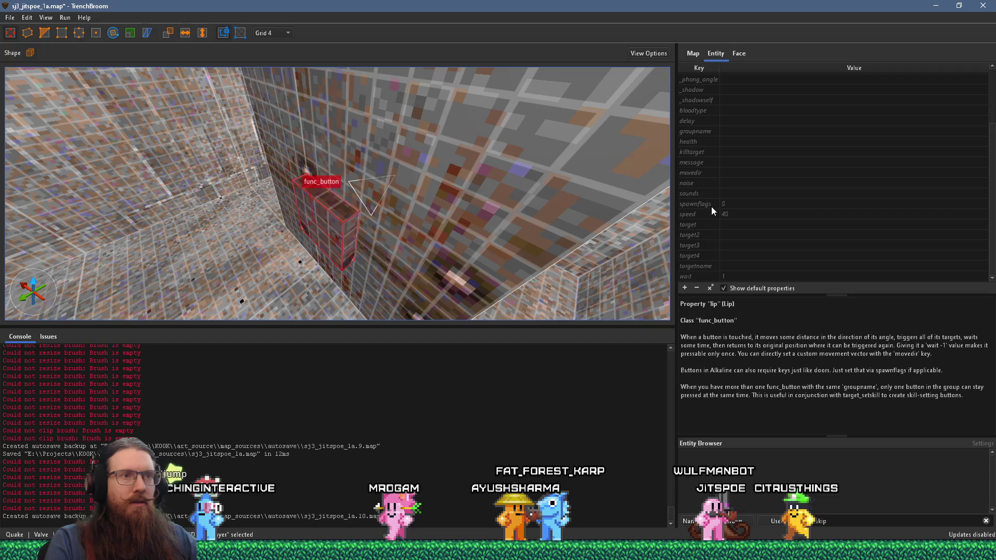
scroll(712, 207, "up", 3)
scroll(715, 202, "down", 3)
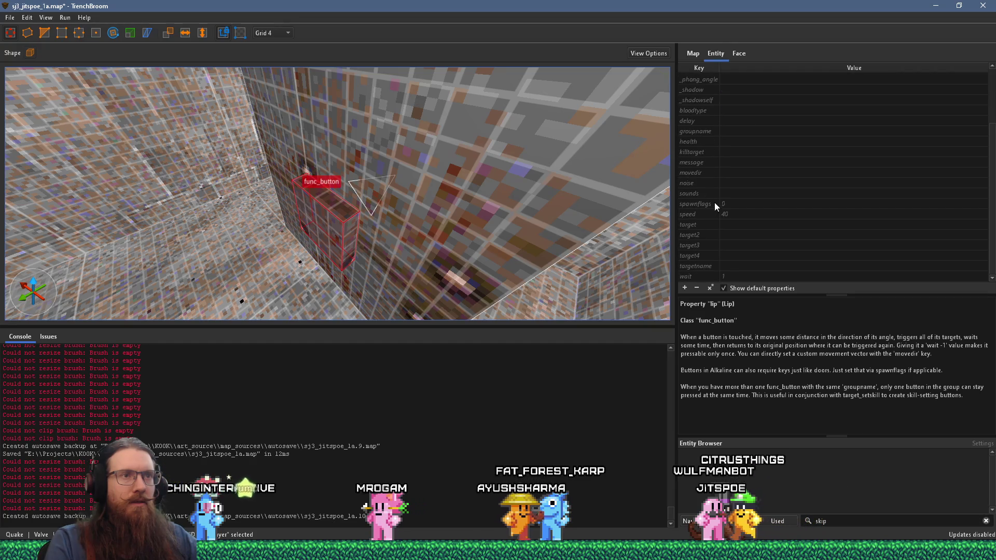
Set the button's target to secret_door_to_pipe and killtarget to secret_door_to_pipe_message
left_click(738, 227)
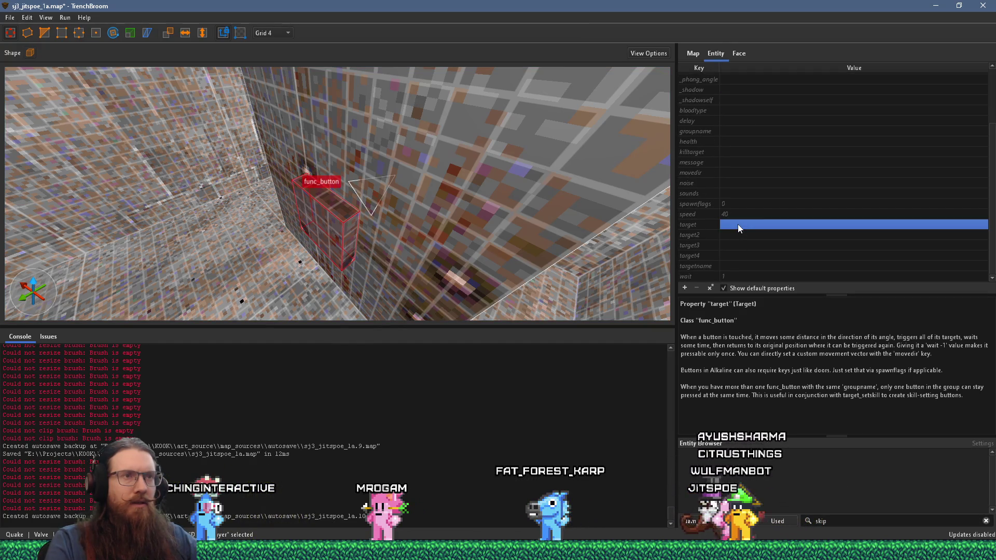
left_click(738, 226)
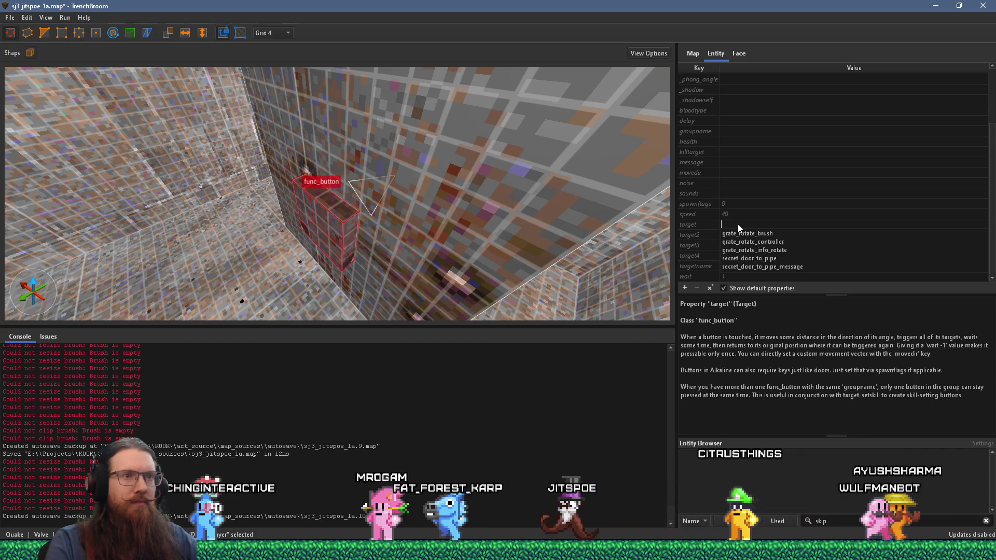
type("secret_door_to_pipe")
left_click(763, 260)
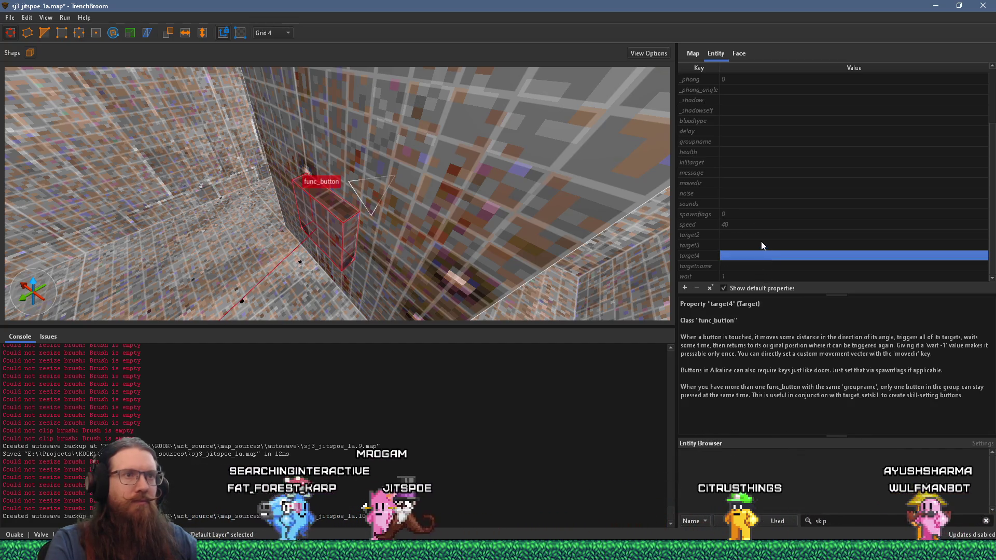
scroll(732, 238, "up", 3)
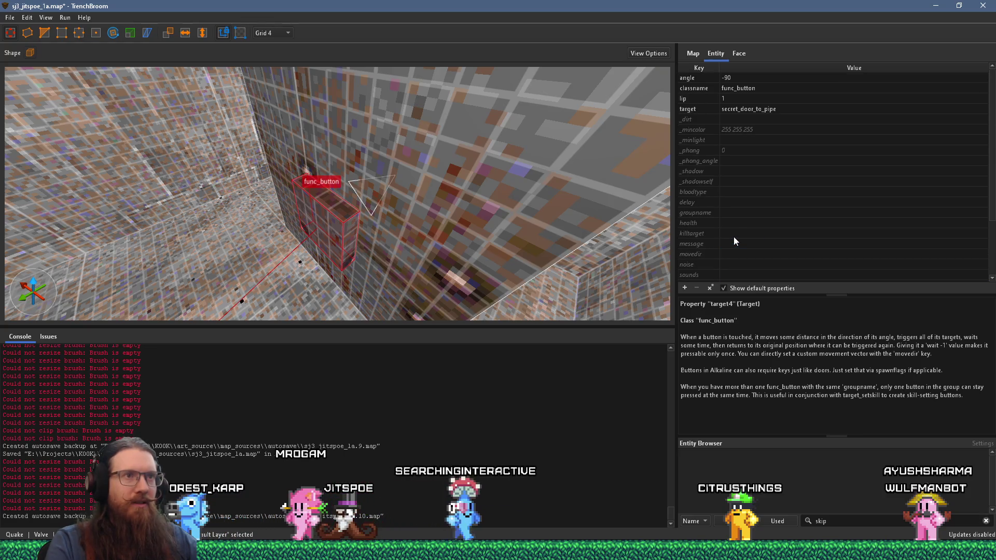
scroll(733, 237, "down", 3)
double_click(732, 163)
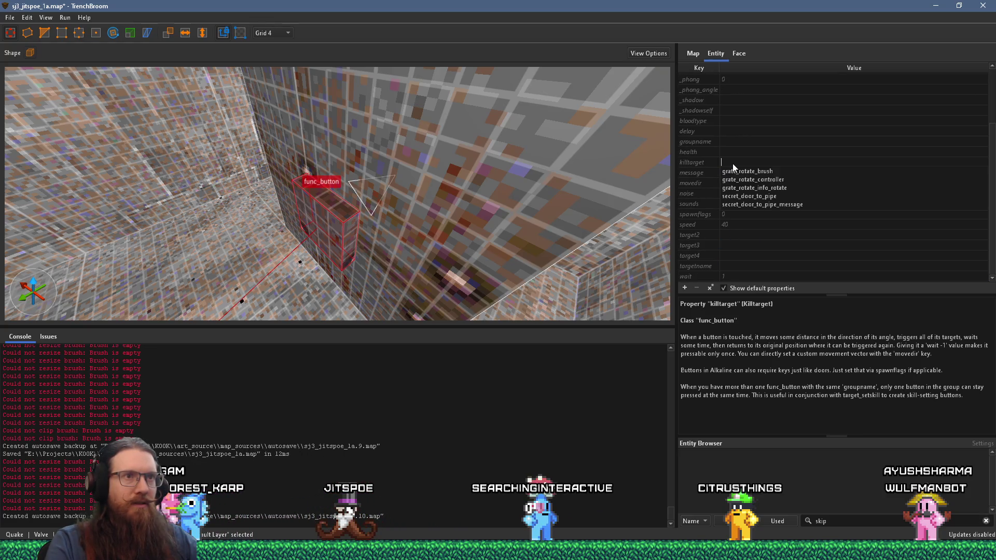
left_click(764, 204)
Give the button the message 'A nearby door has openend.'
left_click_drag(489, 210, 311, 187)
mouse_move(235, 181)
left_mouse_down()
mouse_move(377, 135)
mouse_move(289, 162)
mouse_move(363, 118)
mouse_move(254, 170)
mouse_move(341, 167)
mouse_move(228, 229)
left_mouse_up()
left_click_drag(304, 169, 390, 184)
scroll(780, 142, "up", 3)
scroll(730, 164, "down", 3)
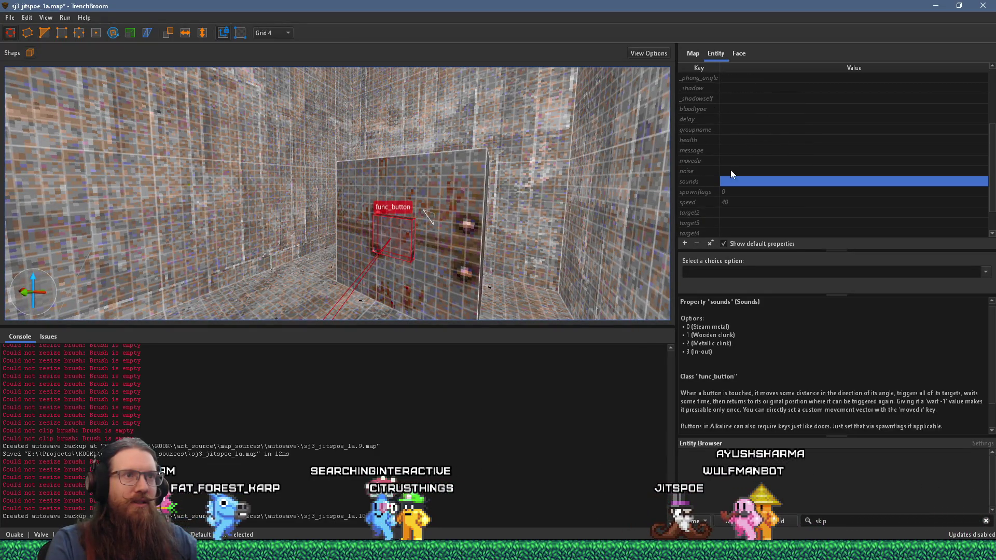
left_click(740, 154)
left_click(743, 150)
left_click(731, 173)
type("A nearby door has openend.")
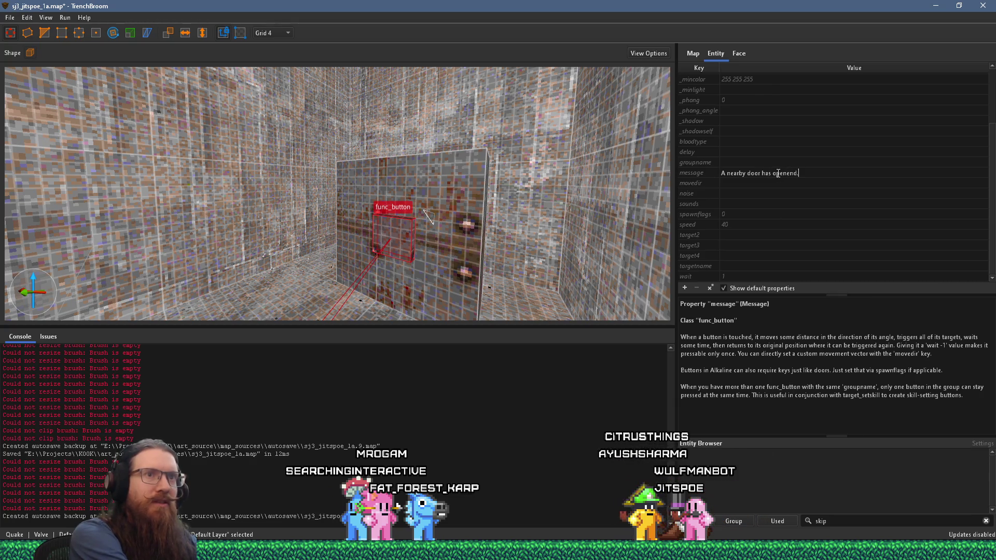
key("Return")
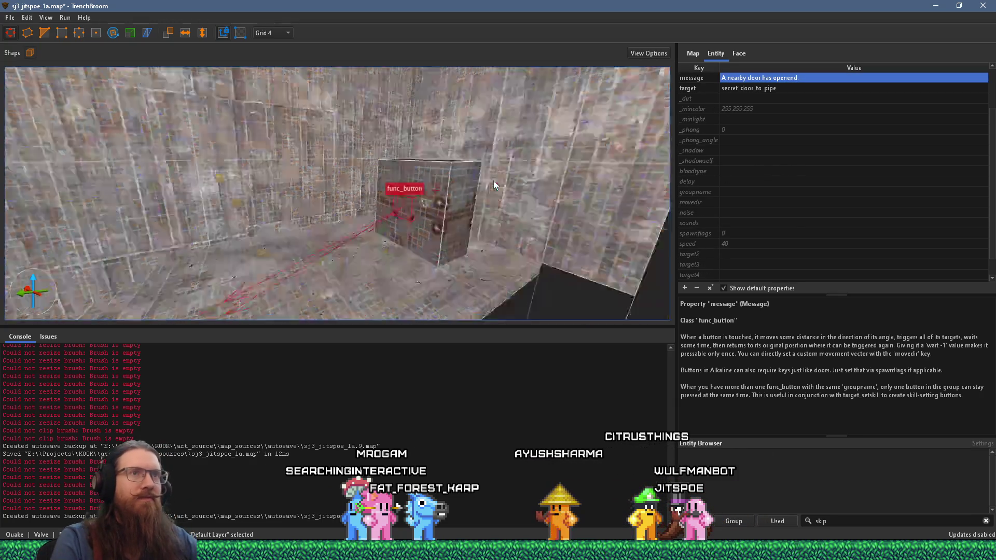
mouse_move(646, 118)
left_mouse_down()
mouse_move(443, 162)
mouse_move(567, 100)
mouse_move(447, 133)
mouse_move(631, 147)
mouse_move(300, 140)
left_mouse_up()
Save the map and compile it with the alkaline dev profile
left_click(17, 18)
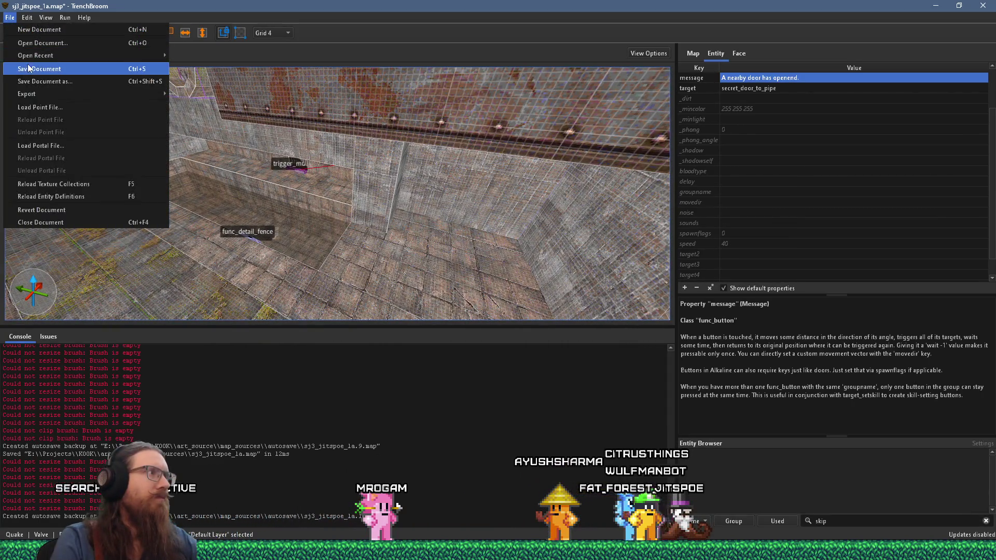
left_click(29, 63)
left_click(69, 30)
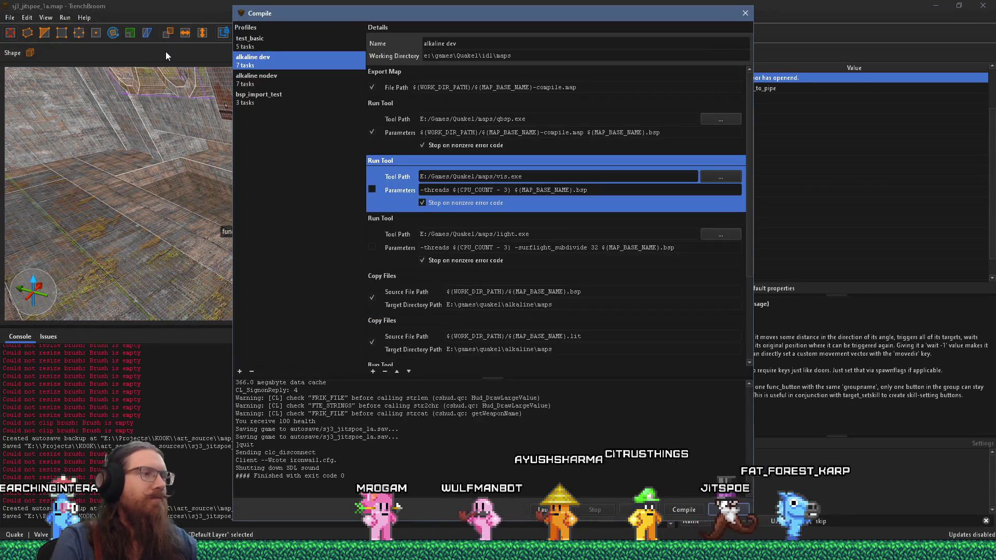
left_click(680, 509)
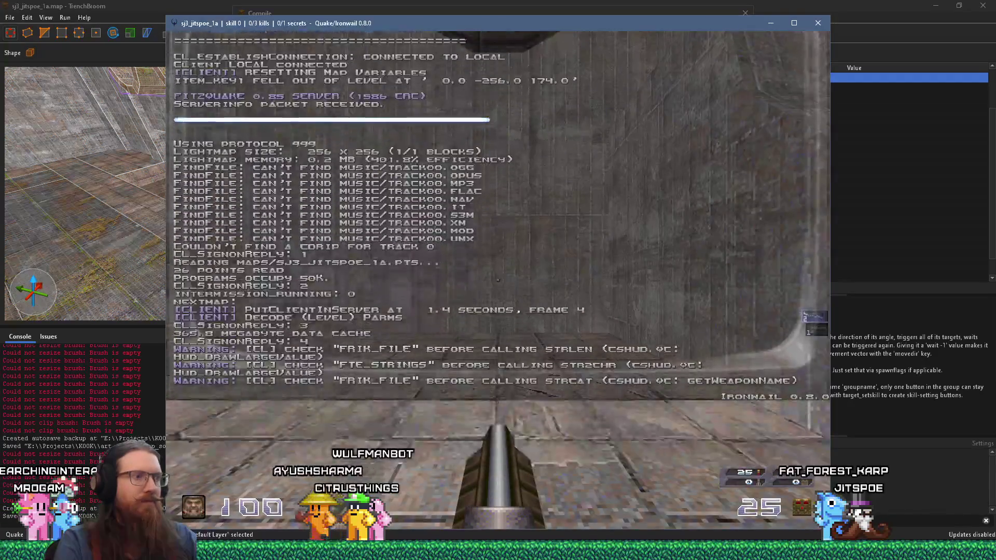
In game, walk up to the locked door to see 'This door opens elsewhere.'
key("w")
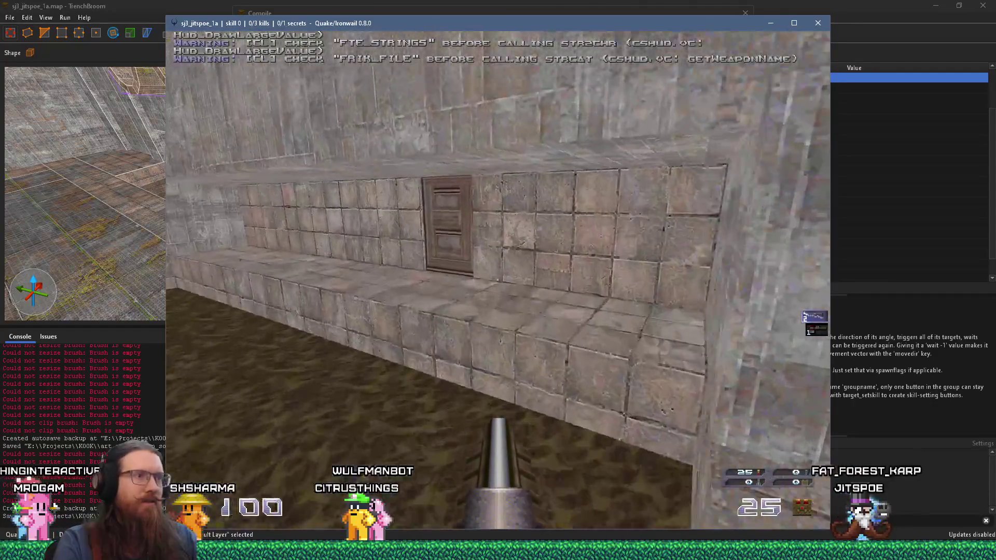
key("w")
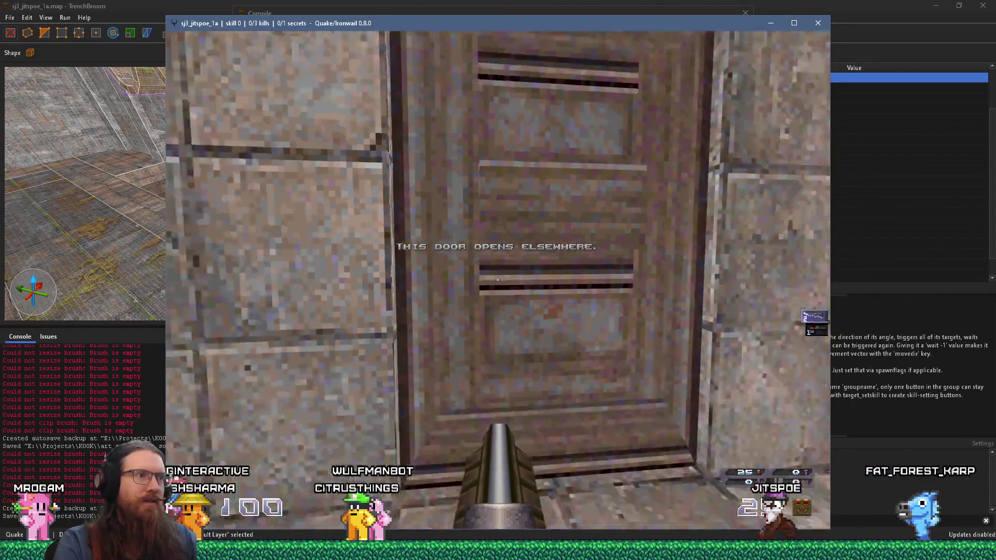
key("w")
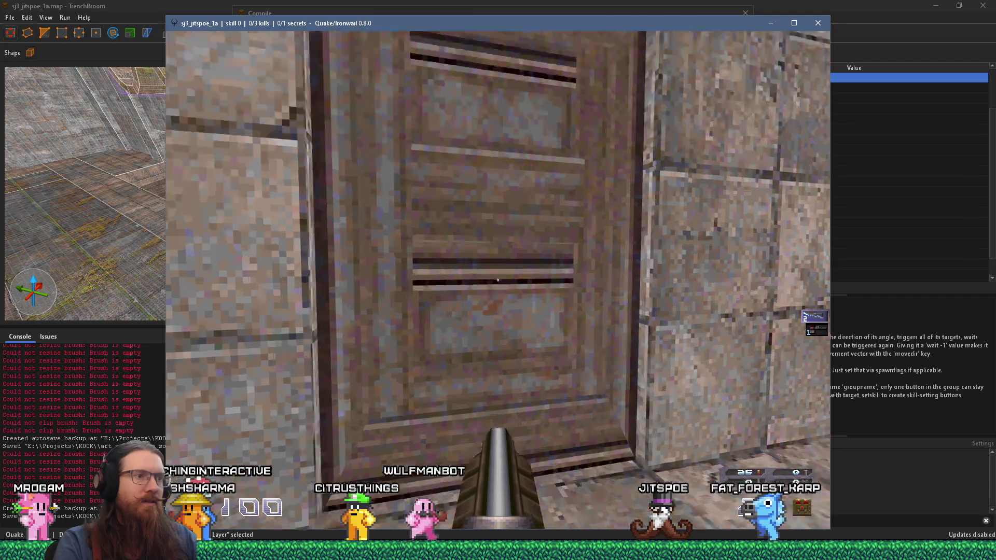
key("s")
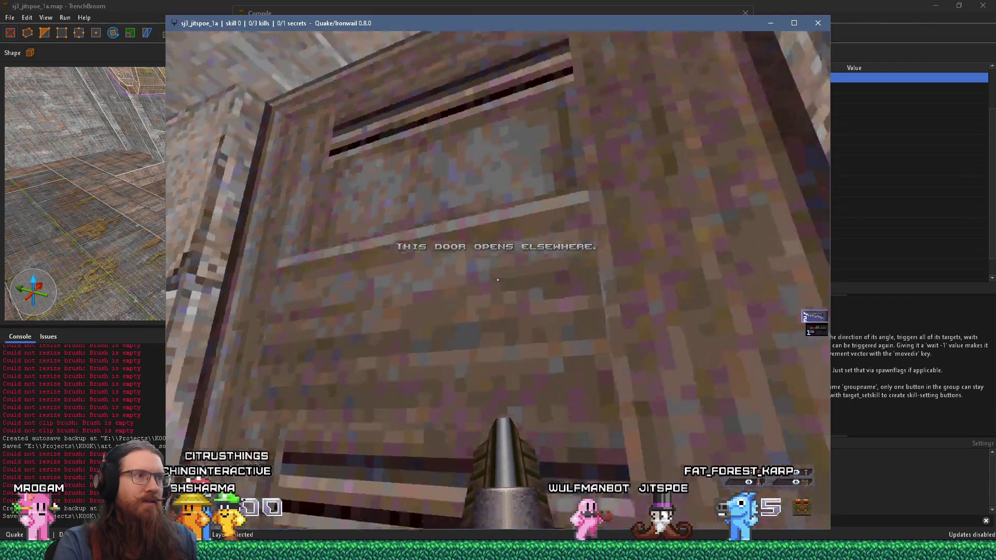
key("s")
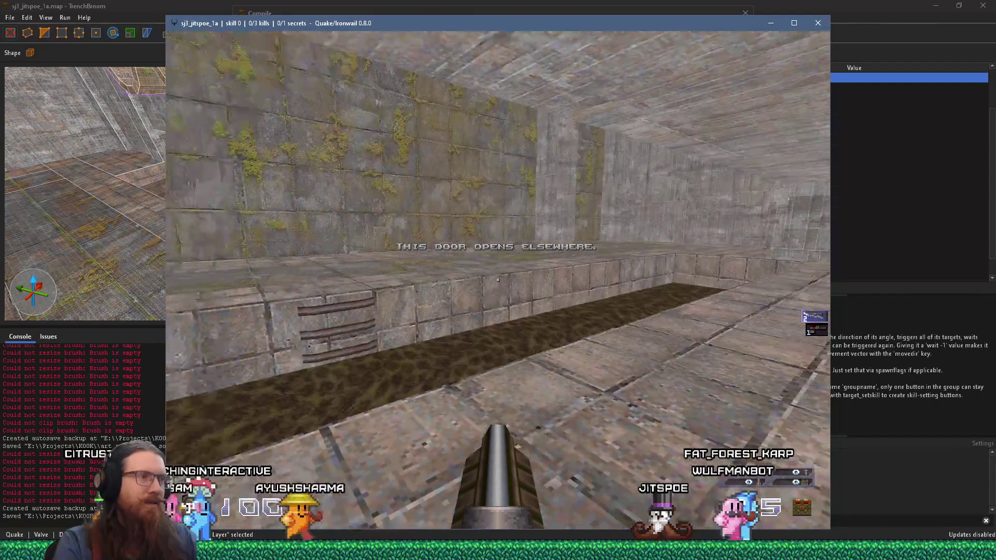
key("grave")
key("alt+Tab")
key("alt+Tab")
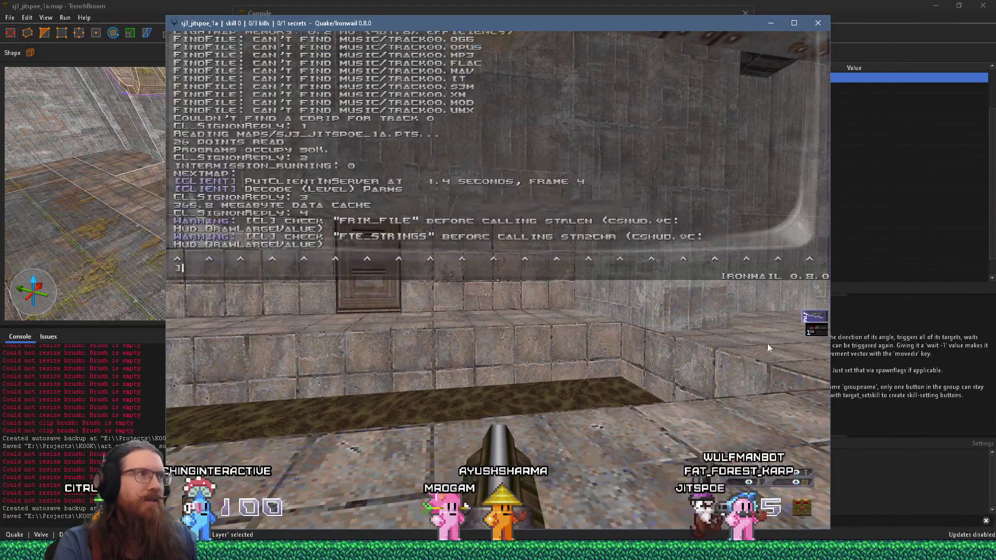
key("alt+Tab")
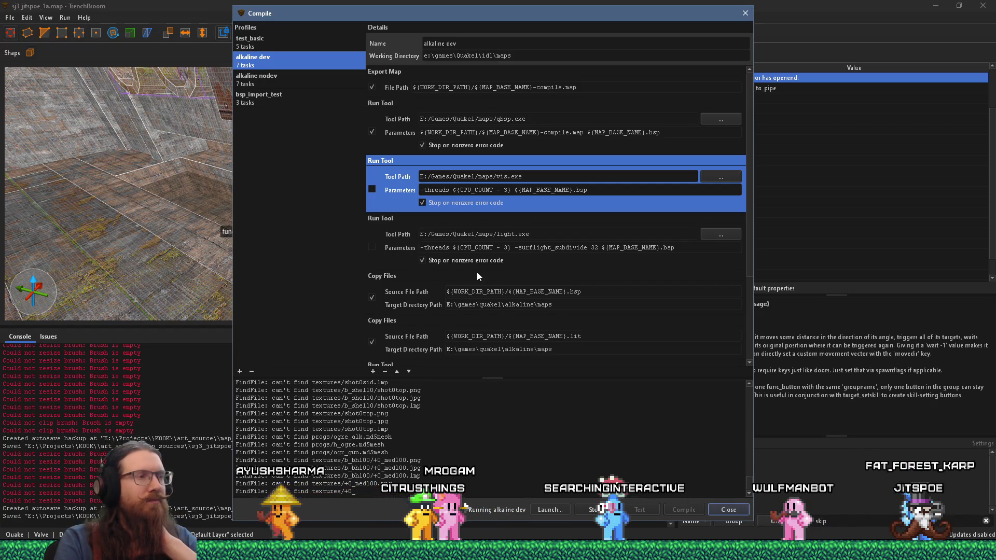
Press the wall button in game and walk through the opened secret passage
left_click(745, 14)
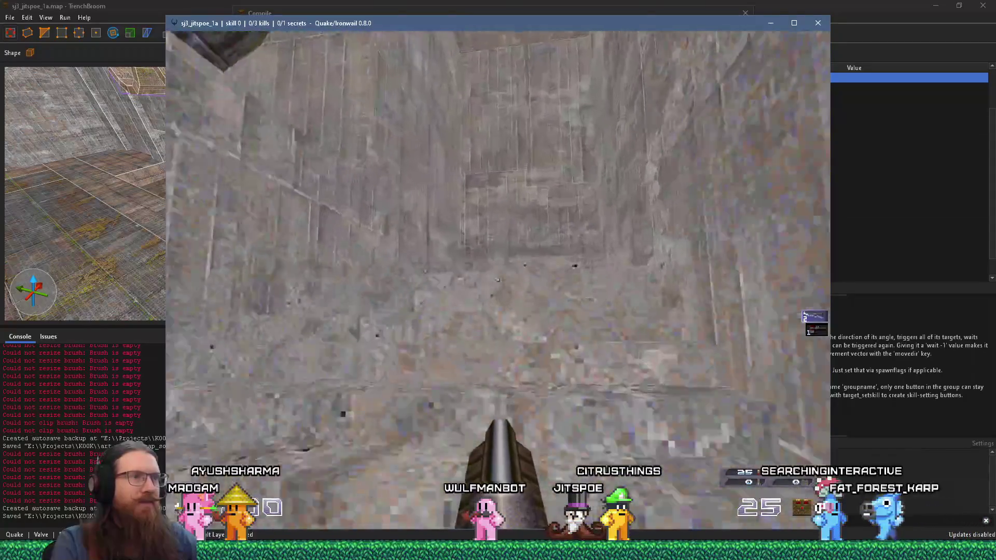
key("w")
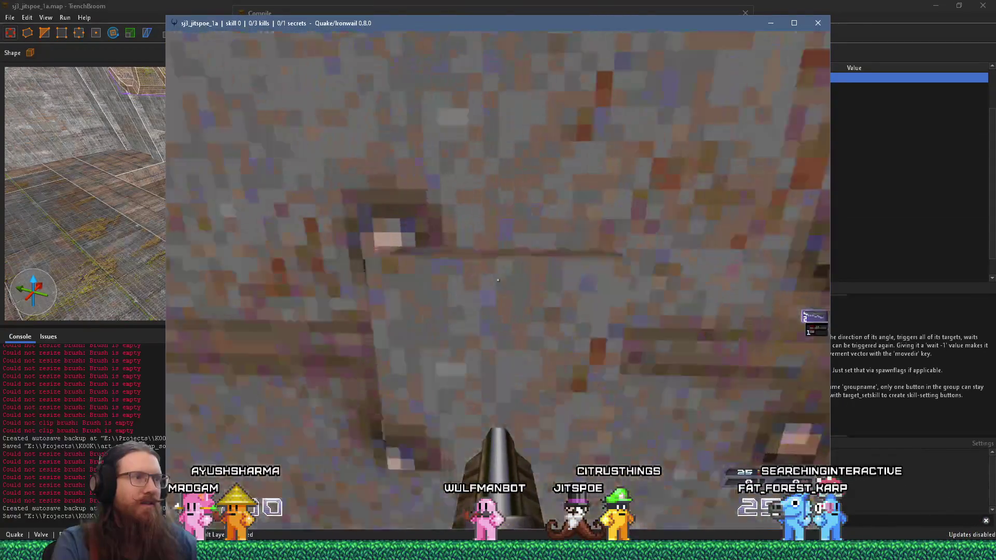
key("s")
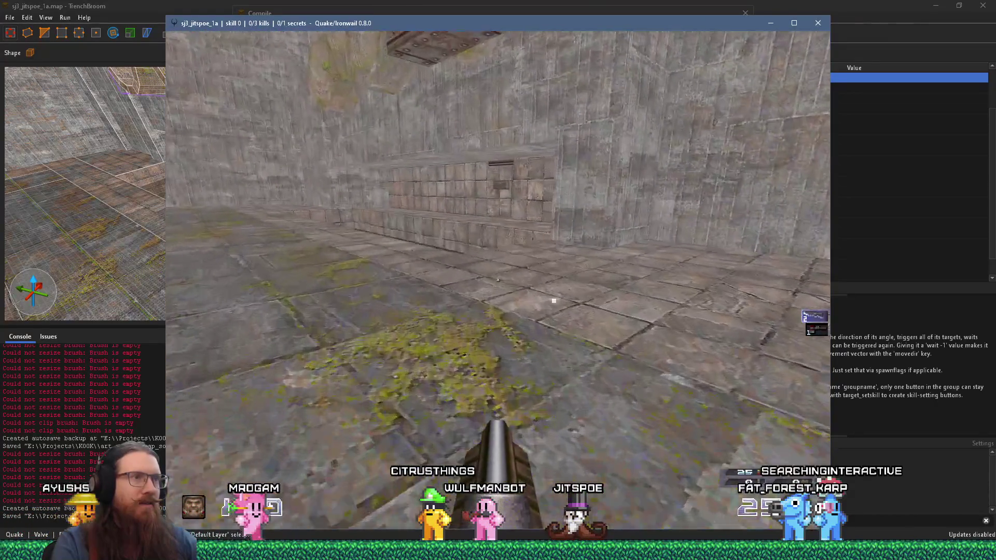
key("w")
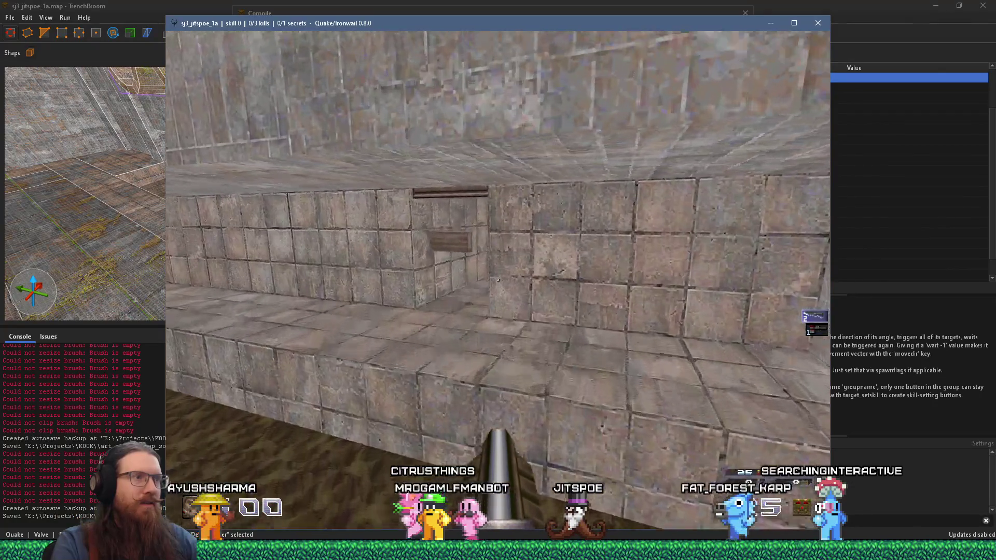
key("w")
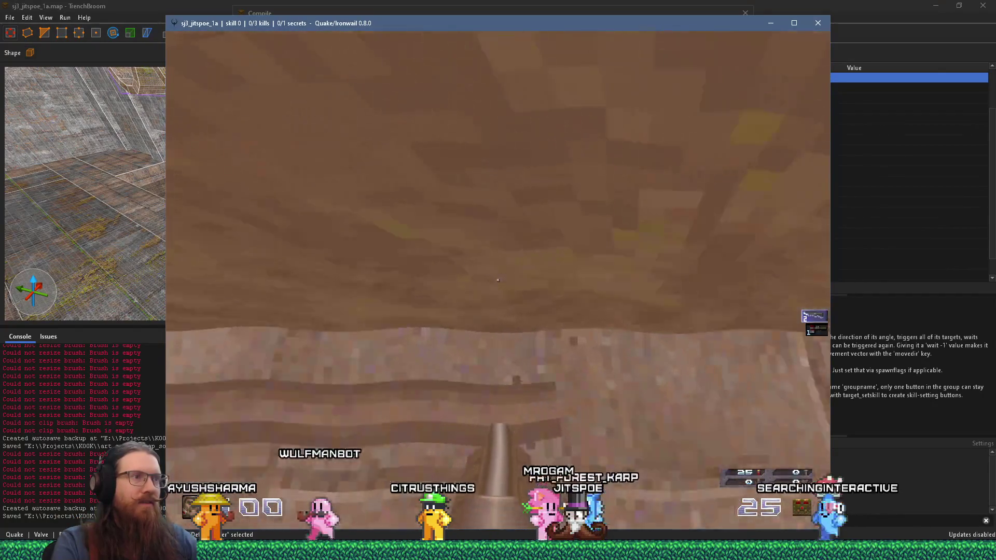
key("w")
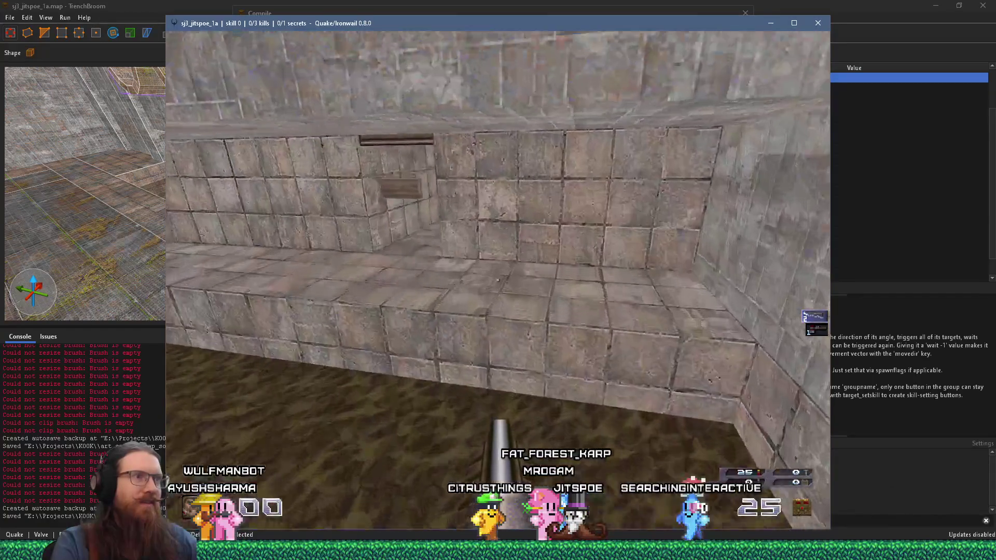
key("w")
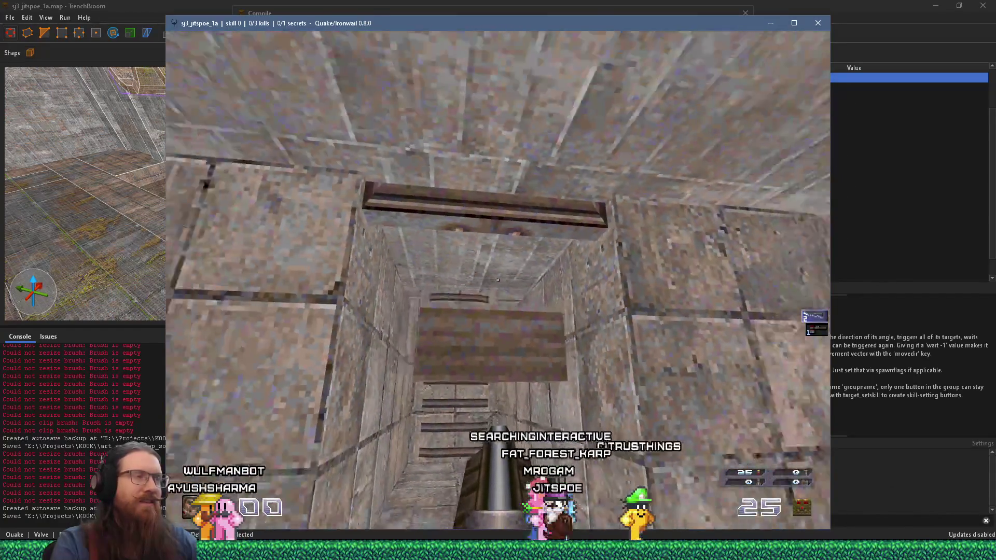
key("w")
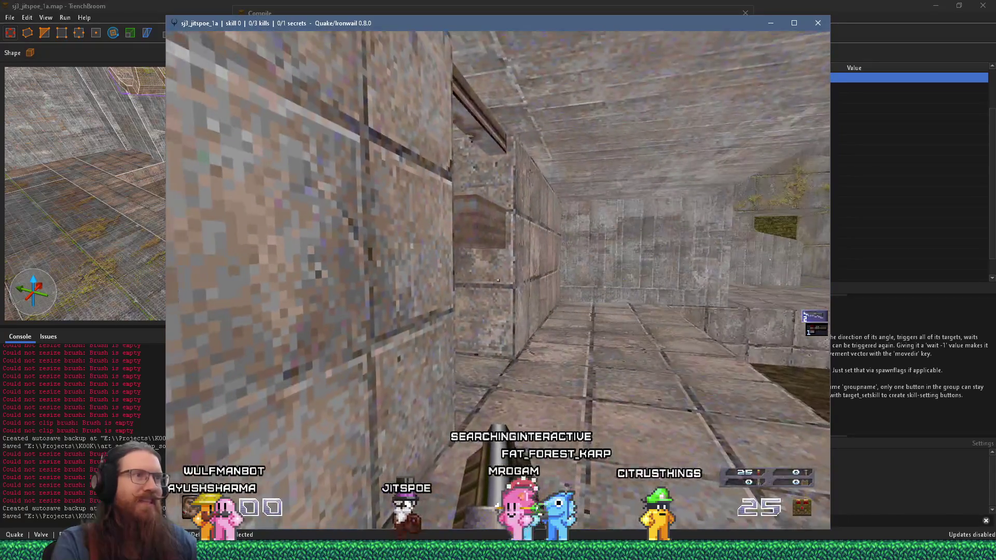
Quit Quake with the console command quit and confirm stopping compilation
key("grave")
type("quit")
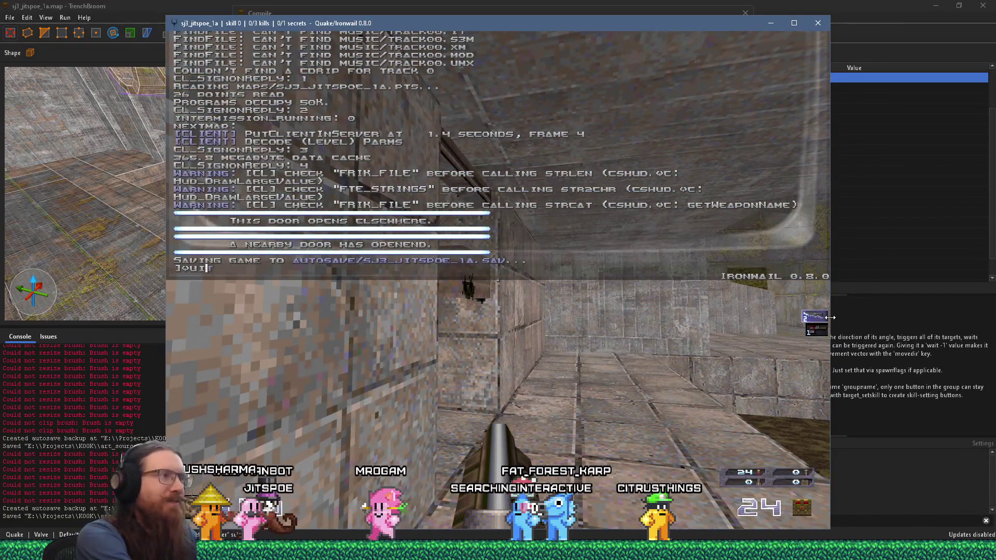
key("Return")
key("Escape")
key("Return")
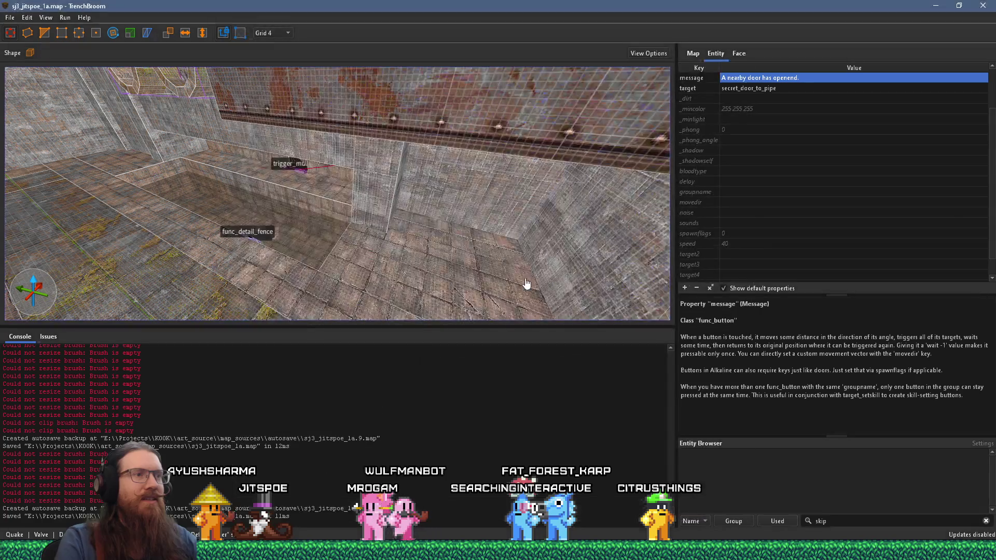
Undo the hole cut into the door and move the smaller lower-left brush into func_door
scroll(321, 191, "up", 5)
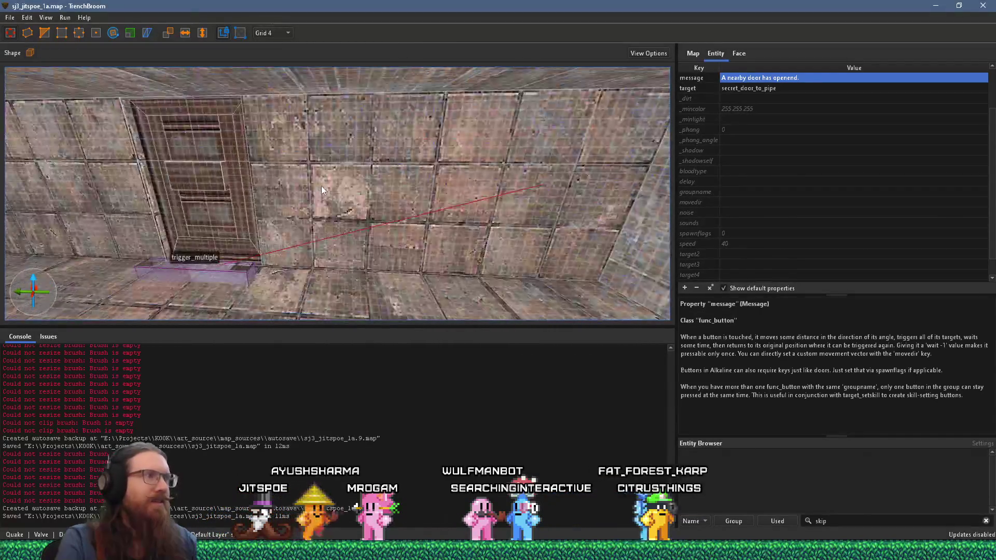
left_click(282, 179)
key("ctrl+k")
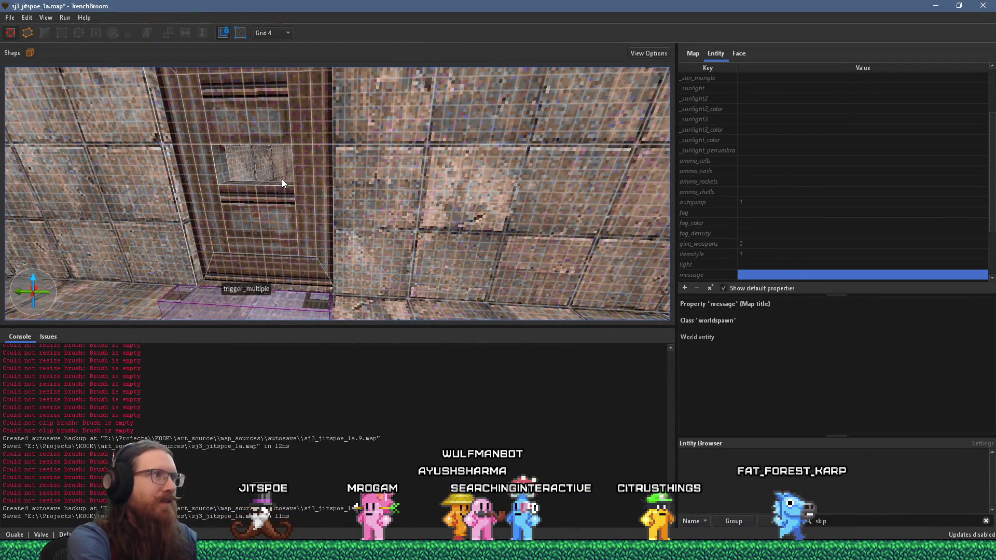
key("ctrl+z")
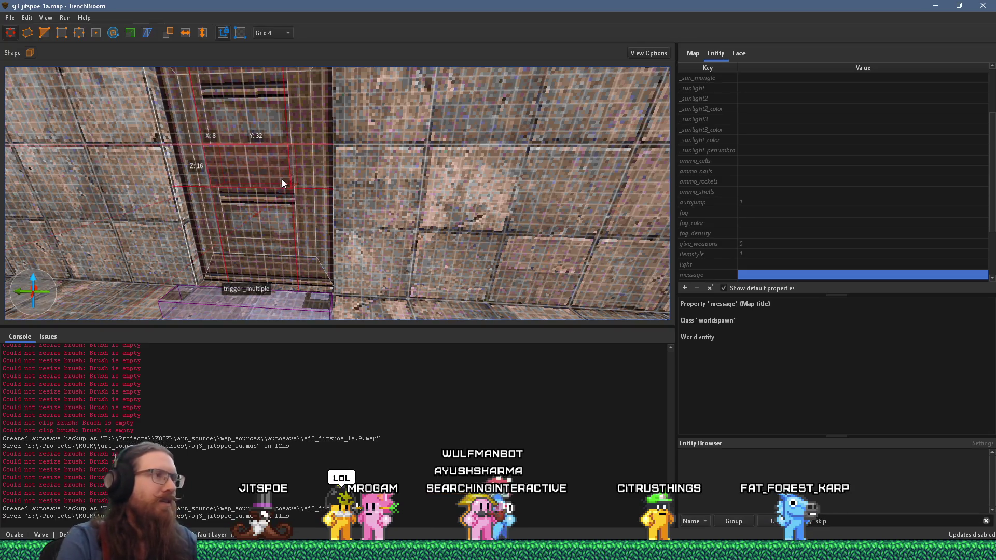
scroll(282, 179, "up", 5)
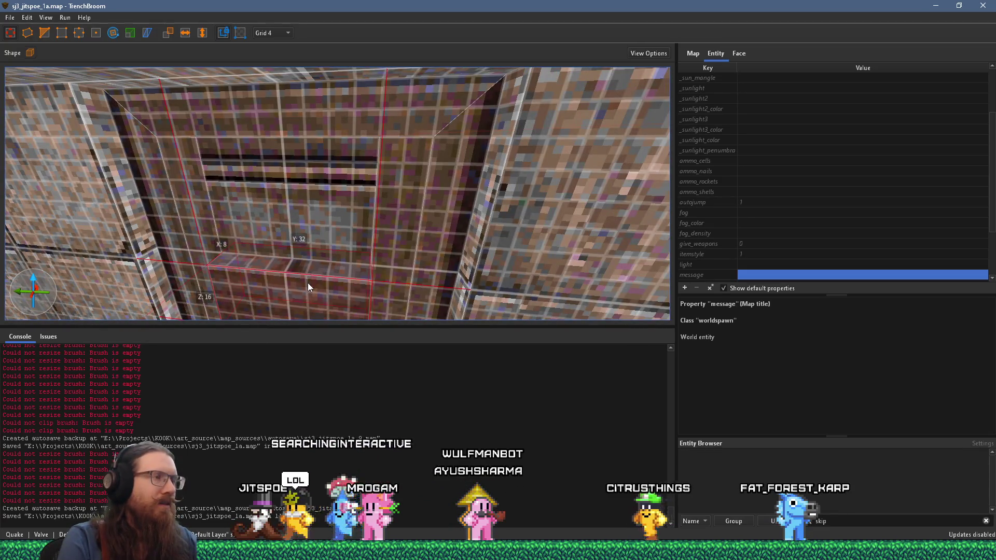
left_click(312, 272)
right_click(319, 227)
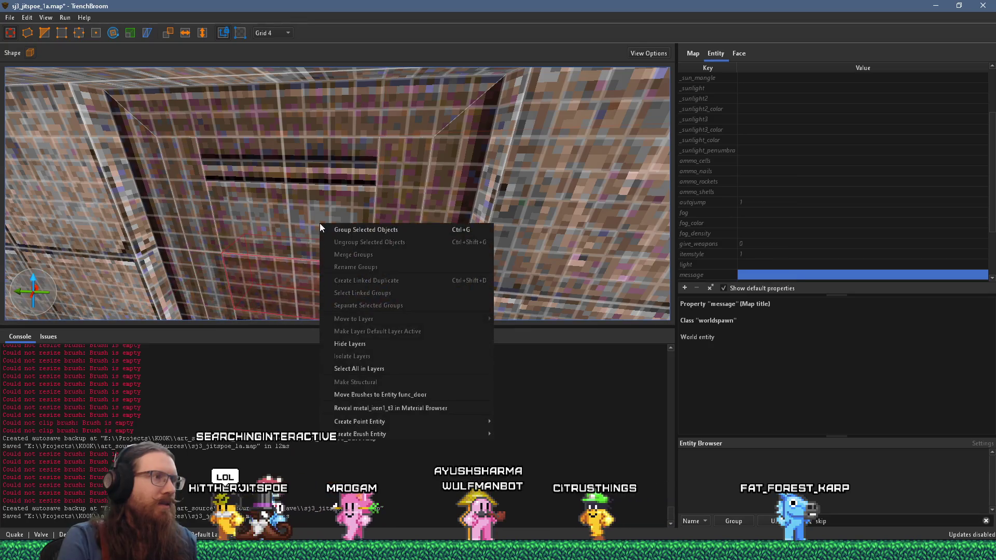
left_click(411, 397)
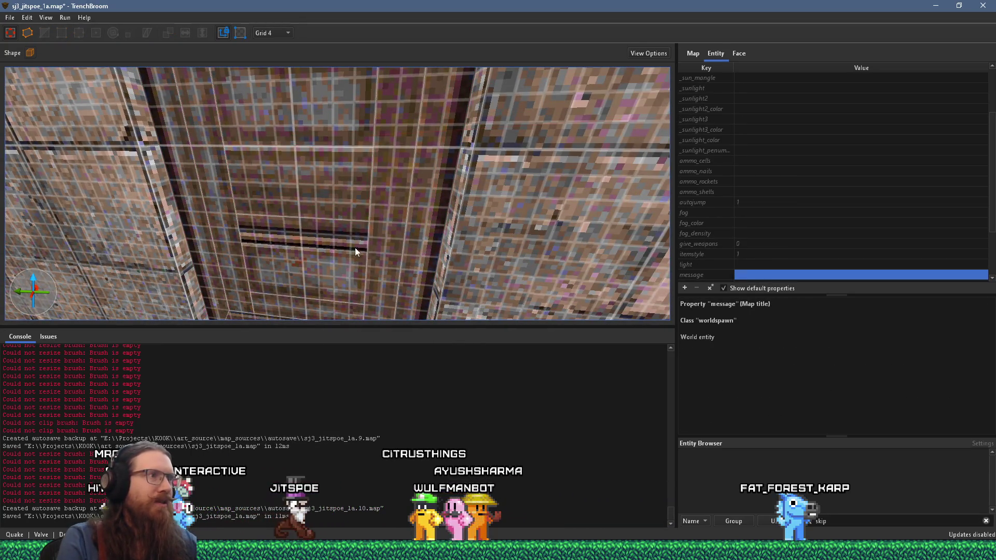
Select a metal face in the shaft and show its texture alignment settings
mouse_move(347, 237)
left_mouse_down()
mouse_move(363, 161)
mouse_move(340, 197)
mouse_move(362, 232)
mouse_move(335, 247)
left_mouse_up()
scroll(348, 190, "down", 5)
left_click(320, 248)
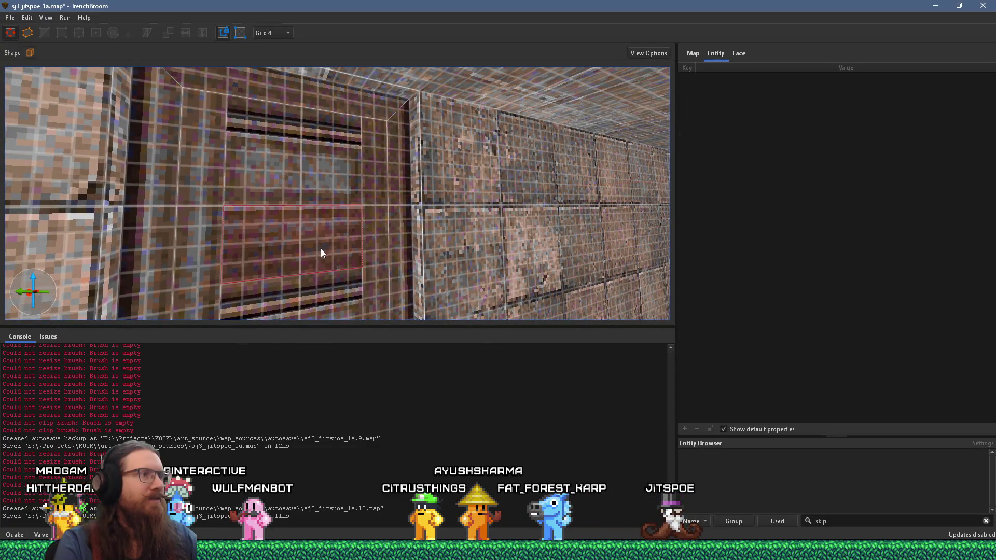
mouse_move(324, 288)
left_mouse_down()
mouse_move(332, 173)
mouse_move(328, 198)
mouse_move(328, 180)
mouse_move(381, 88)
mouse_move(374, 157)
left_mouse_up()
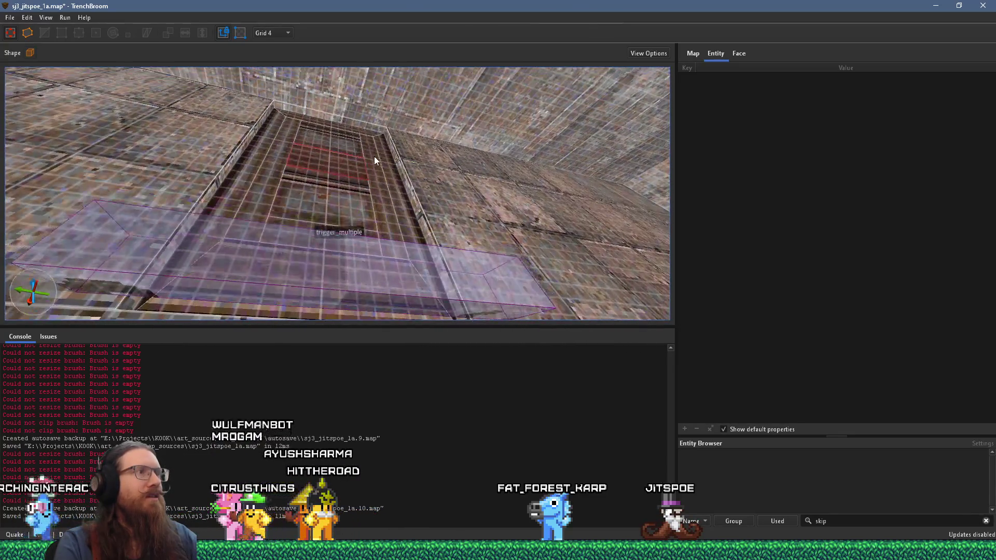
mouse_move(280, 279)
left_mouse_down()
mouse_move(291, 200)
mouse_move(359, 179)
left_mouse_up()
left_click(739, 54)
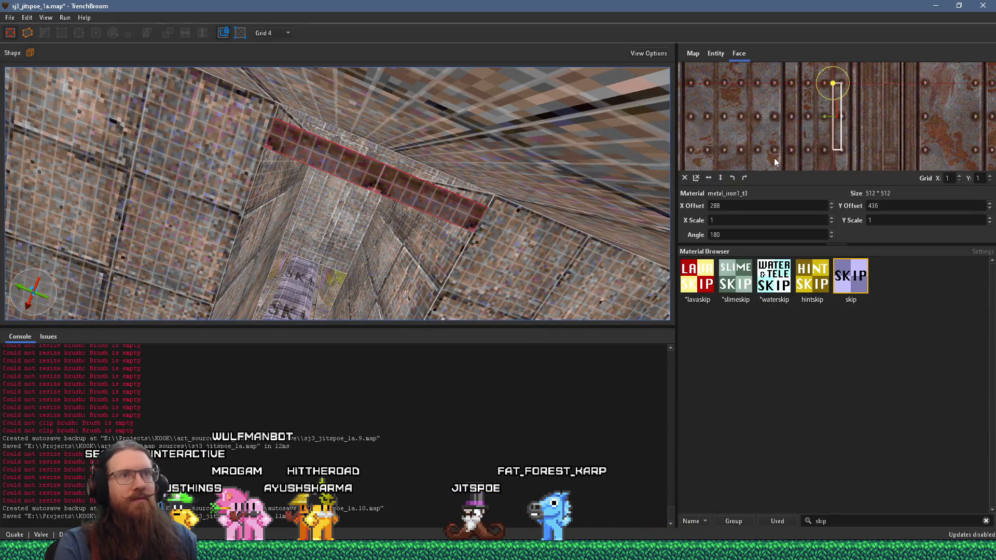
Change the shaft face's texture Y offset from 436 to 404, keeping X 288, and save
double_click(793, 206)
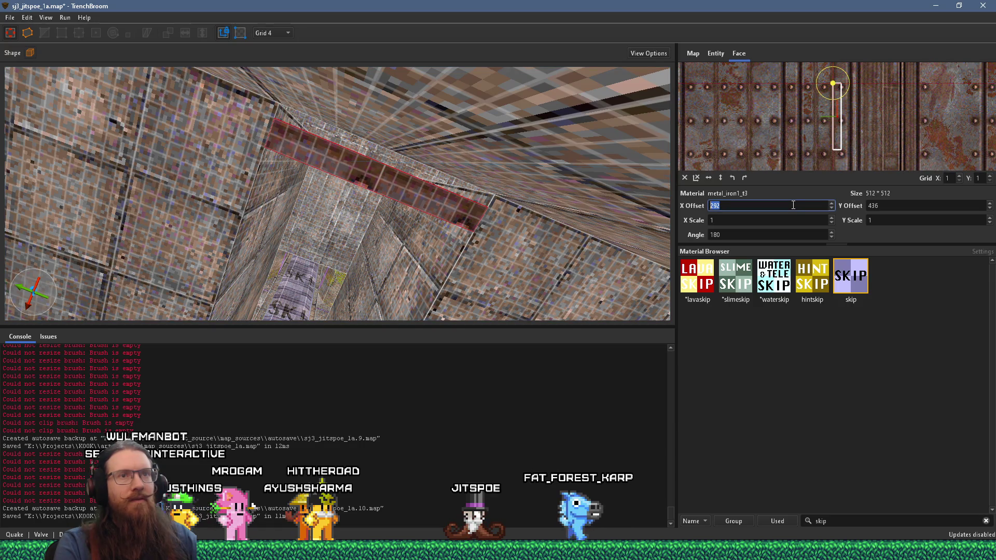
left_click(902, 206)
scroll(902, 206, "down", 6)
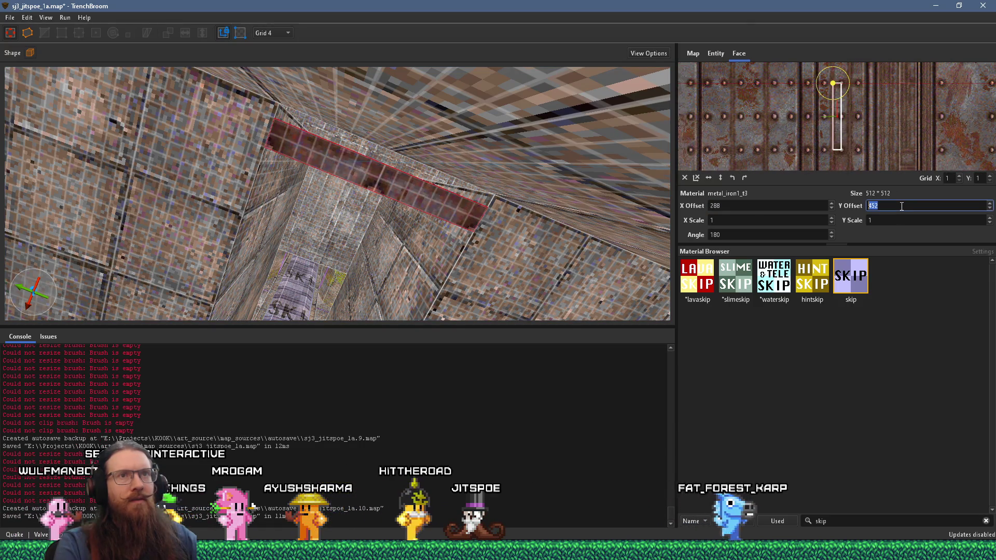
scroll(902, 206, "down", 2)
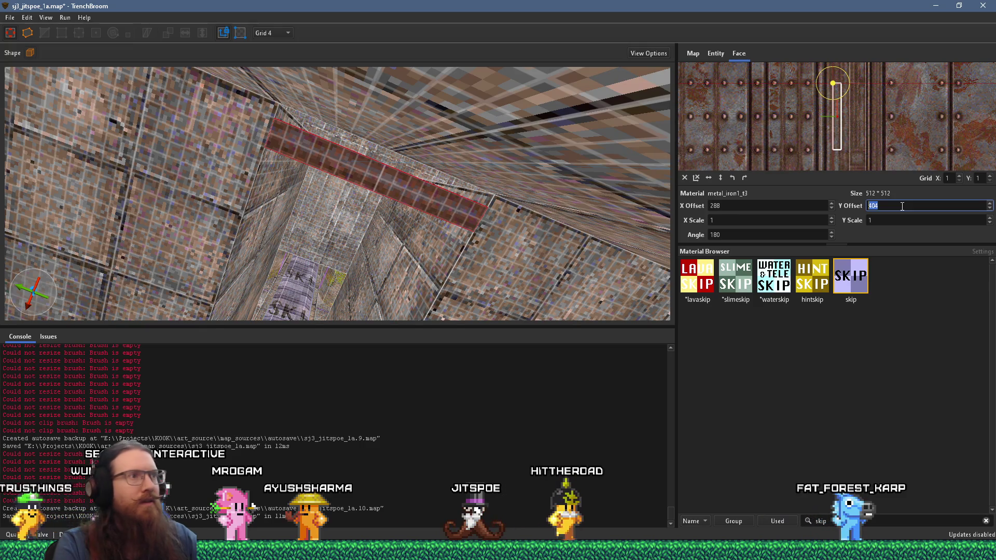
key("w")
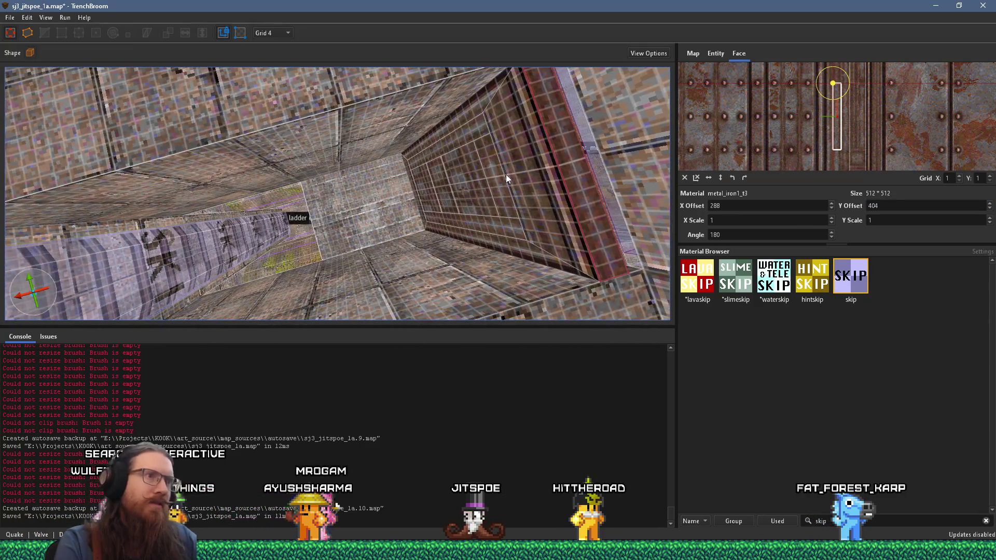
key("w")
mouse_move(534, 164)
left_mouse_down()
mouse_move(181, 251)
mouse_move(322, 176)
mouse_move(337, 208)
mouse_move(337, 278)
left_mouse_up()
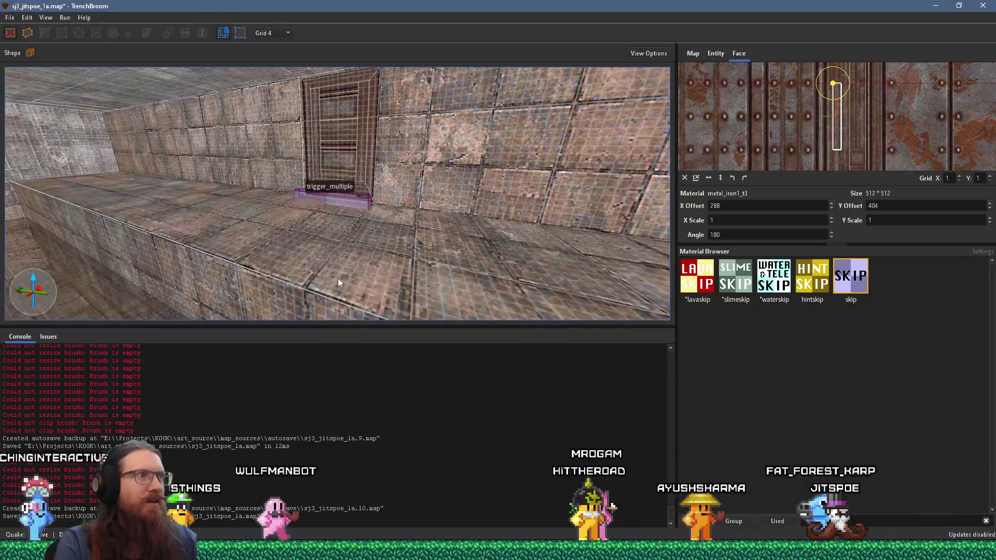
left_click(10, 17)
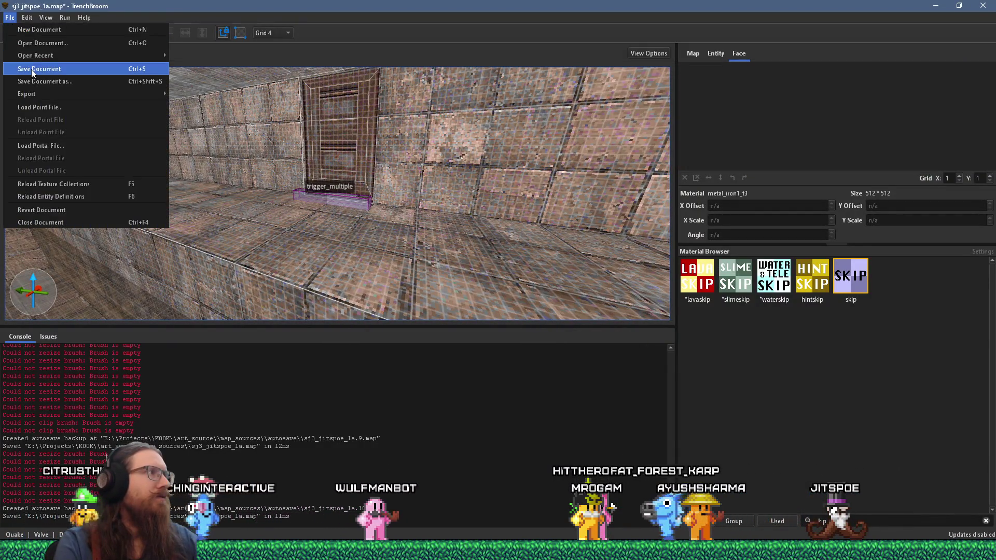
Save the map, then inspect the floor trigger_multiple's 'This door opens elsewhere.' message and wait value
left_click(31, 69)
scroll(347, 244, "up", 6)
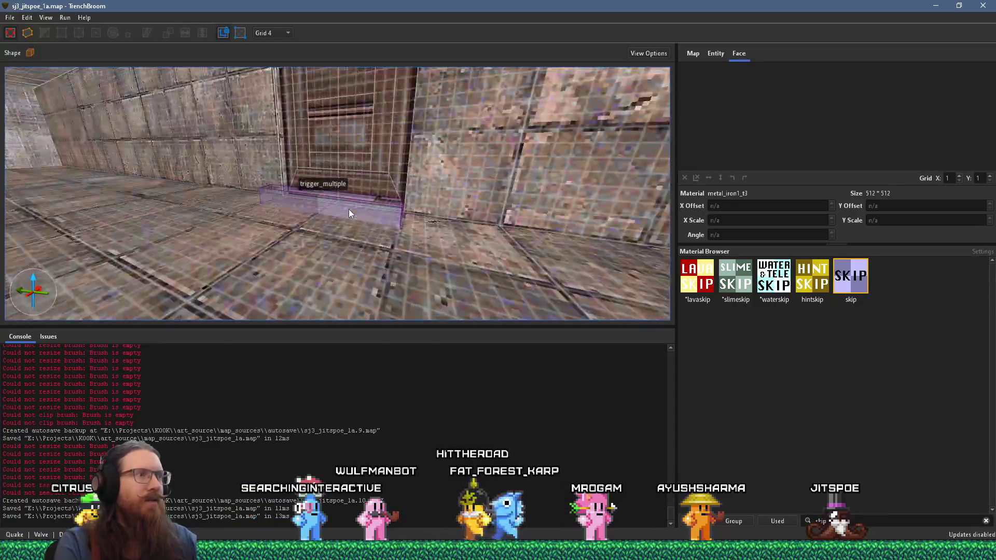
left_click(359, 208)
left_click(716, 53)
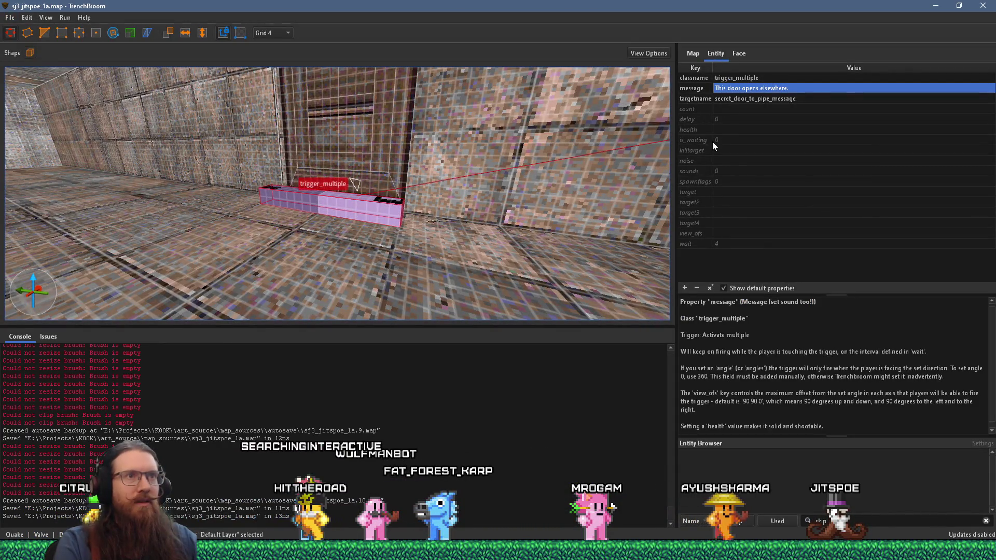
left_click(701, 244)
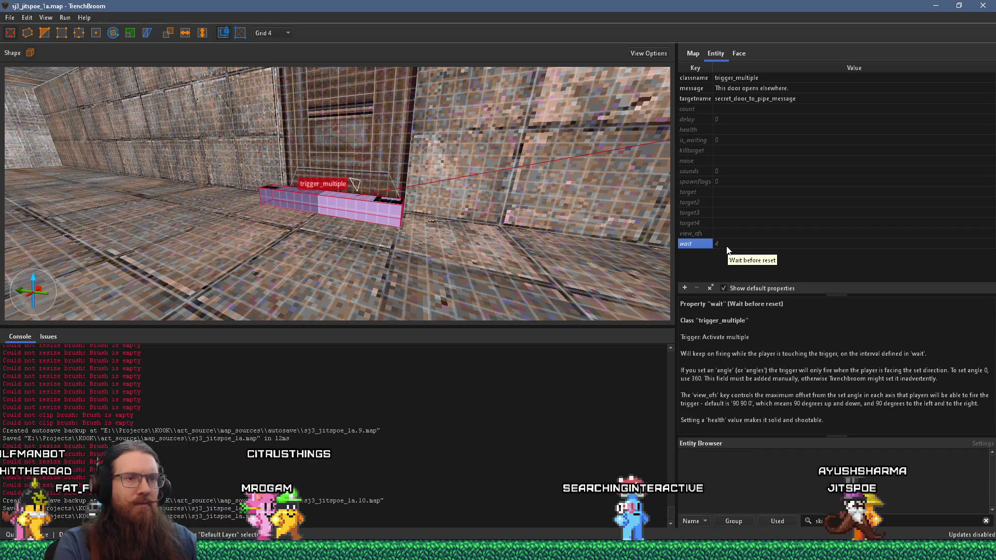
Deselect the trigger and bring up the Run menu
key("Escape")
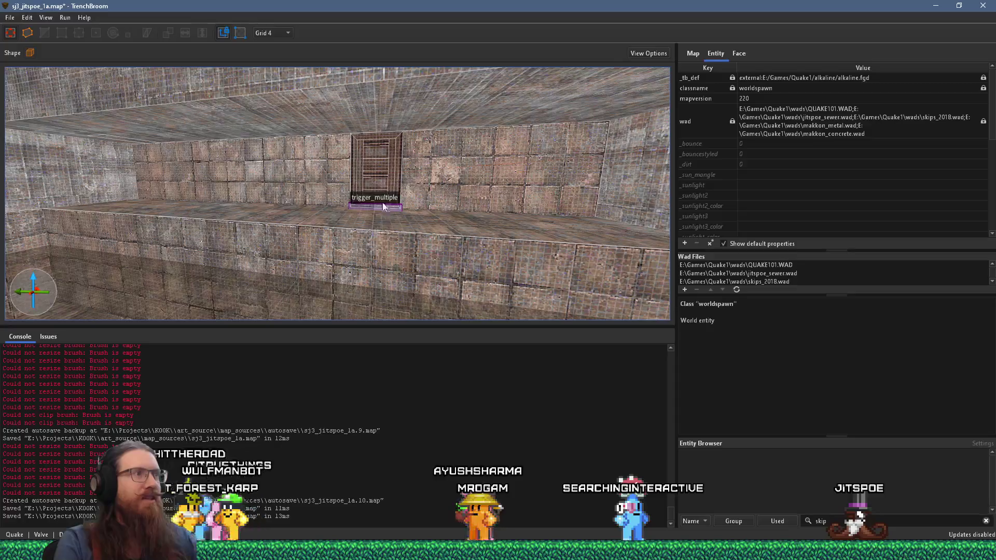
left_click(10, 17)
left_click(65, 18)
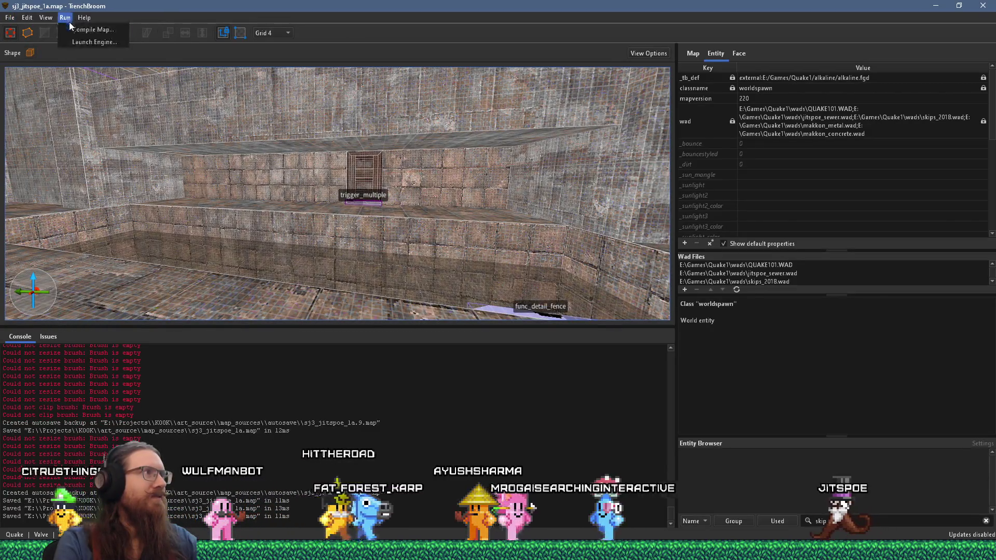
Compile the map and walk into the wooden door in Ironwail to show 'This door opens elsewhere.'
left_click(83, 30)
left_click(678, 511)
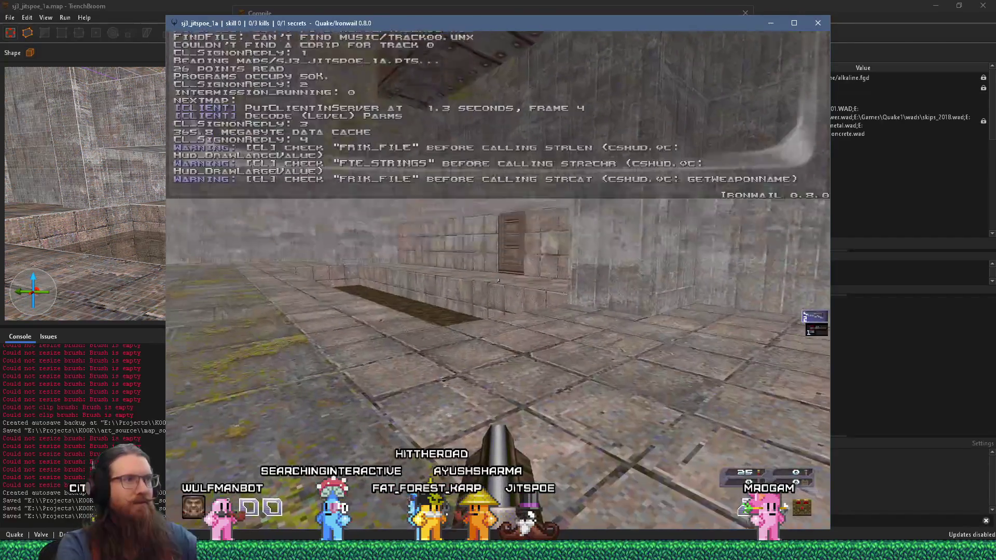
key("w")
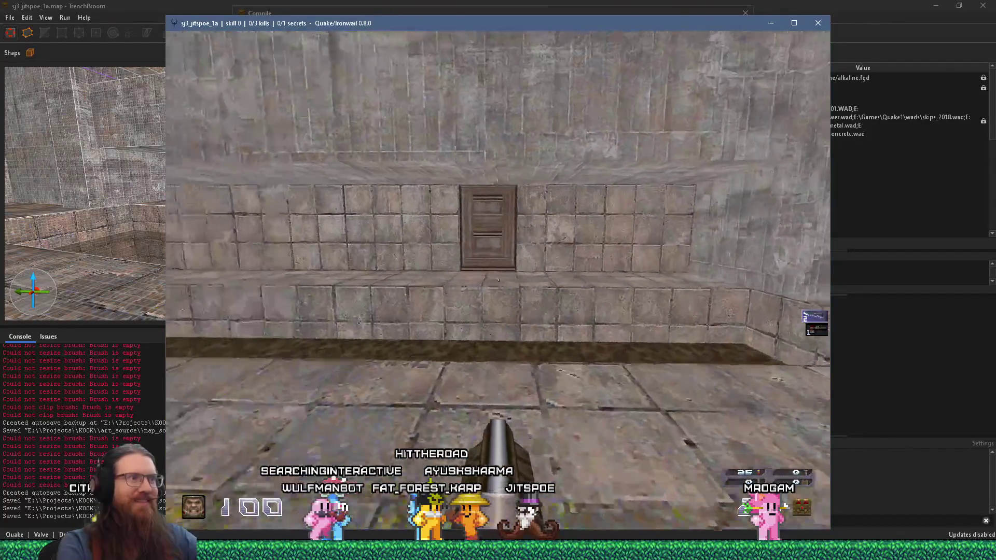
key("w")
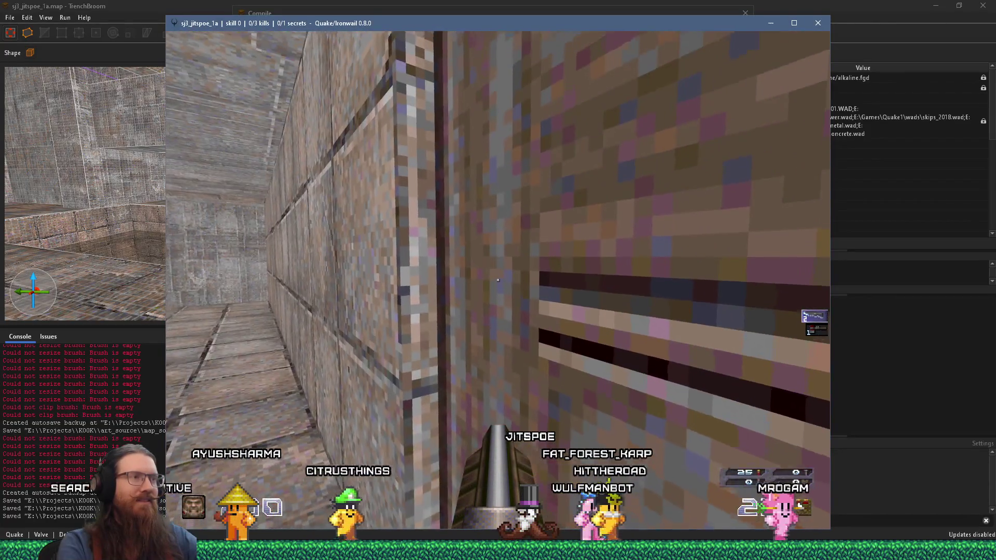
key("w")
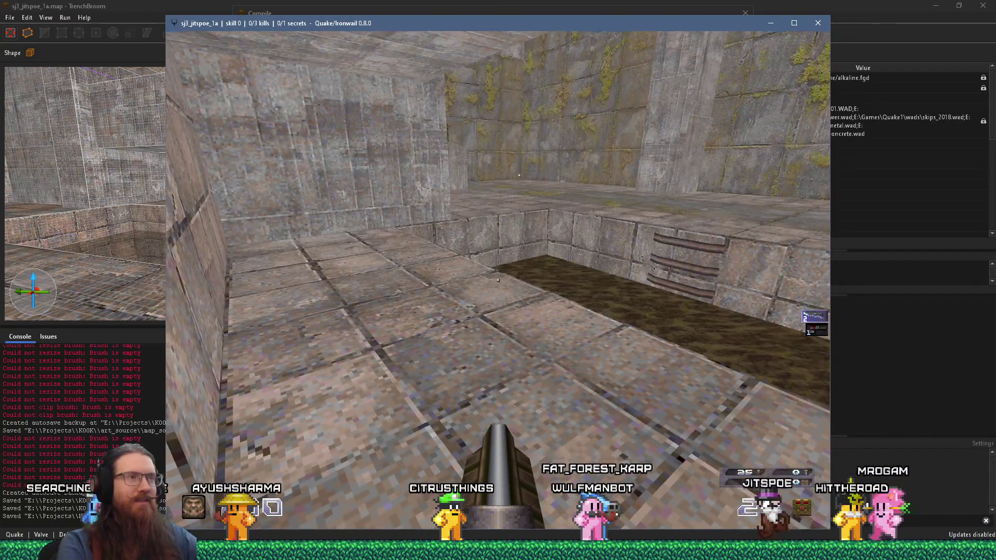
key("w")
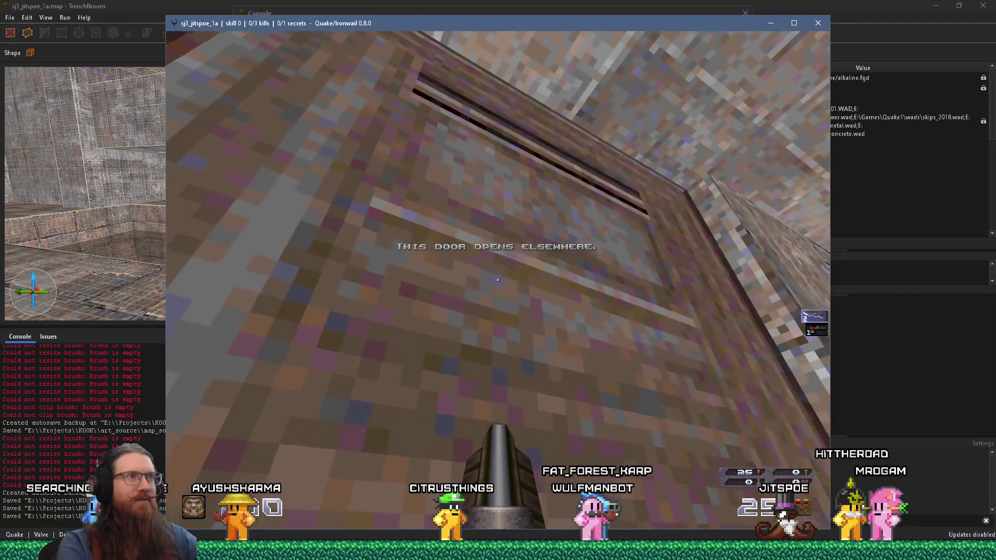
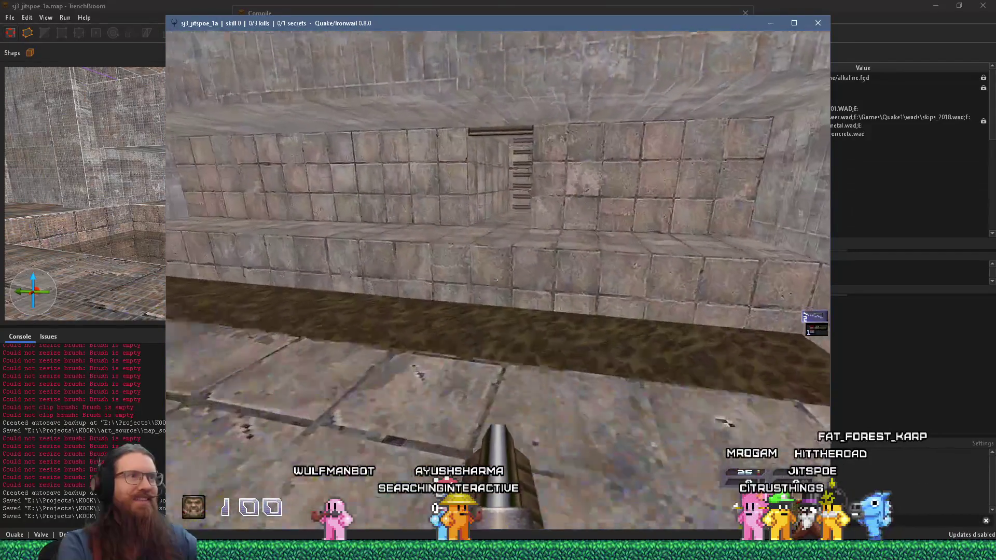
Walk through the stepped corridor and round tunnel to grab the health box and trigger the secret
key("s")
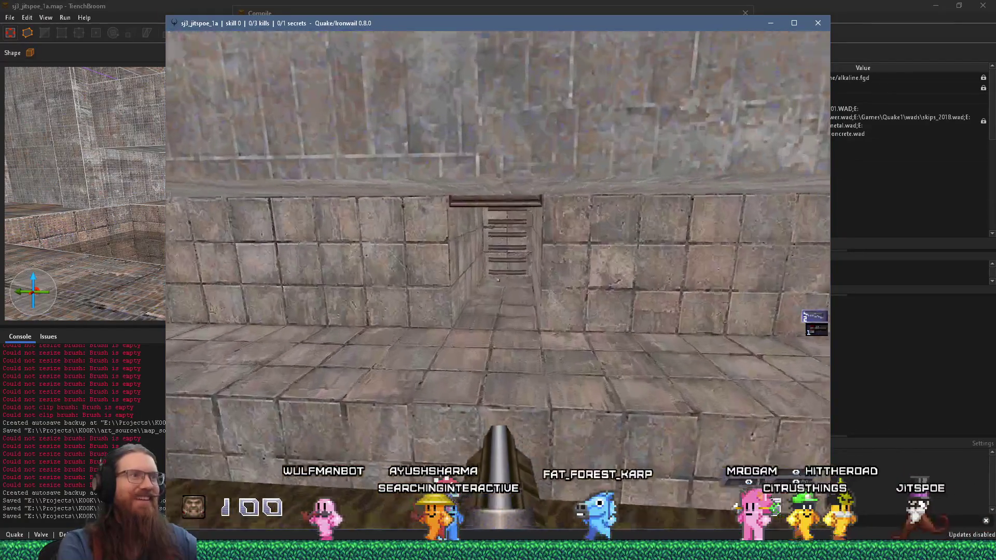
key("w")
key("w")
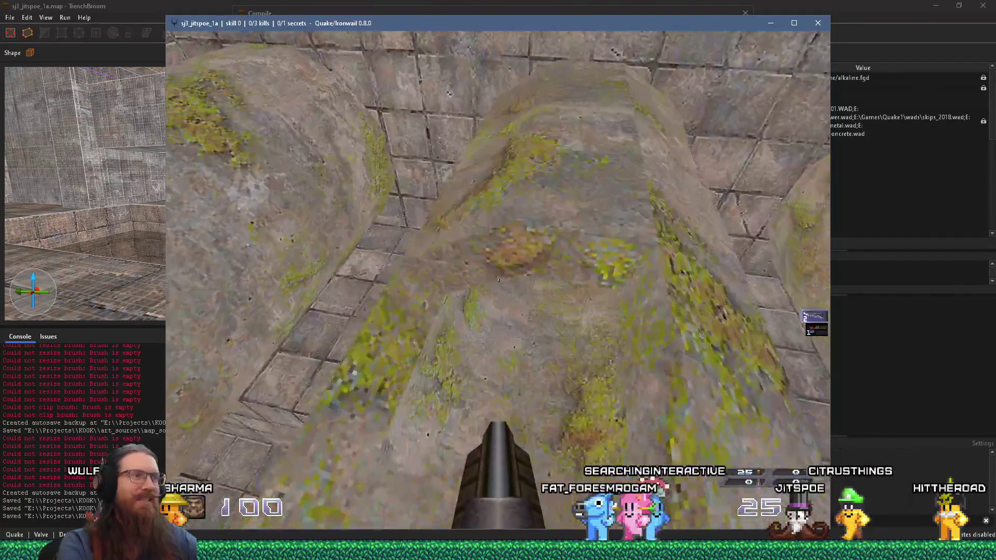
key("w")
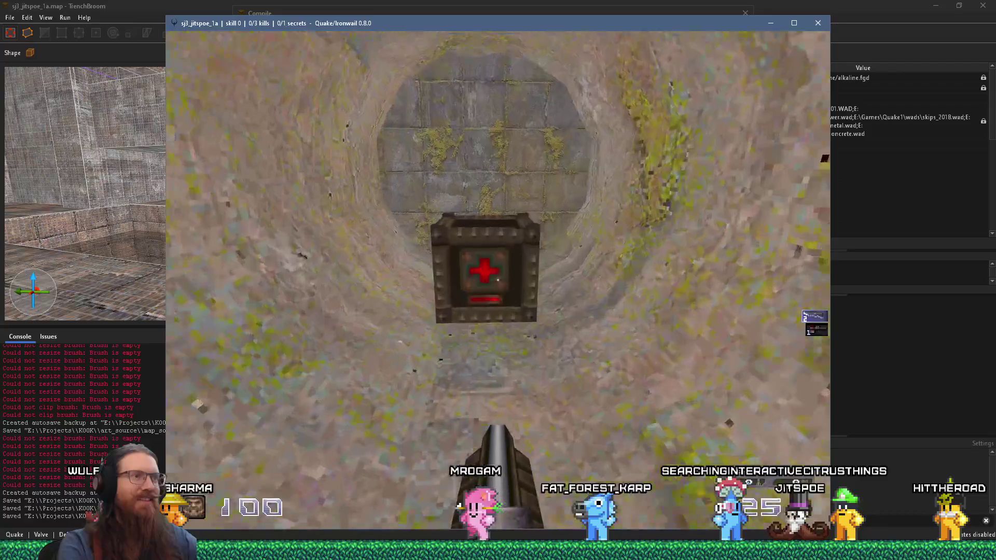
key("w")
key("w")
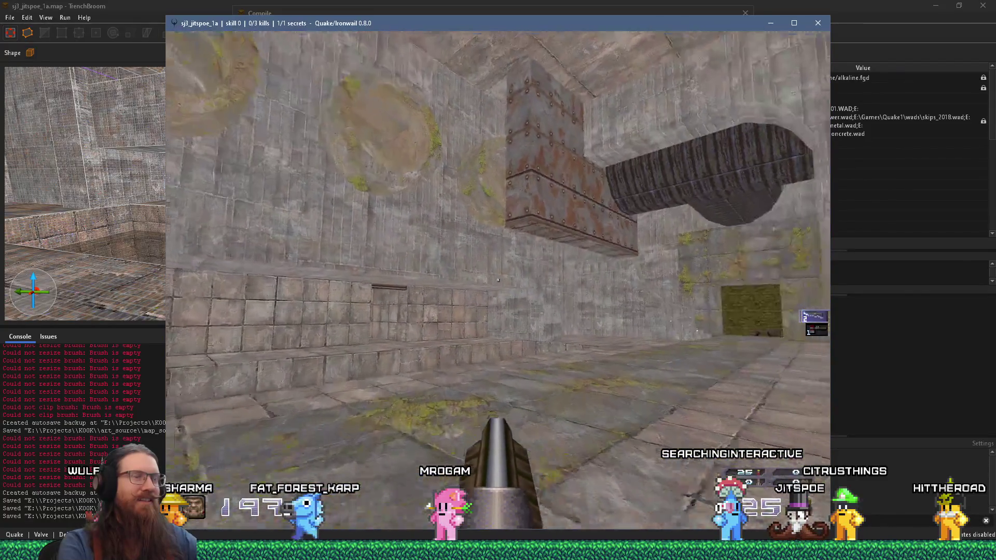
Look up at the mossy ceiling, then quit the game and close the compile log
key("w")
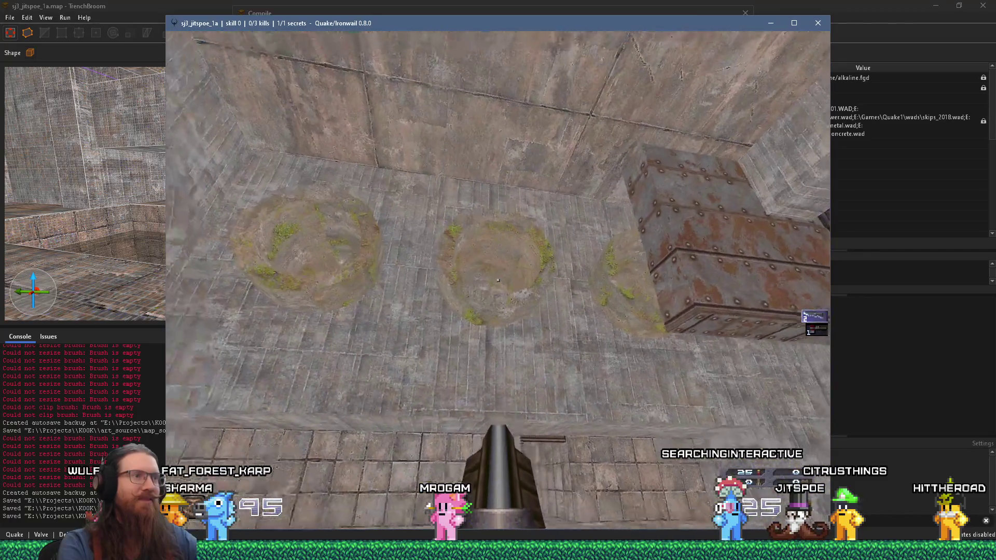
key("w")
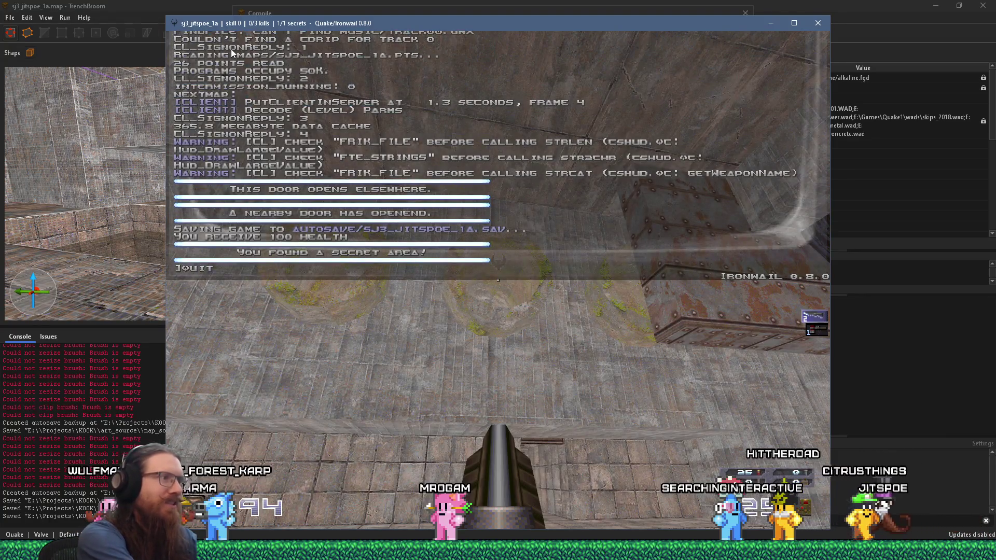
key("Return")
left_click(743, 14)
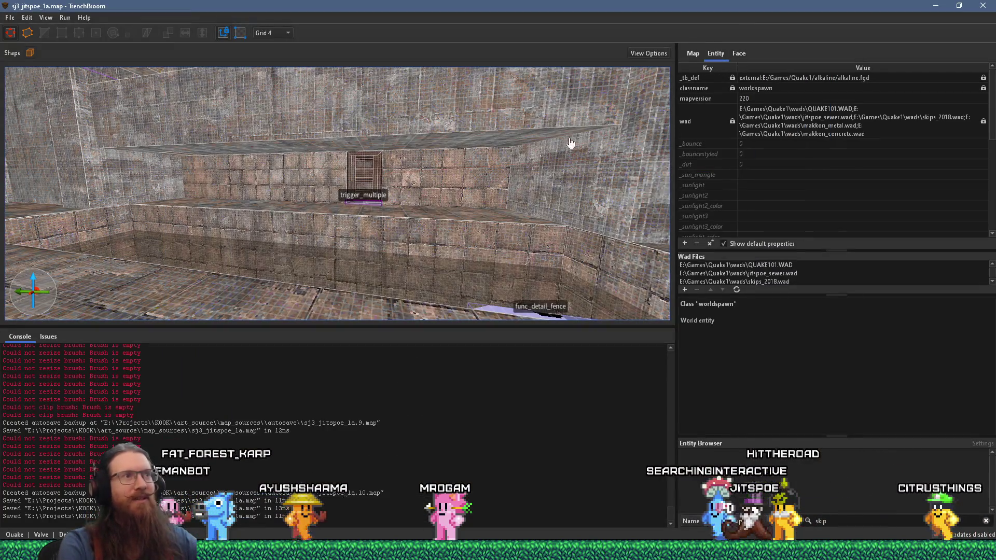
Fly to the SKIP secret trigger in the tunnel and set the grid size to 2
scroll(466, 130, "up", 10)
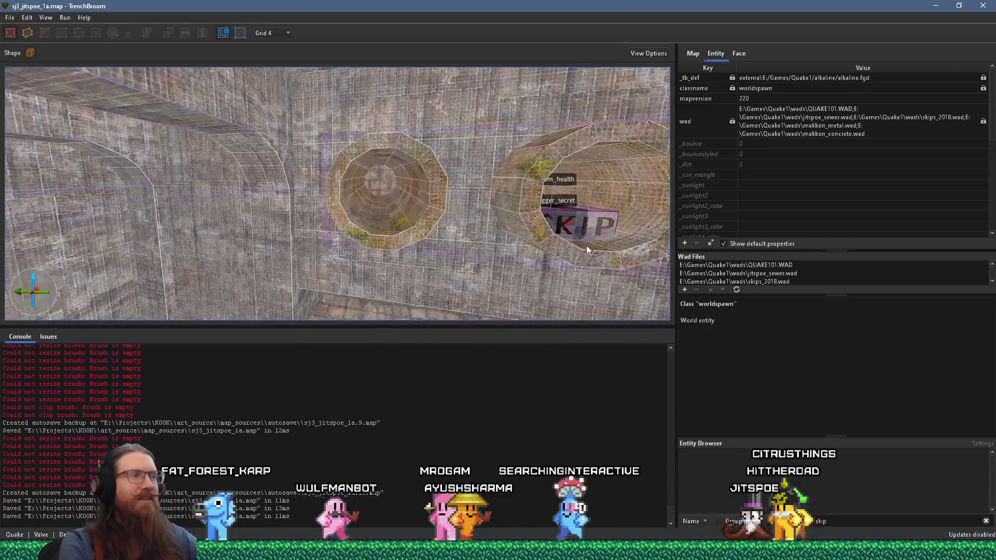
scroll(313, 244, "up", 8)
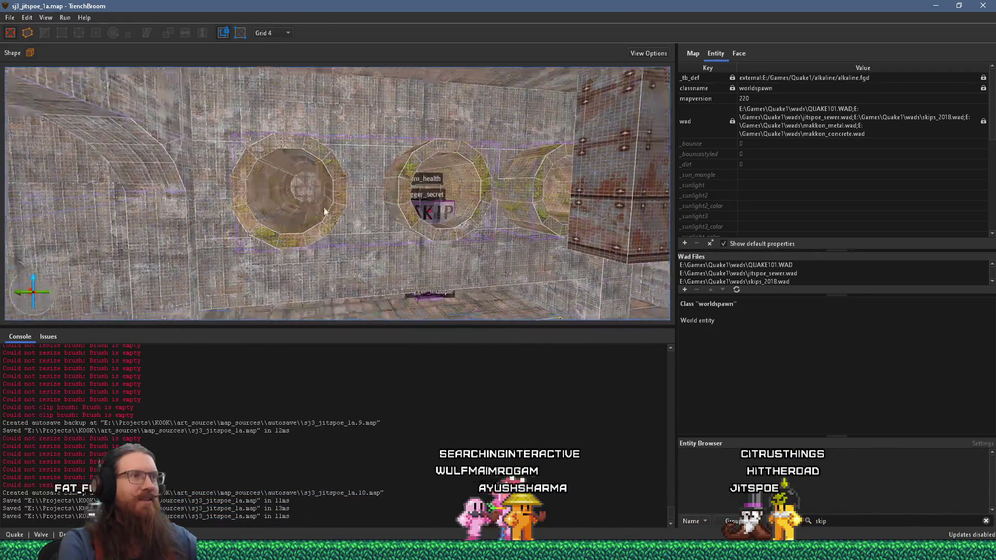
scroll(359, 211, "up", 5)
scroll(361, 211, "up", 3)
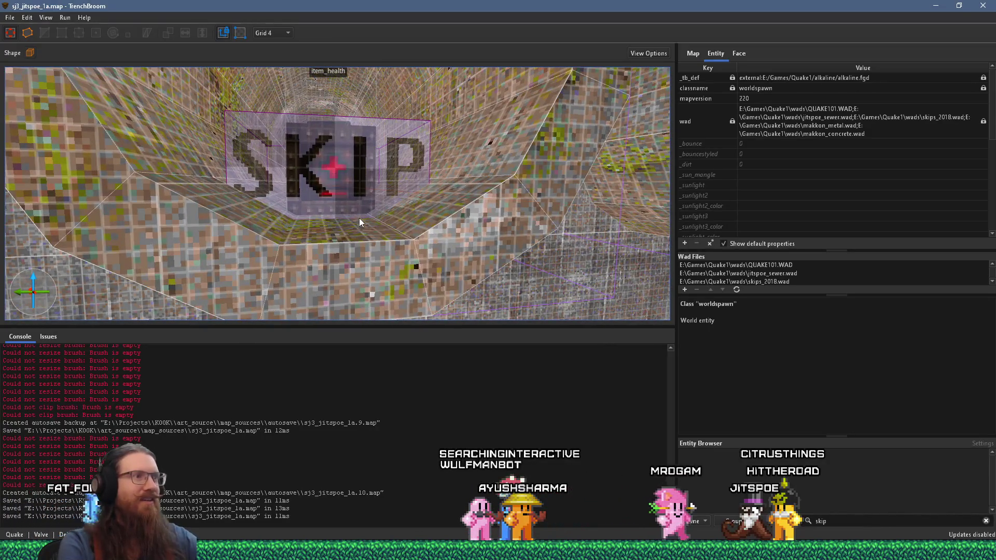
scroll(383, 230, "up", 2)
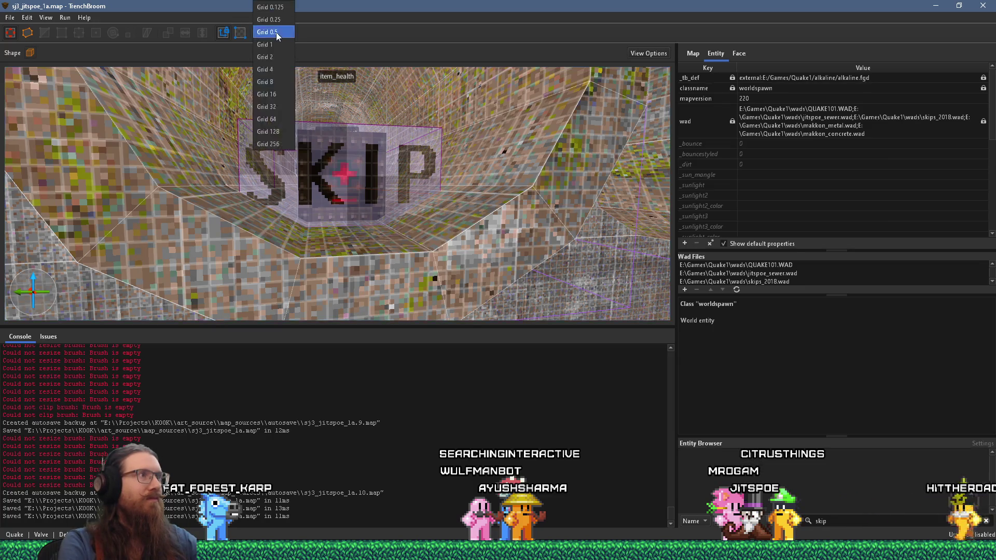
left_click(265, 57)
Find the clip material and draw a small clip brush on the tunnel floor
scroll(419, 197, "down", 4)
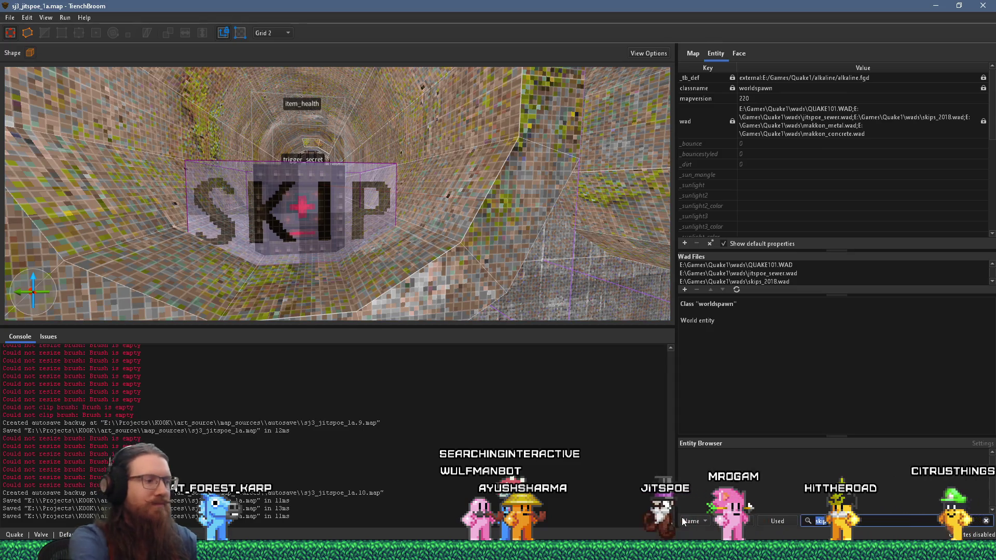
type("clip")
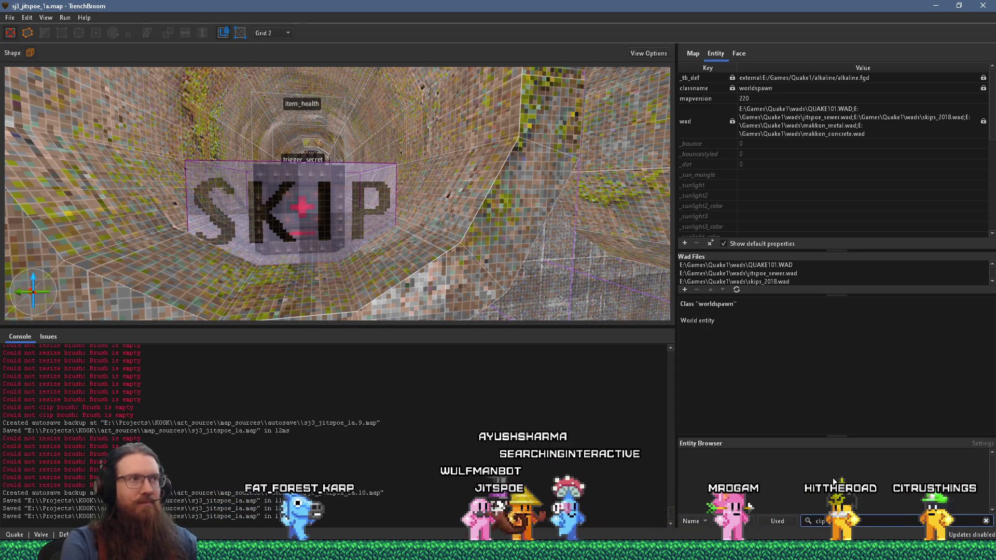
left_click(738, 52)
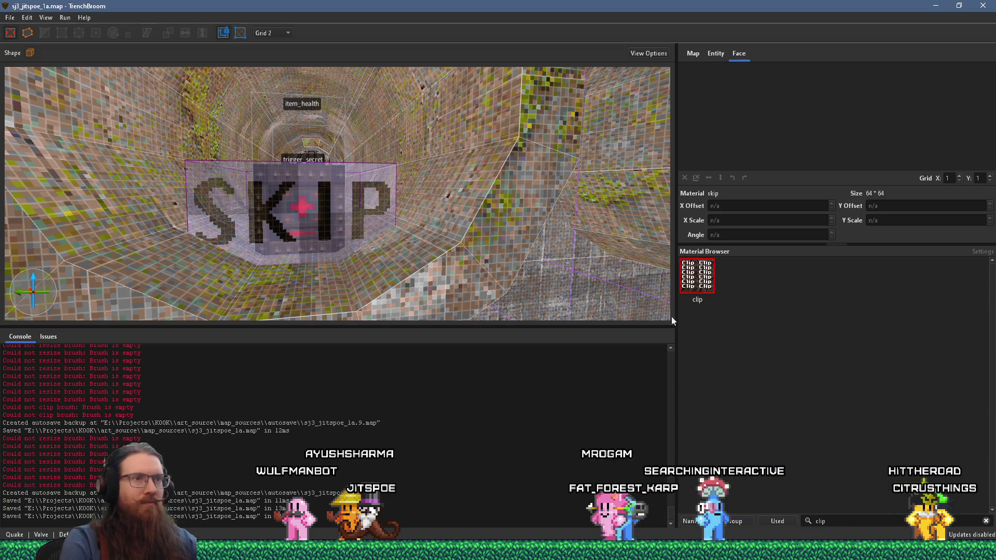
scroll(350, 259, "up", 3)
left_click_drag(390, 279, 409, 278)
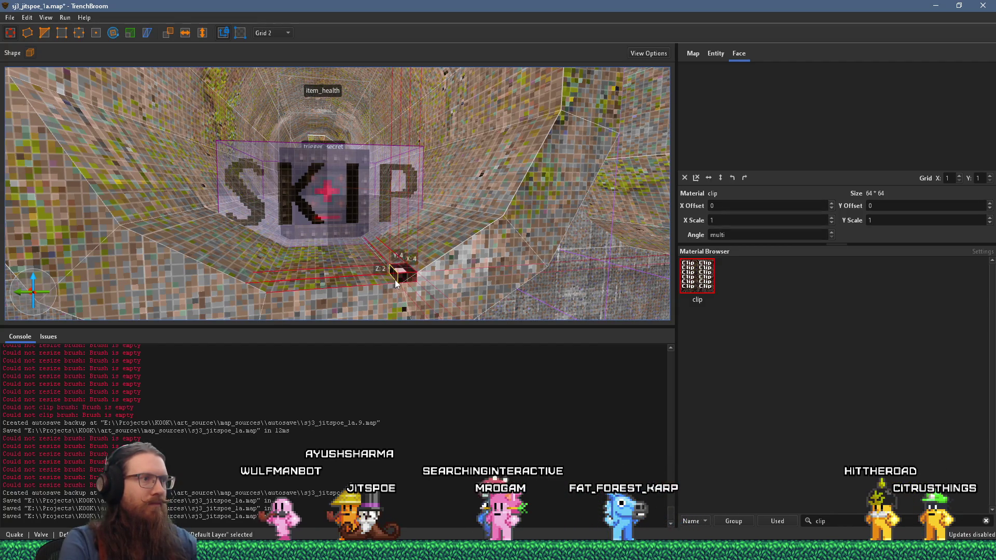
Stretch the new clip brush far along the tunnel floor, then trim back its far end
scroll(365, 265, "up", 5)
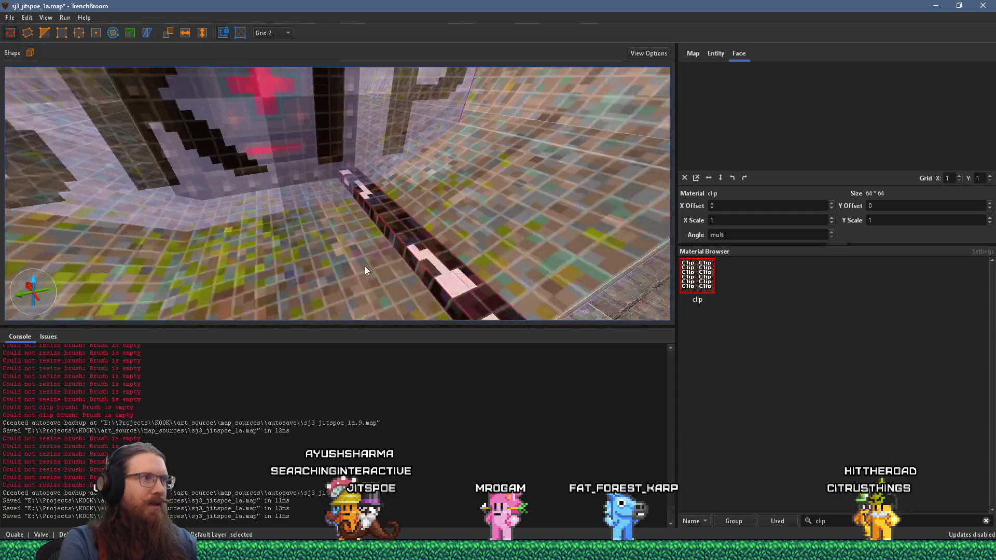
scroll(363, 270, "up", 5)
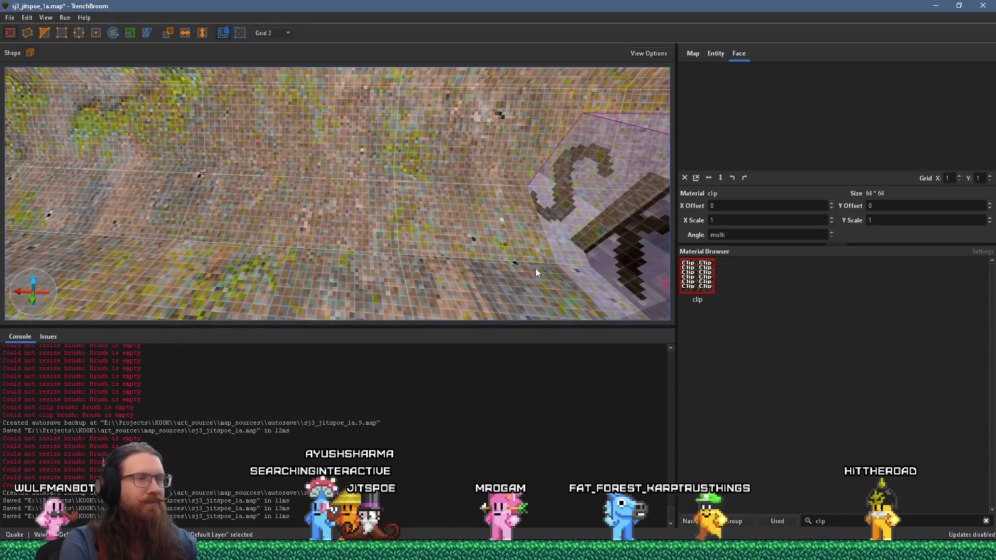
scroll(179, 243, "up", 5)
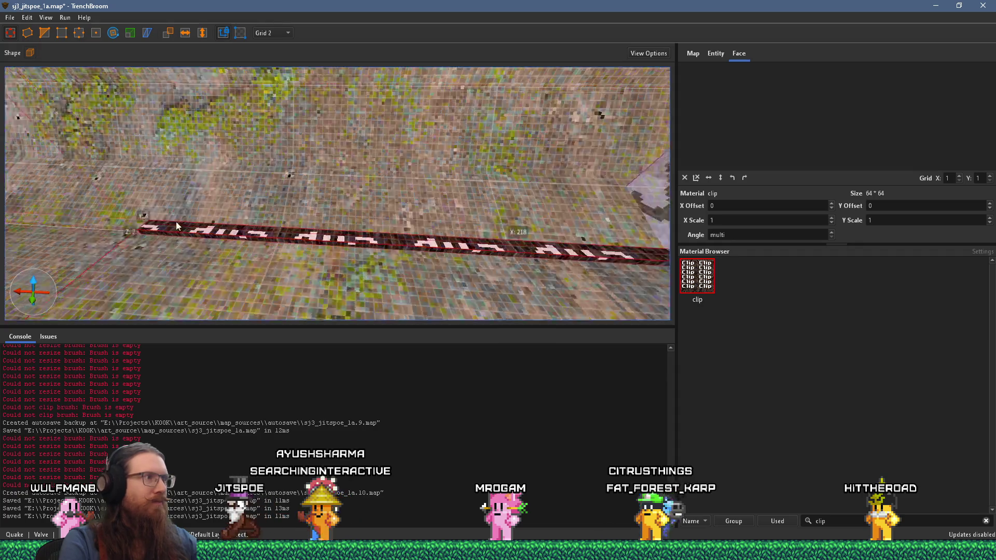
left_click_drag(579, 244, 160, 235)
scroll(160, 234, "up", 8)
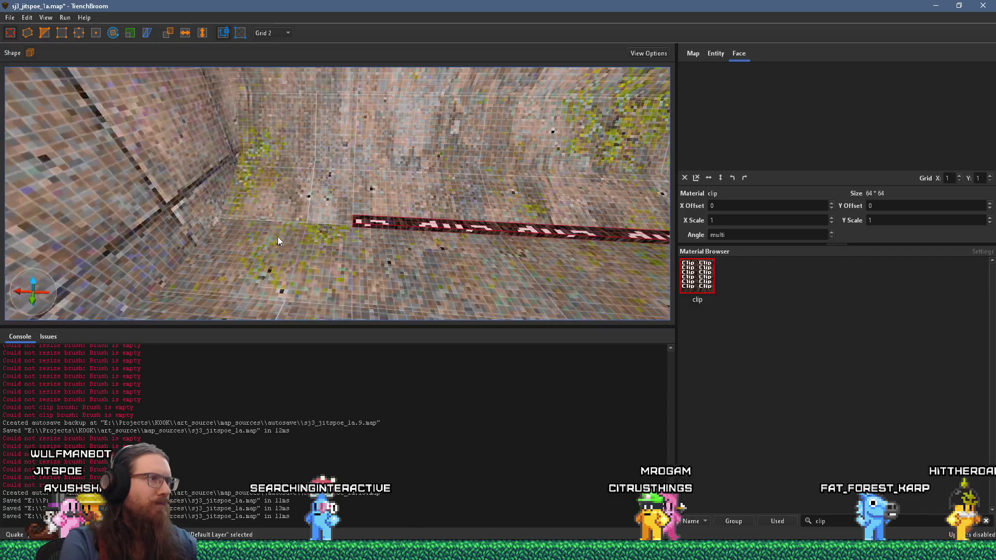
scroll(226, 229, "down", 8)
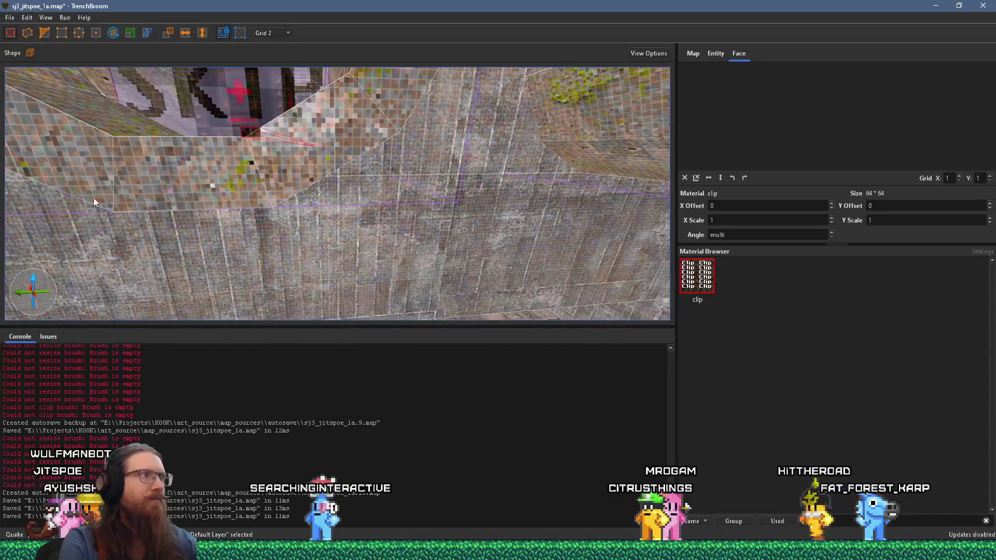
scroll(301, 225, "up", 6)
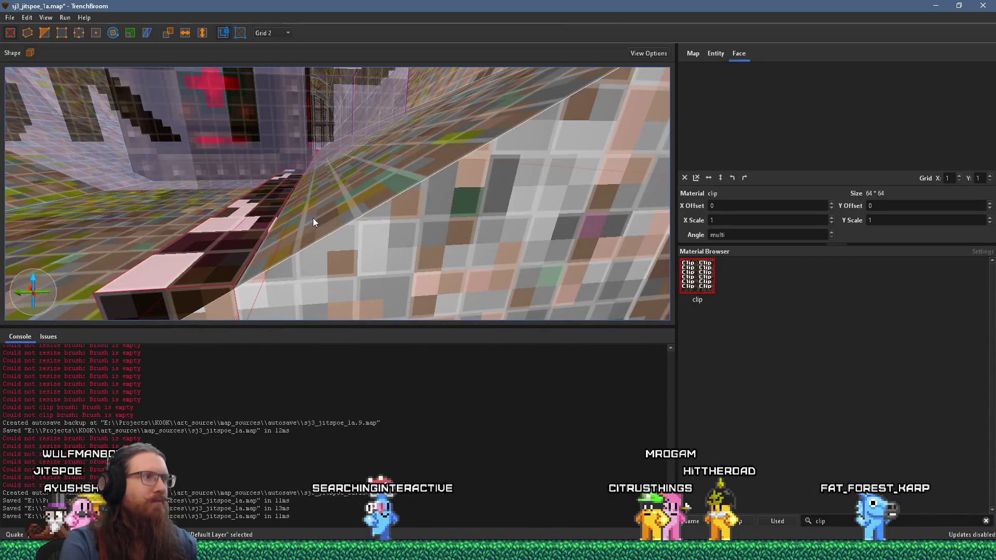
mouse_move(278, 254)
left_mouse_down()
mouse_move(277, 276)
mouse_move(275, 227)
left_mouse_up()
left_click_drag(79, 238, 223, 244)
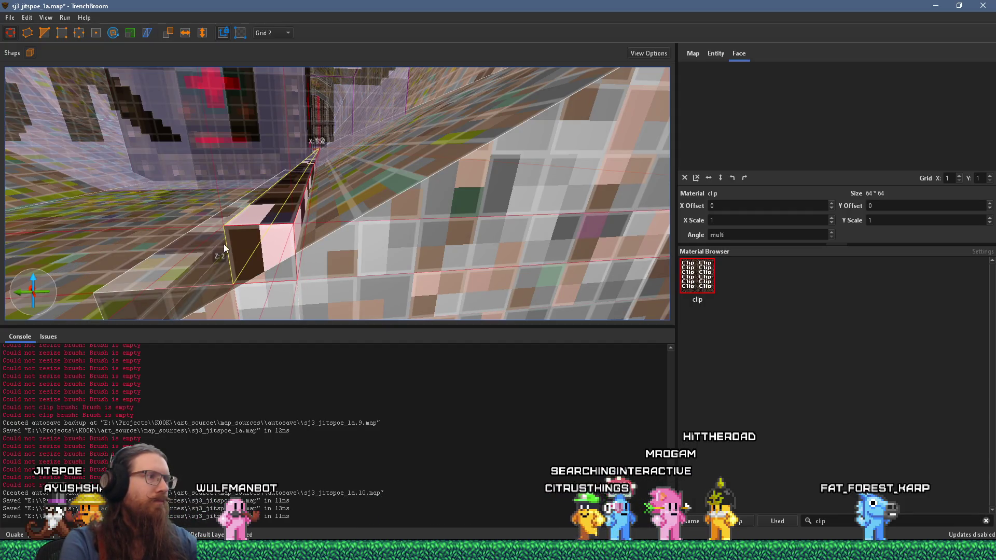
Fine-tune the clip brush along the wall to 352 units long and pull its top up
mouse_move(314, 180)
left_mouse_down()
mouse_move(534, 215)
mouse_move(519, 211)
left_mouse_up()
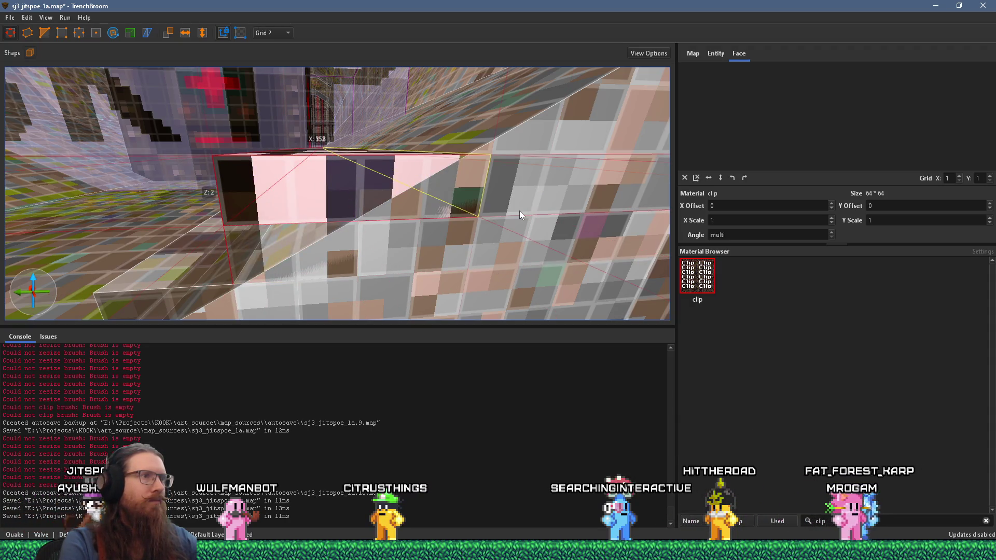
mouse_move(236, 189)
left_mouse_down()
mouse_move(307, 169)
mouse_move(337, 177)
left_mouse_up()
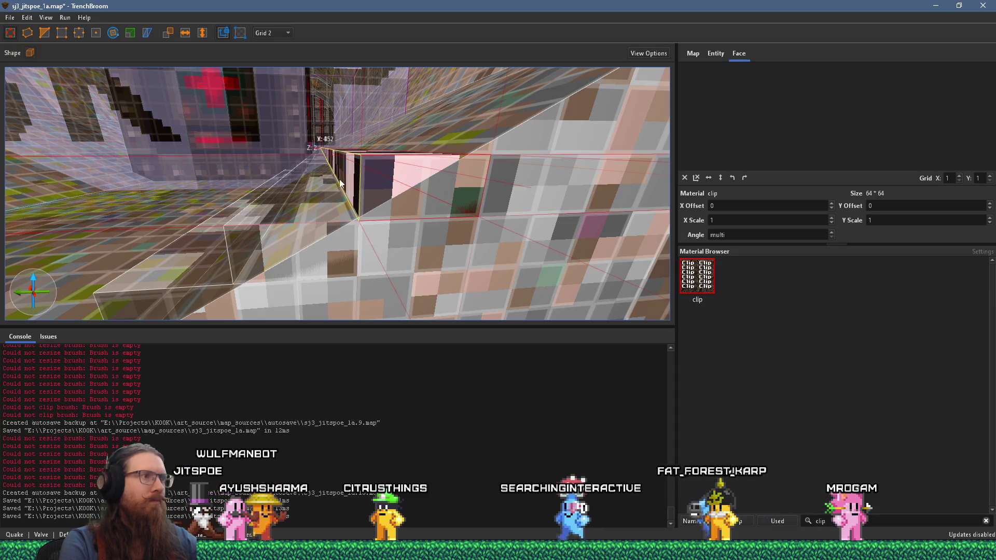
scroll(359, 198, "up", 3)
scroll(362, 193, "down", 2)
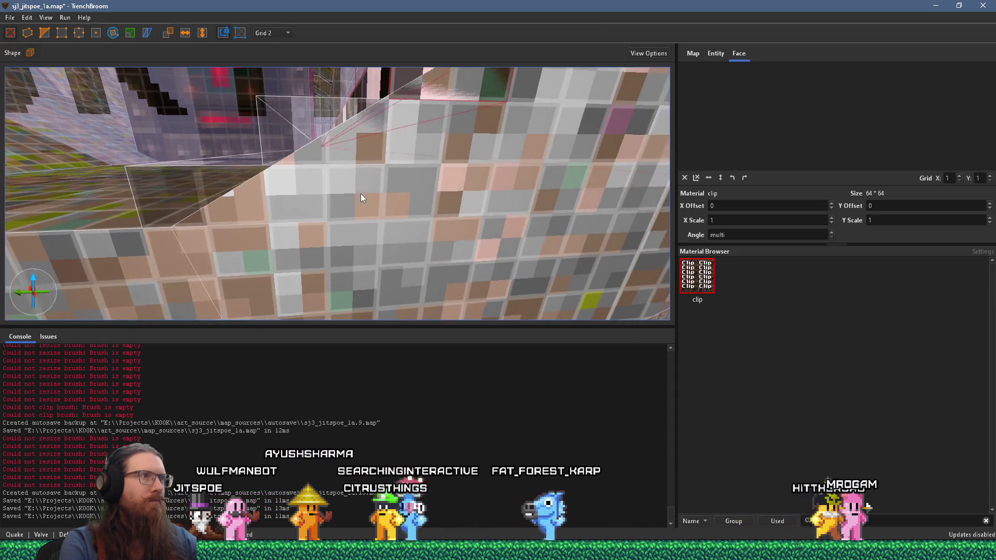
scroll(360, 196, "down", 4)
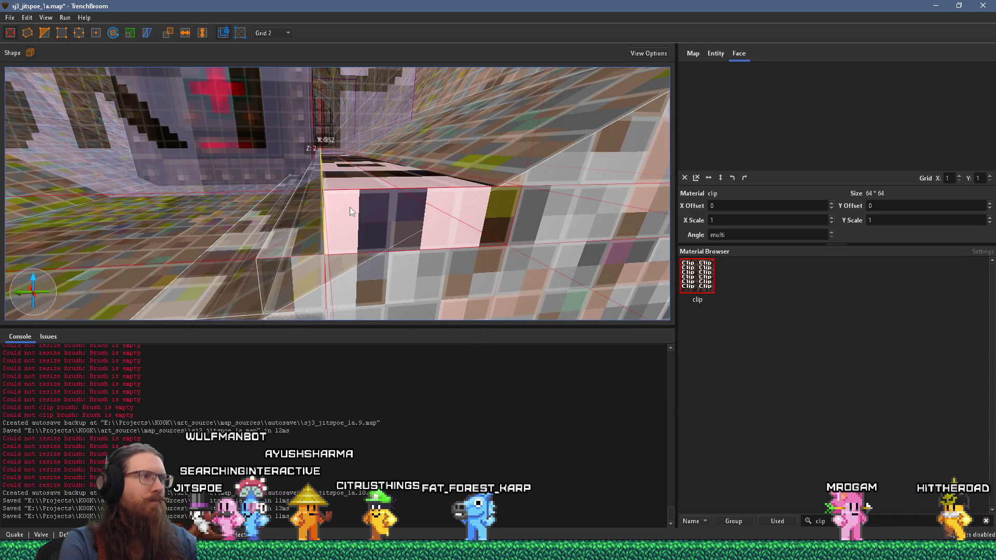
scroll(397, 225, "up", 2)
mouse_move(253, 213)
left_mouse_down()
mouse_move(379, 190)
mouse_move(42, 174)
mouse_move(147, 185)
left_mouse_up()
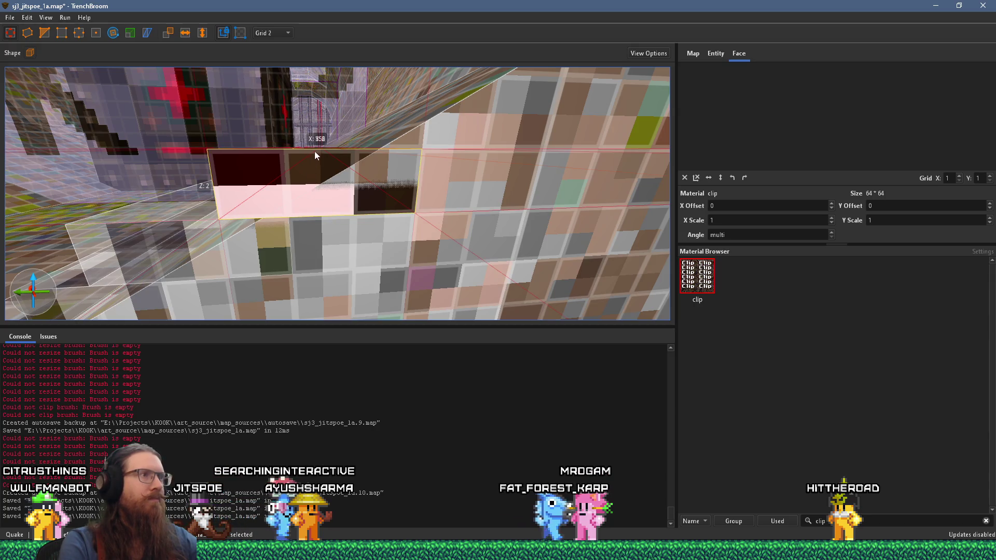
mouse_move(323, 146)
left_mouse_down()
mouse_move(329, 103)
mouse_move(413, 133)
mouse_move(552, 139)
mouse_move(232, 136)
mouse_move(303, 129)
mouse_move(311, 140)
left_mouse_up()
Raise and lengthen the clip brush along the tunnel wall, then reshape it into a shorter box
key("w")
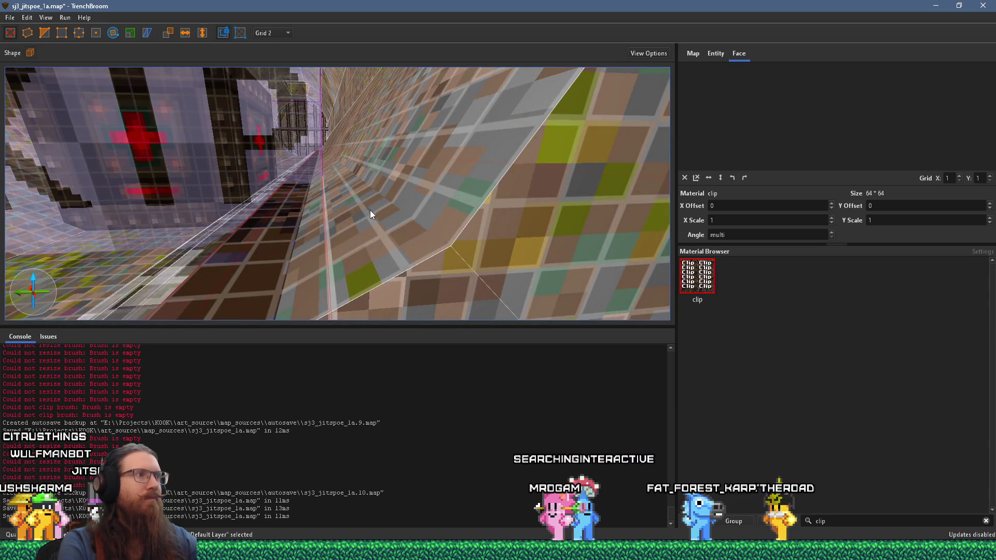
scroll(292, 241, "down", 5)
left_click_drag(348, 224, 398, 139)
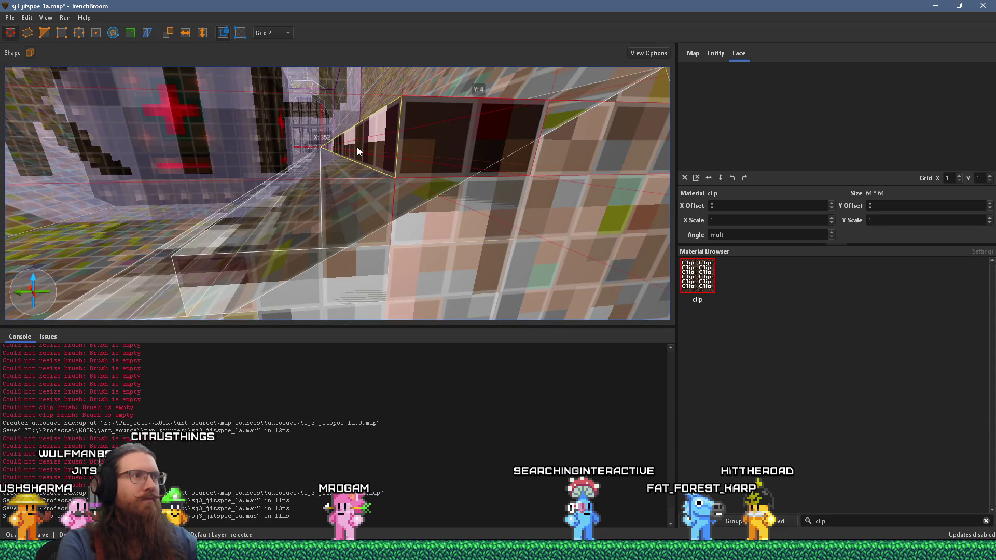
mouse_move(357, 147)
left_mouse_down()
mouse_move(515, 173)
mouse_move(637, 163)
left_mouse_up()
key("d")
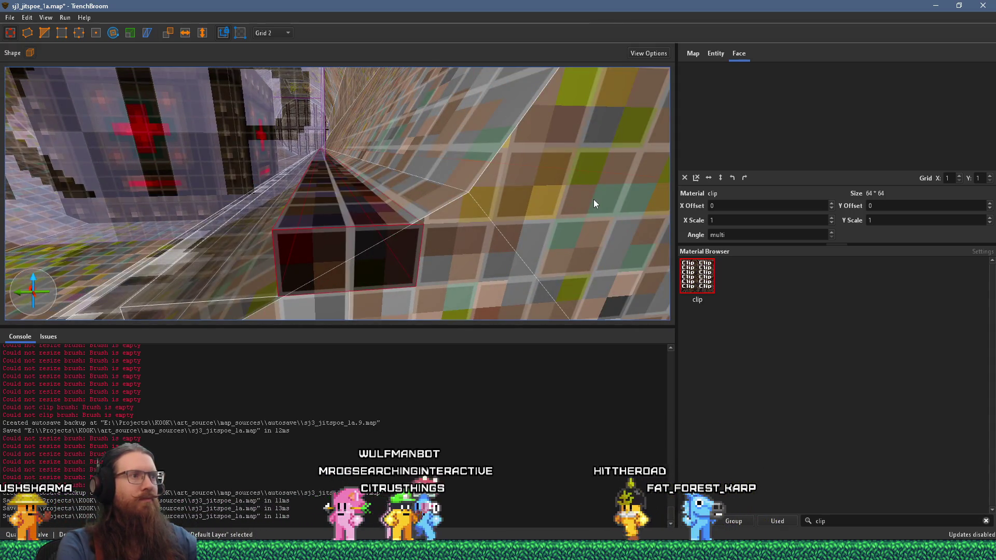
mouse_move(380, 219)
left_mouse_down()
mouse_move(381, 169)
mouse_move(545, 209)
mouse_move(229, 177)
mouse_move(306, 176)
left_mouse_up()
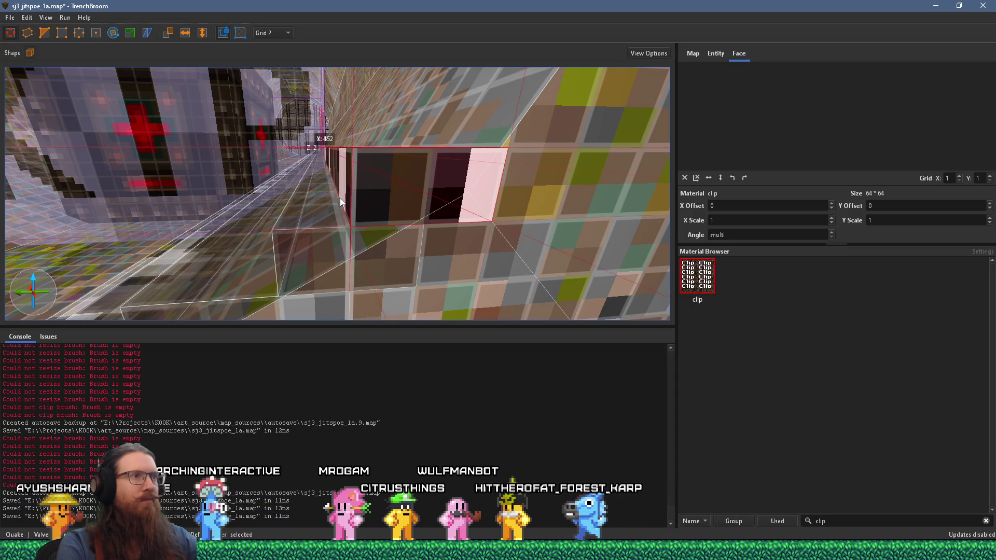
key("q")
key("d")
scroll(337, 203, "down", 2)
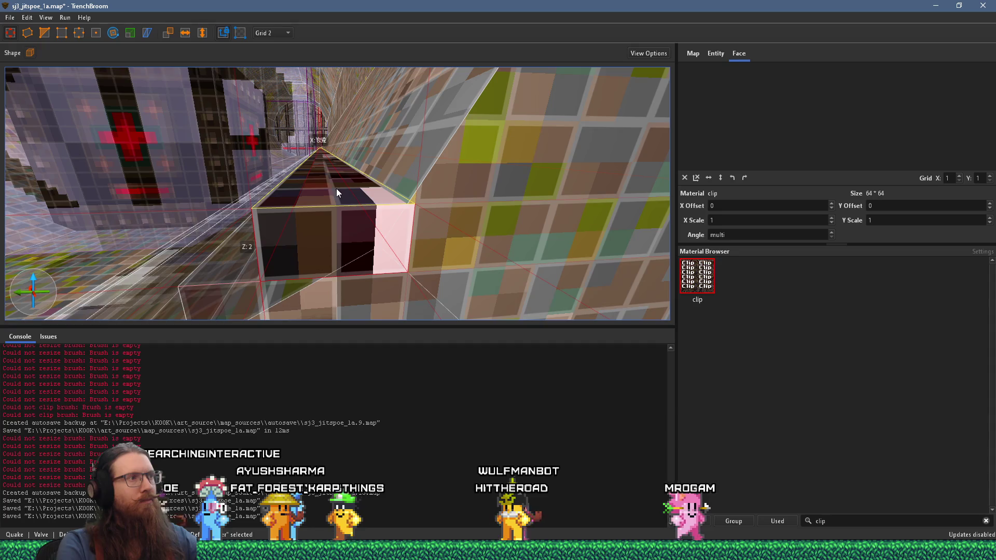
Raise the clip brush's top face until it forms a tall wall beside the SKIP trigger
left_click_drag(336, 188, 341, 69)
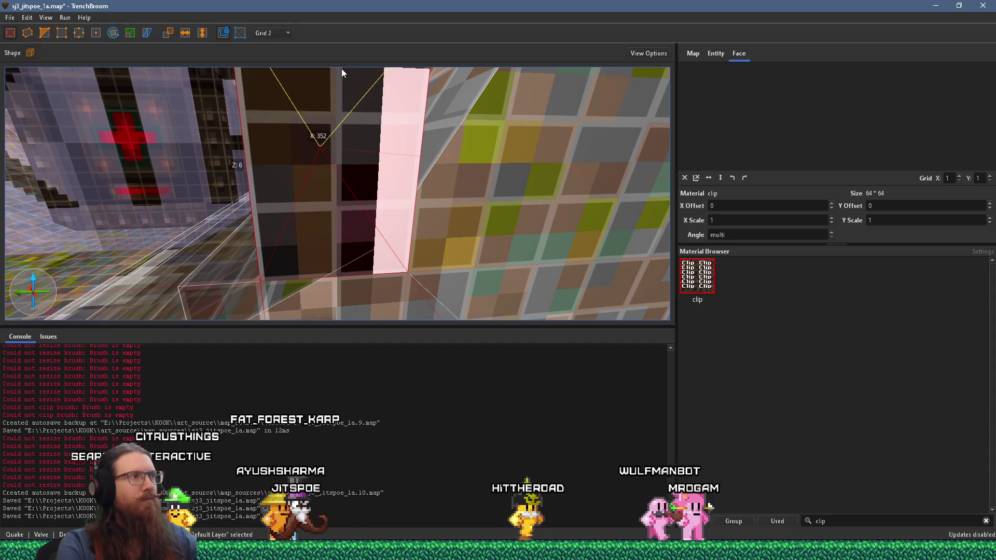
scroll(357, 179, "down", 5)
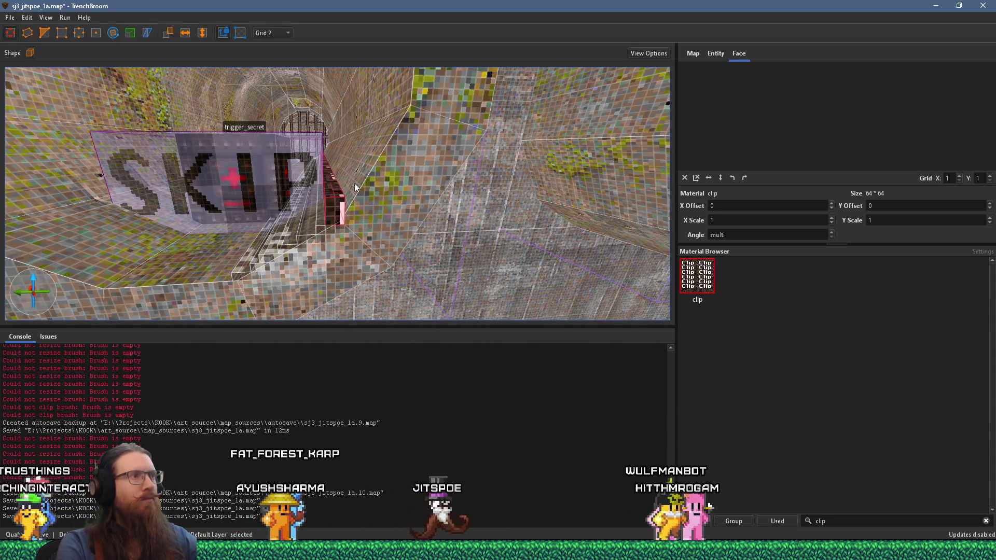
scroll(354, 185, "up", 5)
scroll(372, 217, "down", 5)
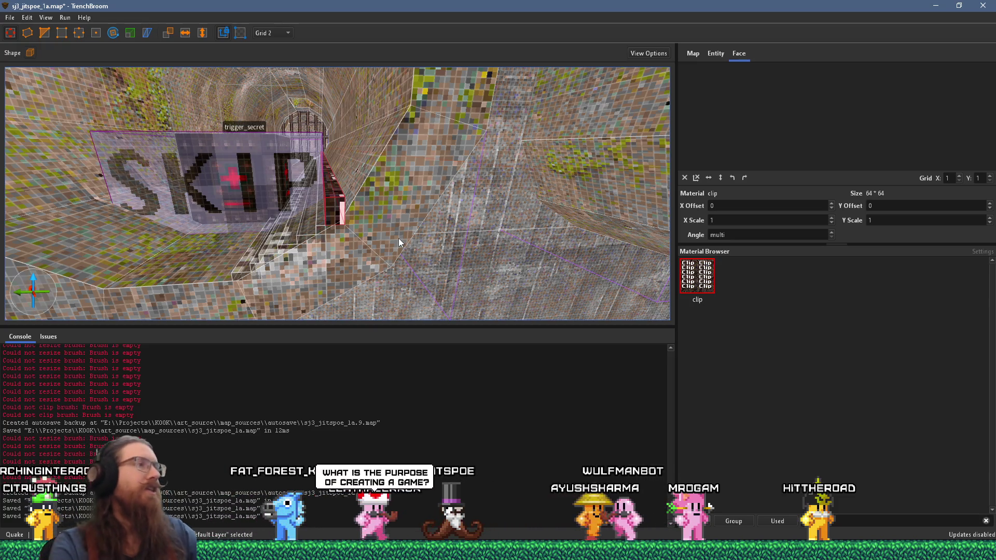
scroll(363, 197, "up", 2)
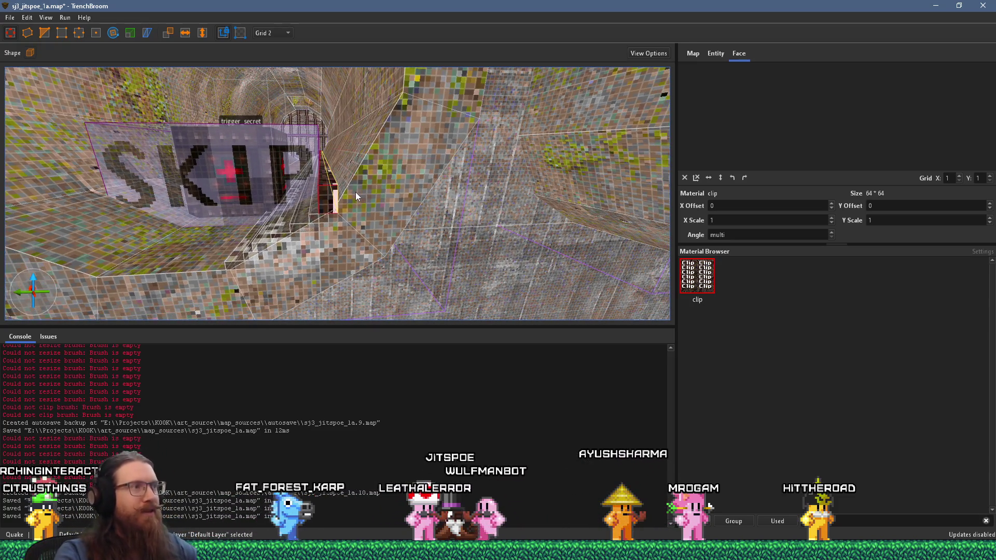
scroll(328, 200, "up", 5)
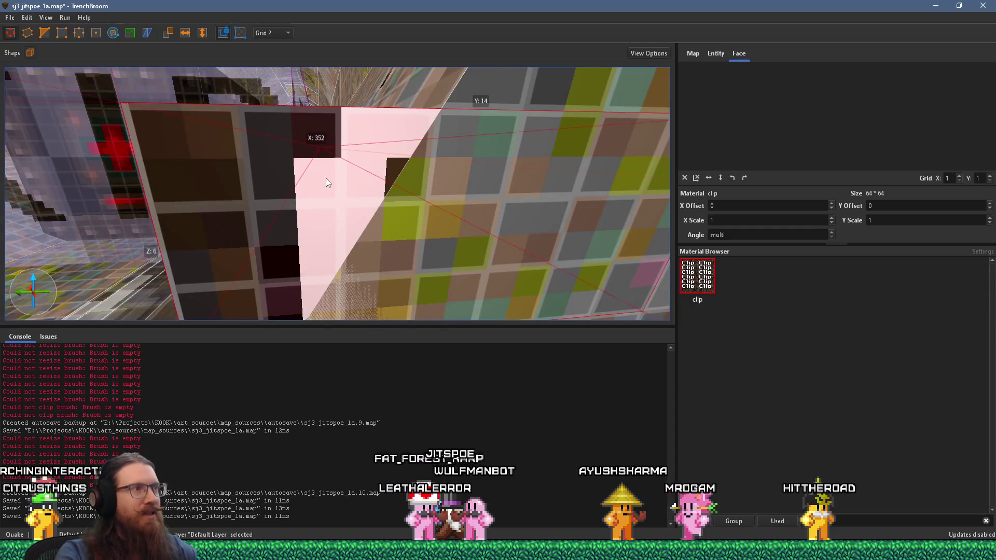
scroll(325, 179, "down", 8)
mouse_move(381, 238)
left_mouse_down()
mouse_move(371, 220)
mouse_move(380, 161)
left_mouse_up()
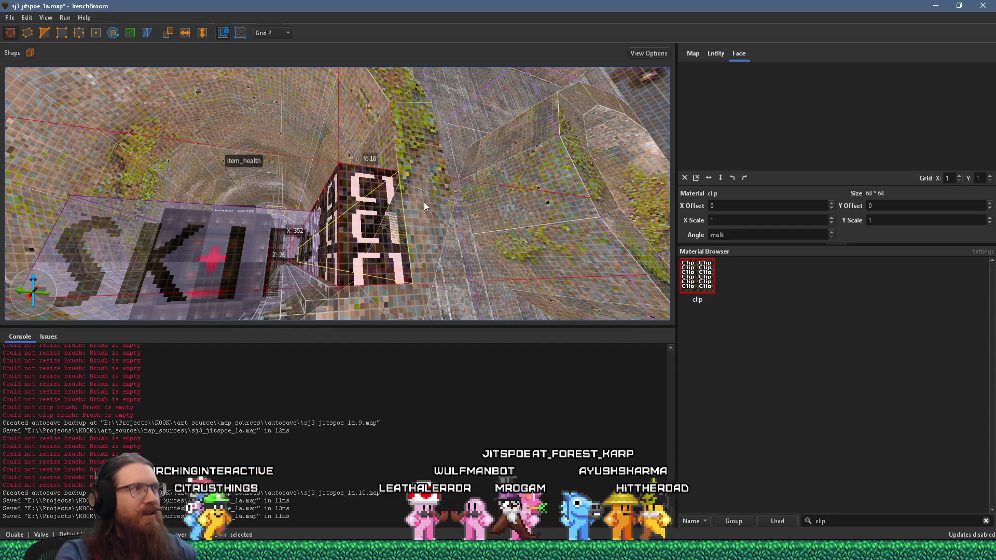
key("d")
Place a clip point on the tall clip wall with the Clip tool
scroll(403, 220, "up", 10)
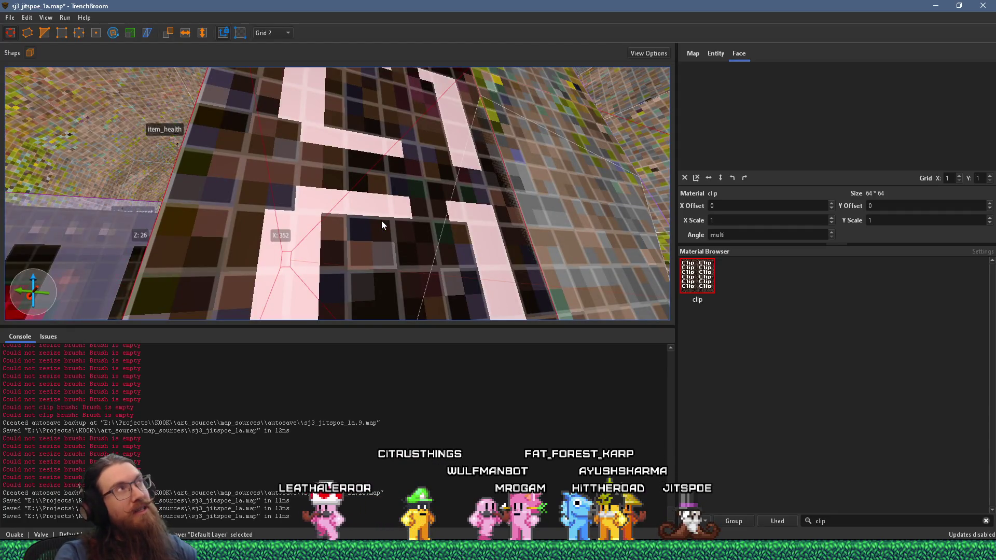
scroll(381, 220, "down", 10)
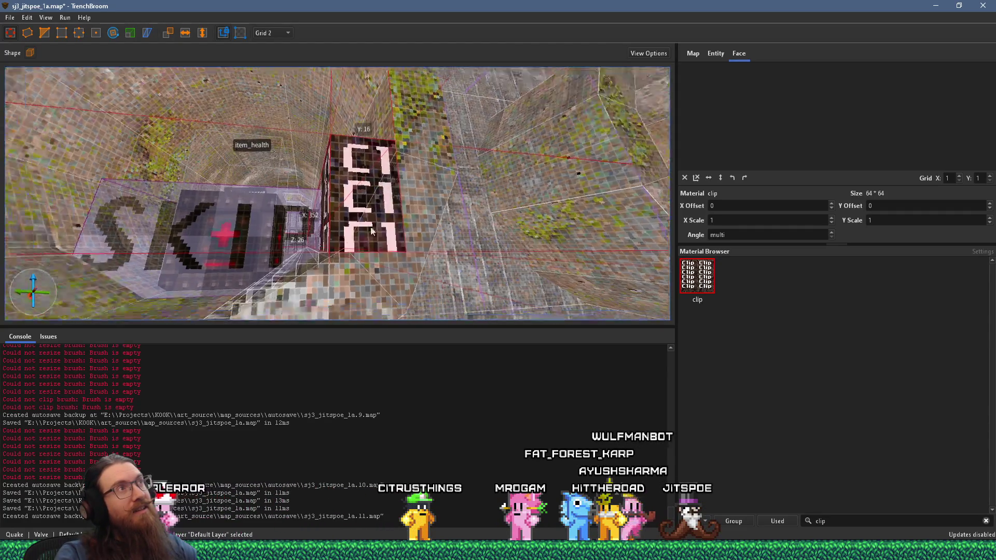
scroll(351, 245, "up", 5)
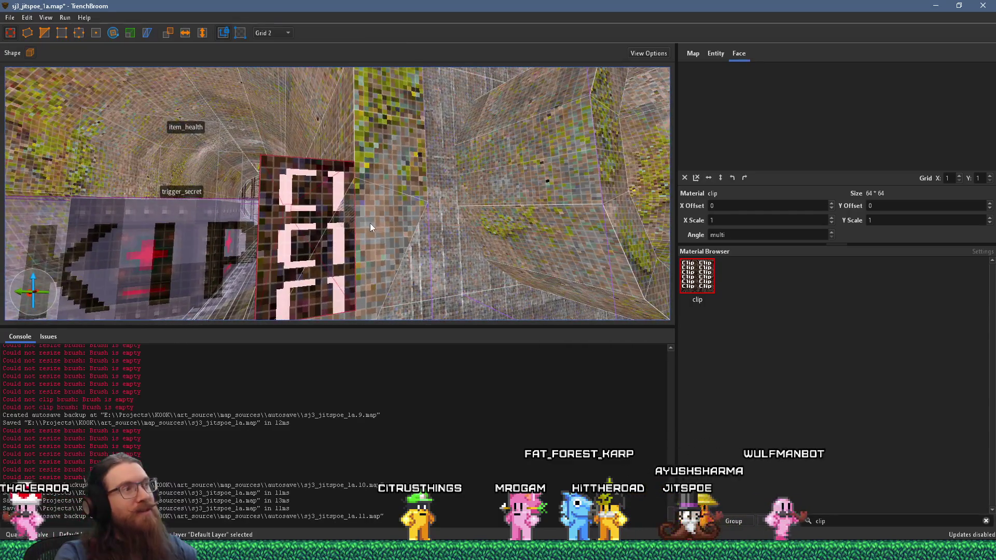
scroll(369, 199, "up", 8)
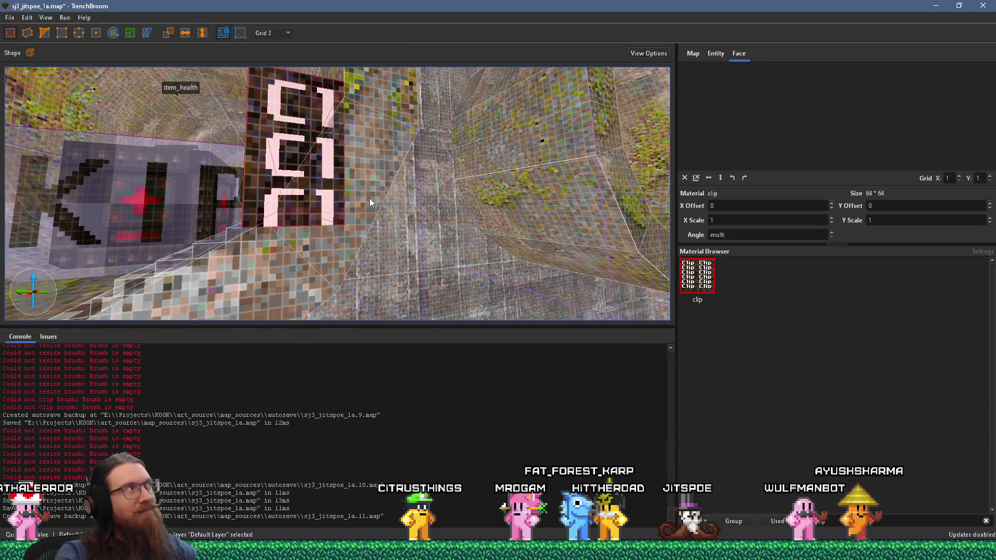
scroll(387, 198, "down", 8)
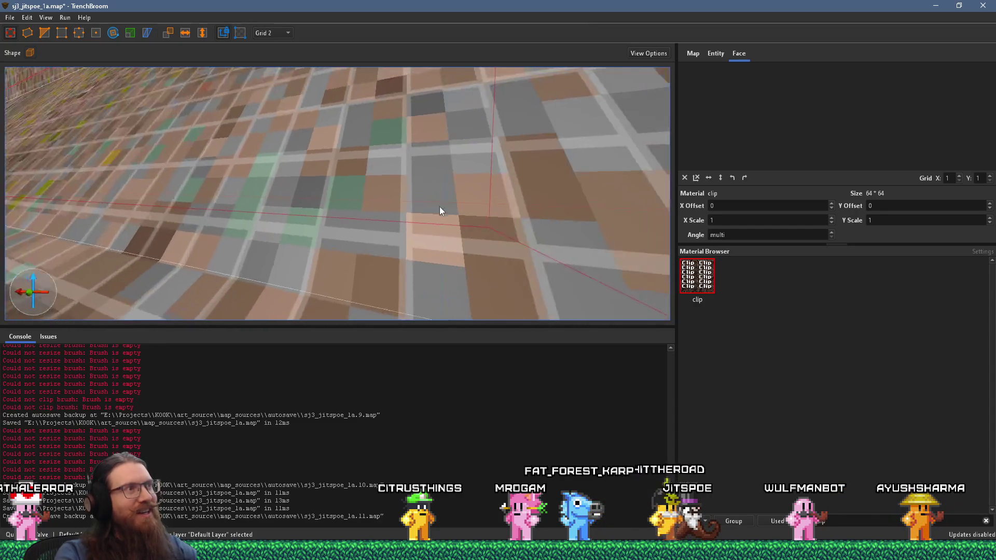
scroll(264, 220, "down", 3)
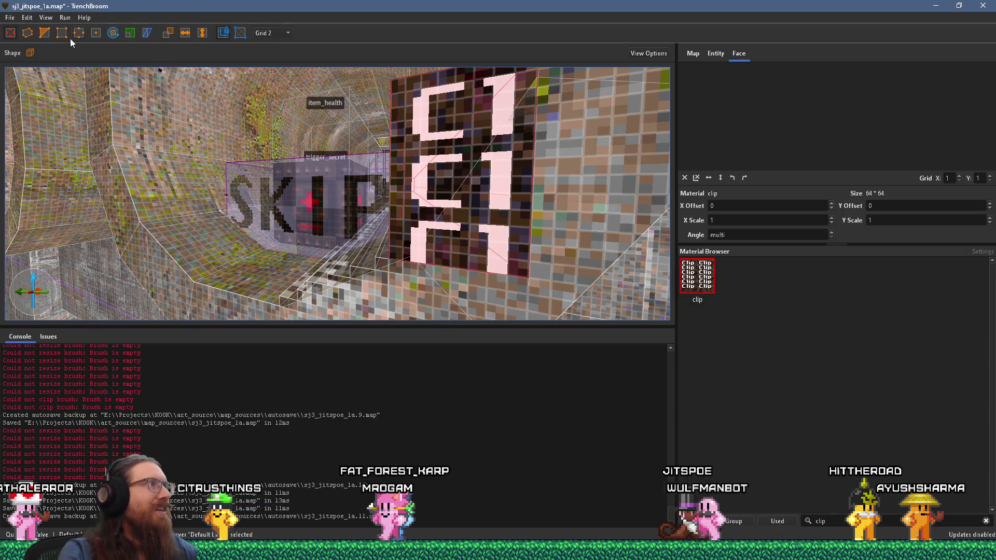
left_click(10, 33)
left_click(390, 233)
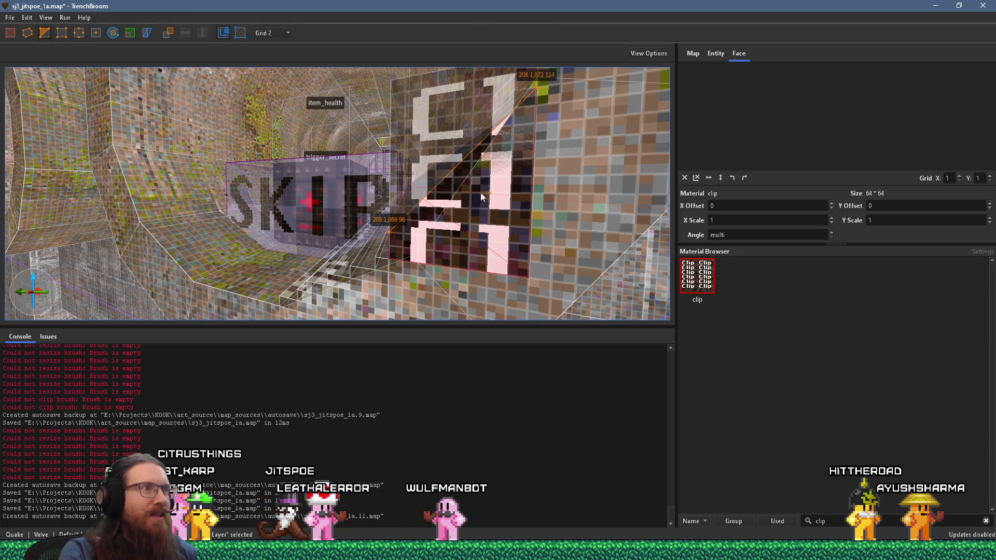
Leave clipping mode and turn the view down the tunnel toward the SKIP box
left_click_drag(533, 89, 484, 174)
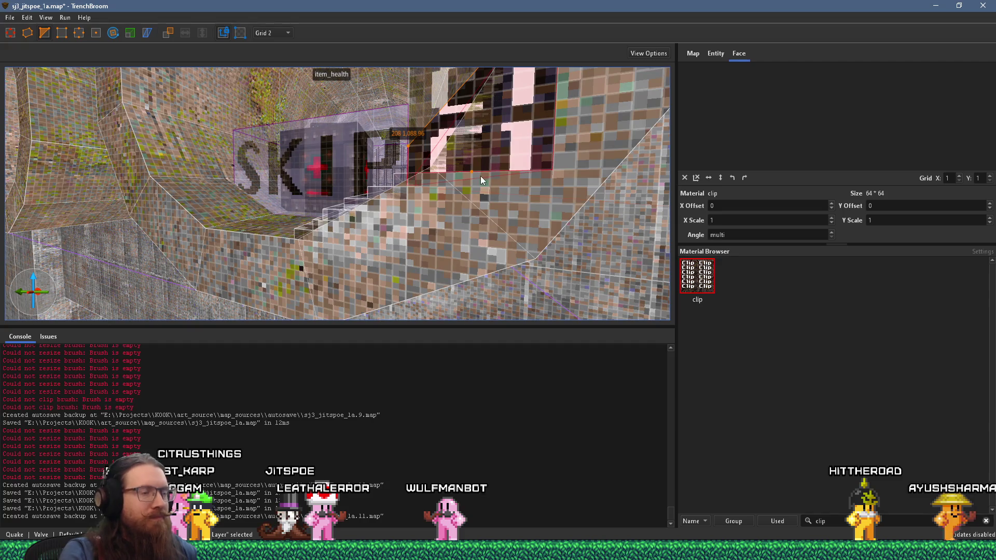
key("Escape")
left_click_drag(424, 184, 433, 196)
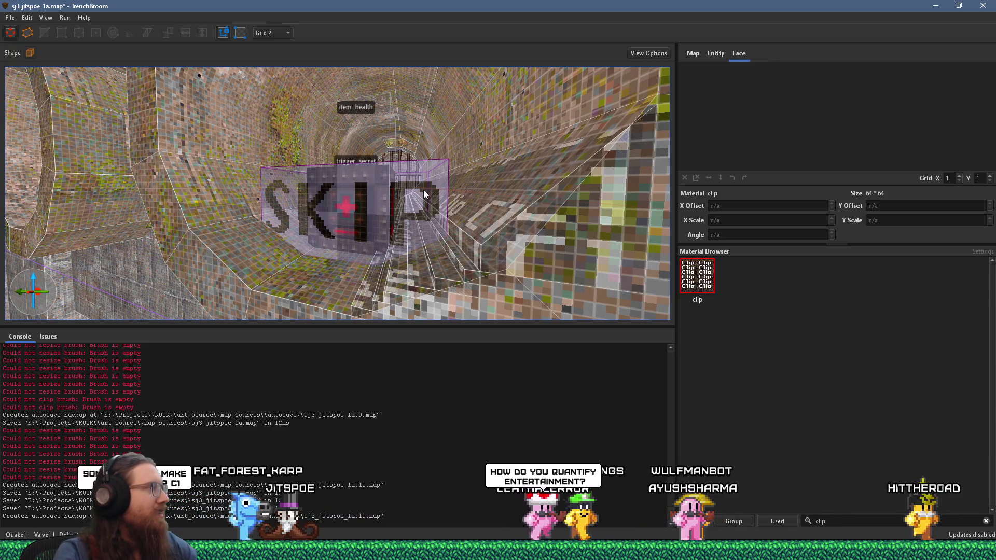
mouse_move(424, 191)
left_mouse_down()
mouse_move(405, 209)
mouse_move(447, 237)
left_mouse_up()
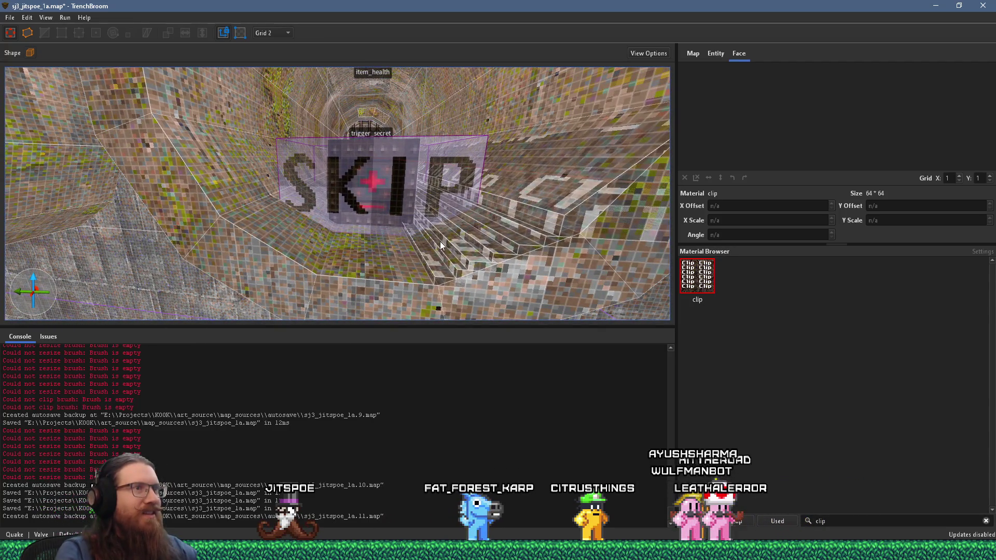
Select the stairs brush and clip slab together and rotate them twice so the slab tilts upward
left_click(438, 261)
left_click(545, 206, "ctrl")
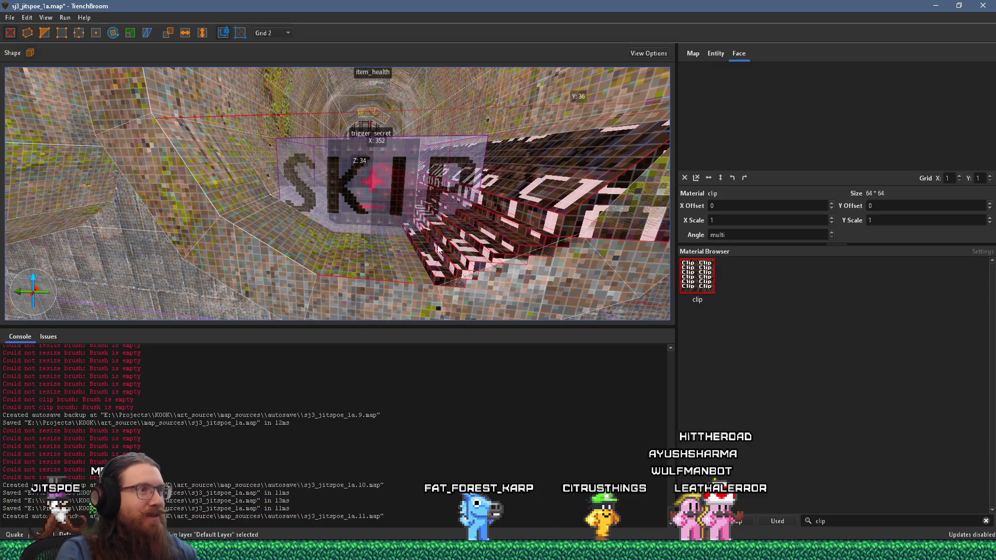
key("alt+Up")
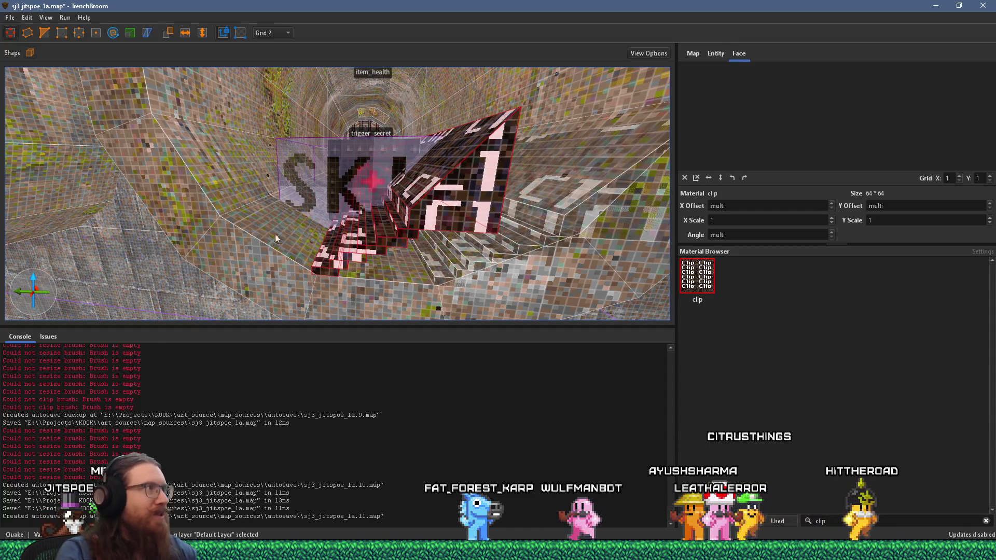
key("alt+Up")
key("alt+Up")
key("alt+Up")
key("alt+Up")
scroll(322, 240, "up", 5)
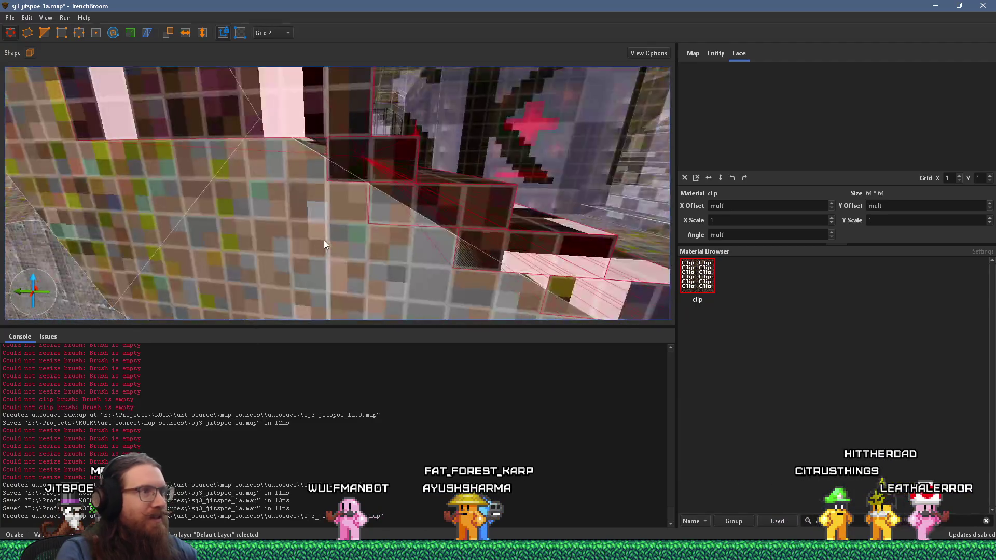
scroll(321, 239, "down", 5)
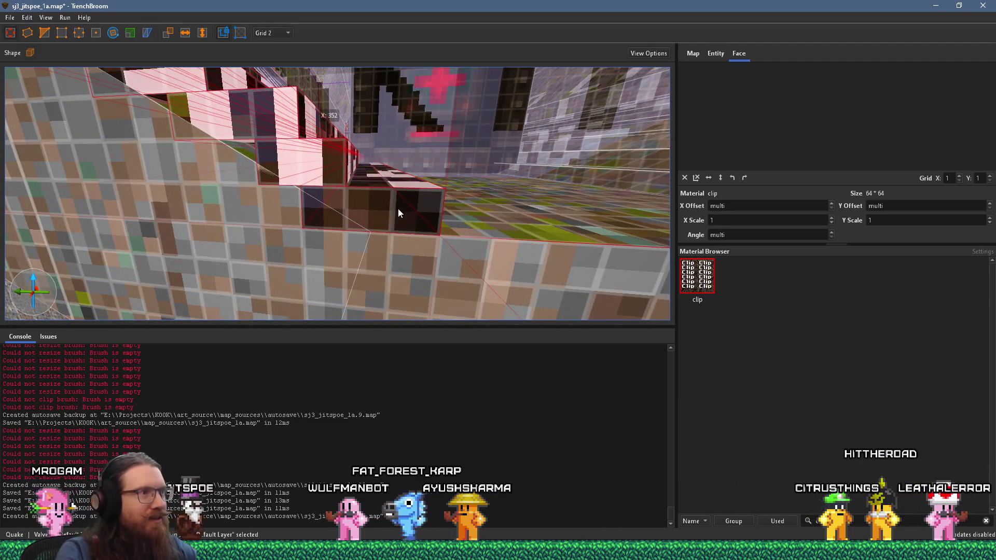
mouse_move(380, 212)
left_mouse_down()
mouse_move(403, 240)
mouse_move(428, 238)
mouse_move(345, 197)
mouse_move(375, 208)
mouse_move(376, 244)
mouse_move(356, 251)
mouse_move(191, 141)
left_mouse_up()
left_click(9, 17)
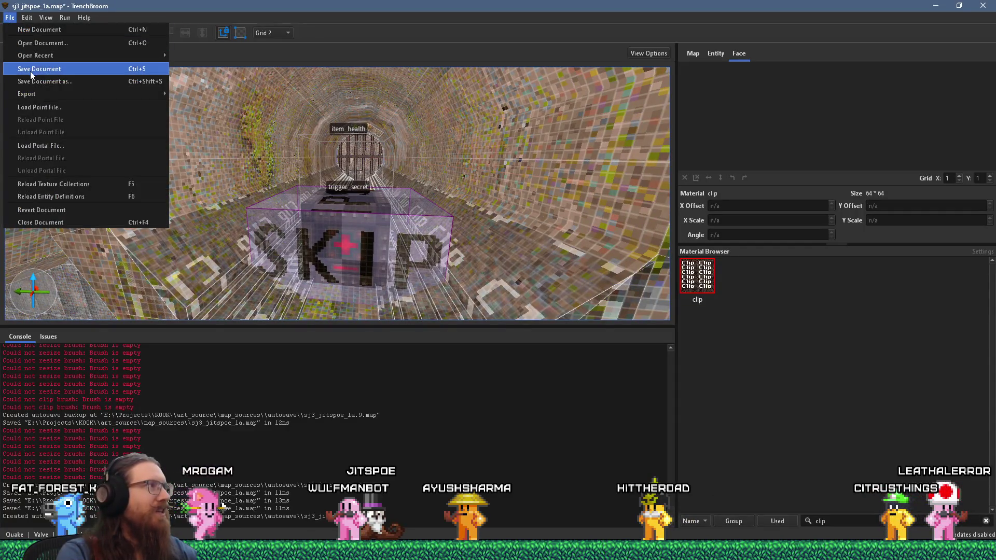
Save the map and swing the view to a new vantage point
left_click(30, 68)
left_click_drag(36, 84, 308, 207)
scroll(308, 207, "up", 3)
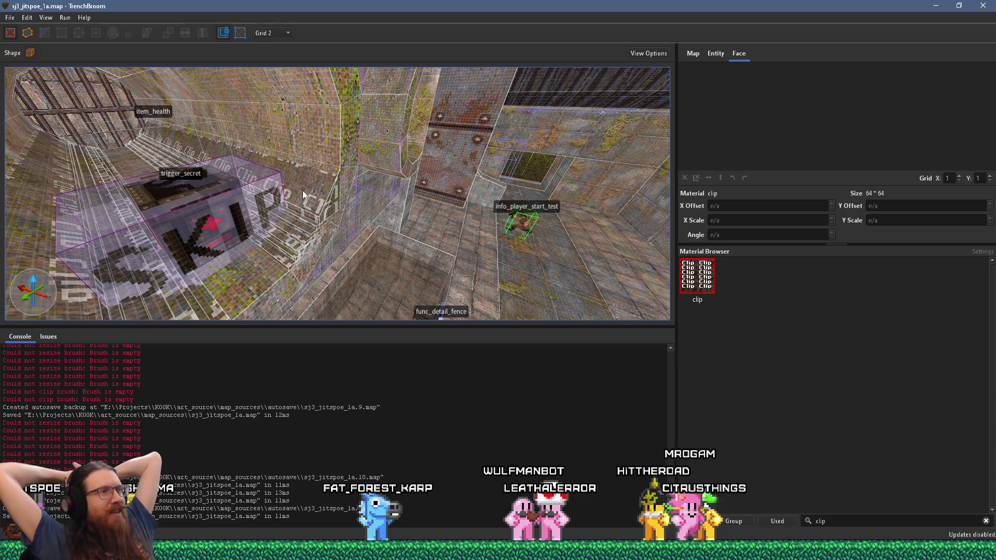
key("w")
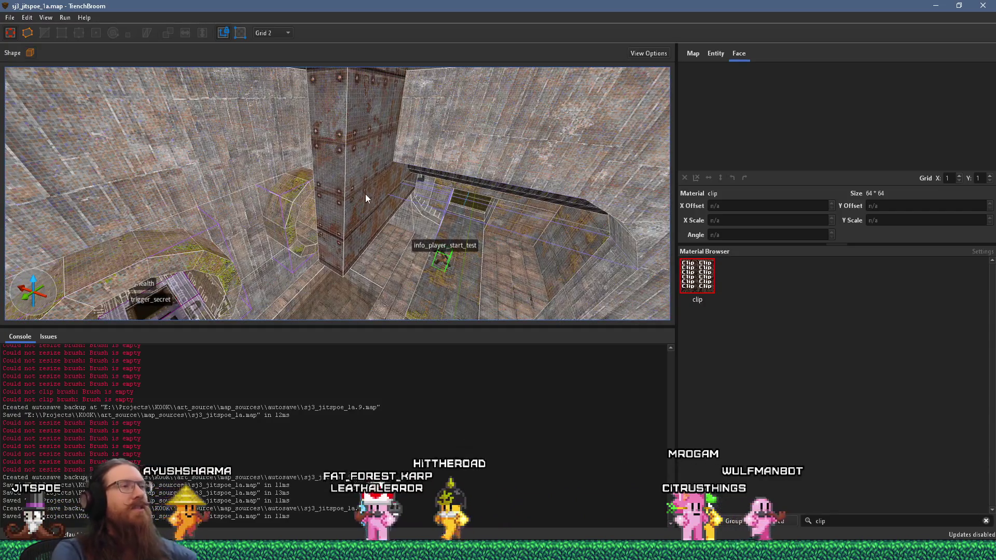
Select the metal pillar wall brush in the pit and delete it
left_click(358, 208)
key("ctrl+u")
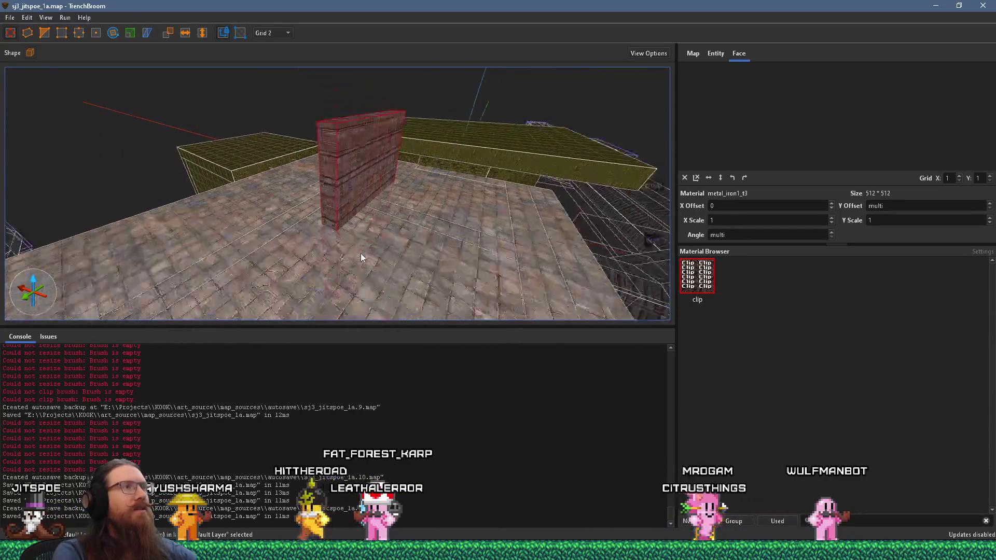
key("w")
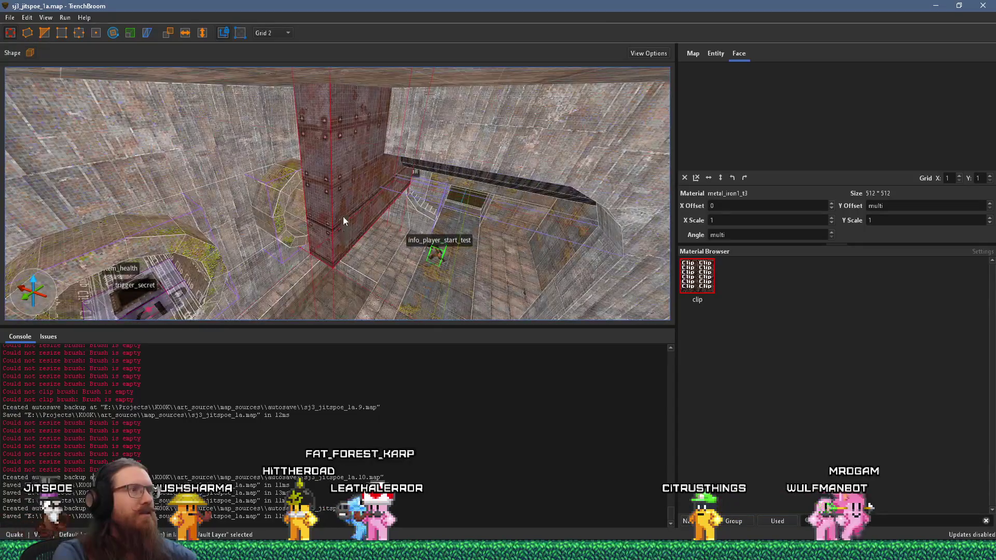
key("Delete")
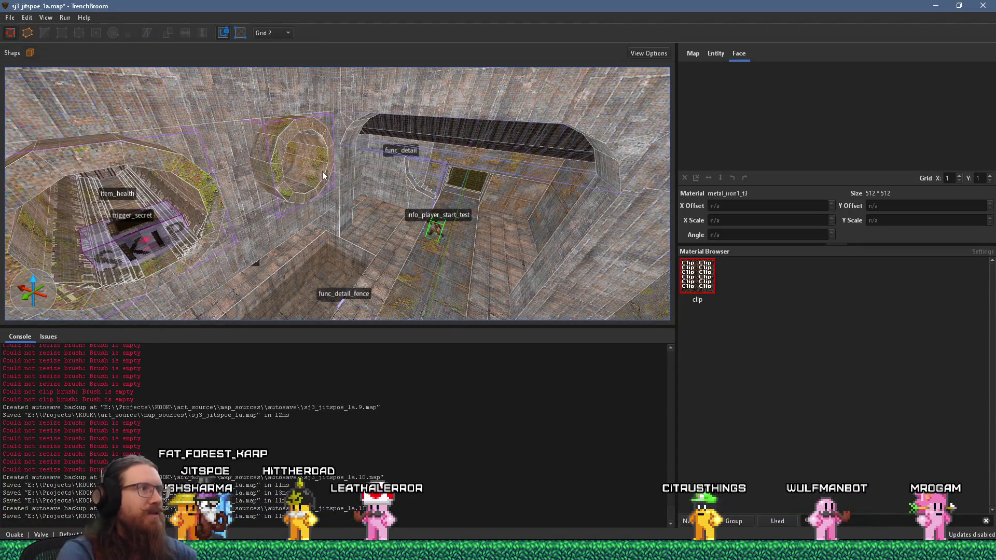
Centre the octagonal SKIP tunnel in view and save the map again
key("w")
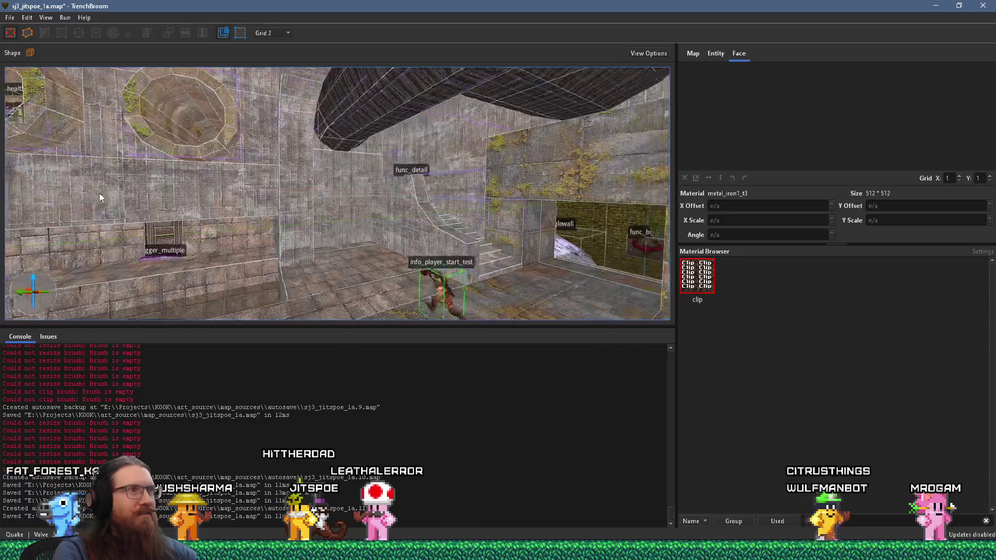
key("d")
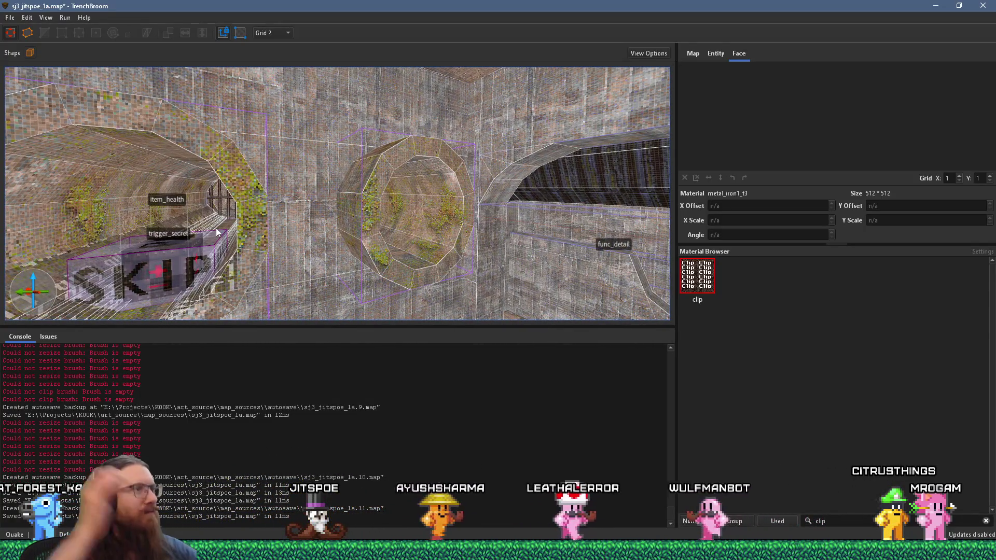
mouse_move(217, 232)
left_mouse_down()
mouse_move(297, 174)
mouse_move(314, 206)
left_mouse_up()
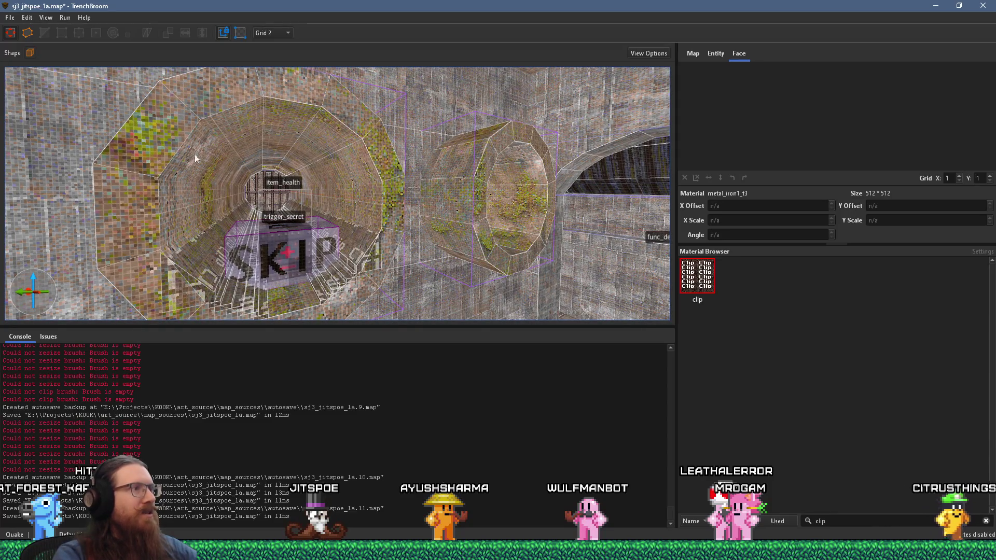
left_click(10, 18)
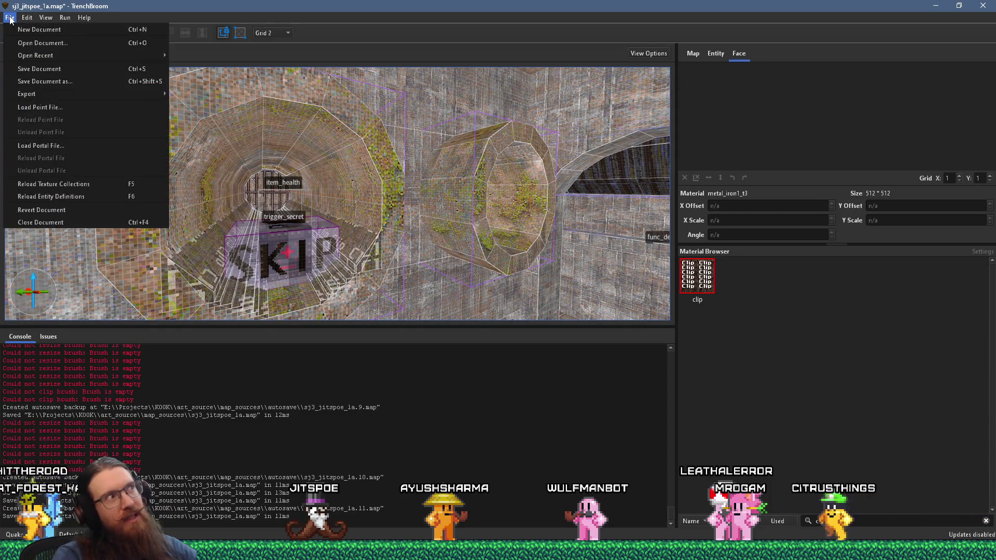
left_click(39, 68)
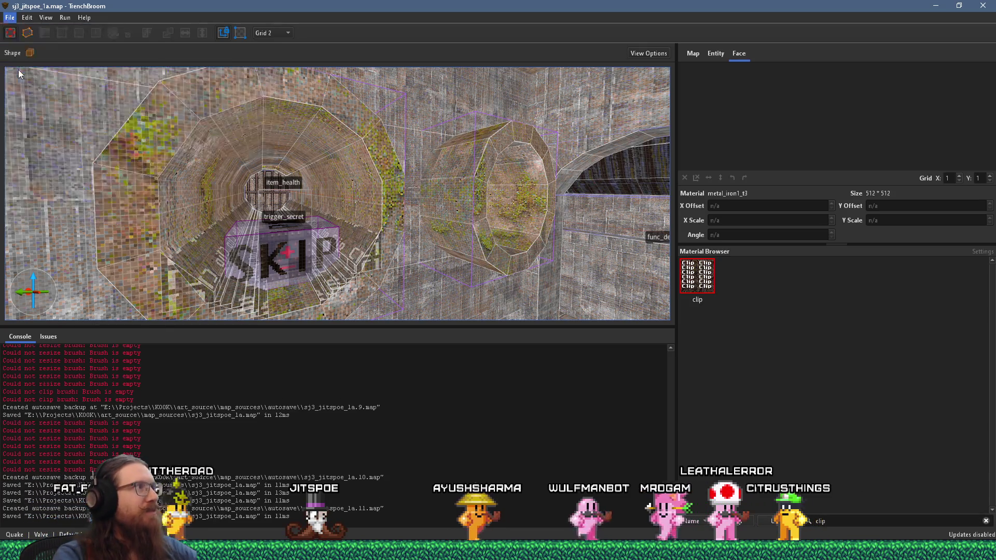
Inspect the SKIP-textured trigger_secret brush in the tunnel from a shifted angle
scroll(222, 222, "down", 10)
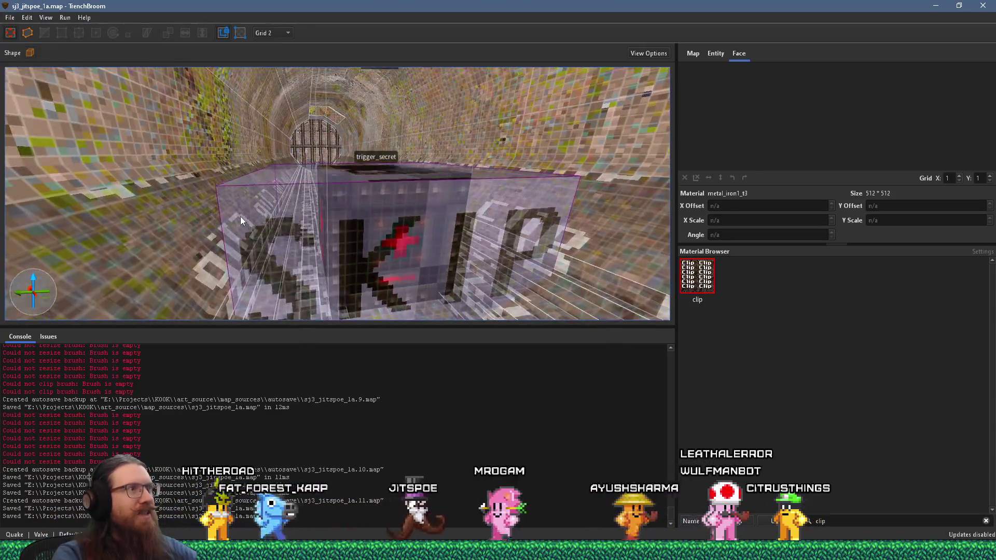
scroll(232, 228, "down", 5)
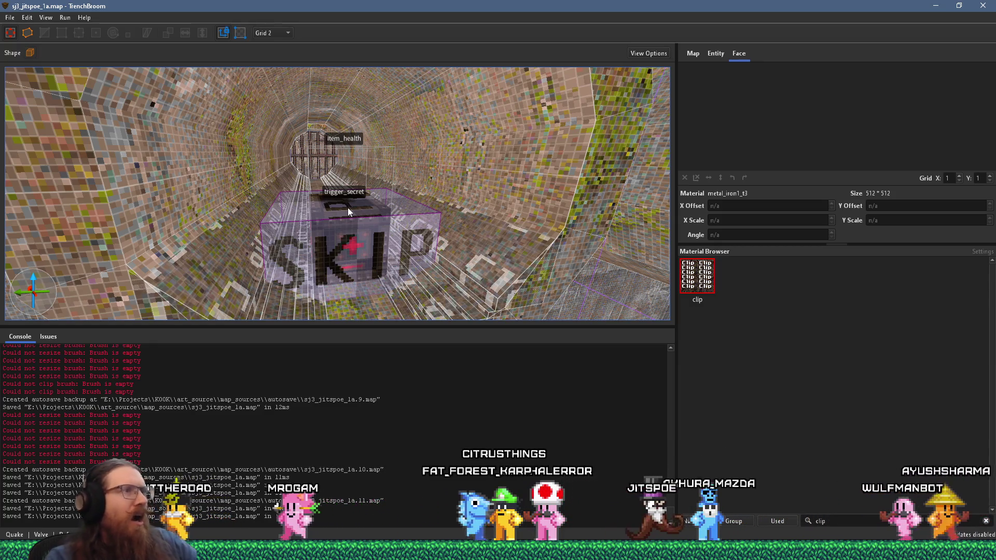
scroll(475, 186, "down", 6)
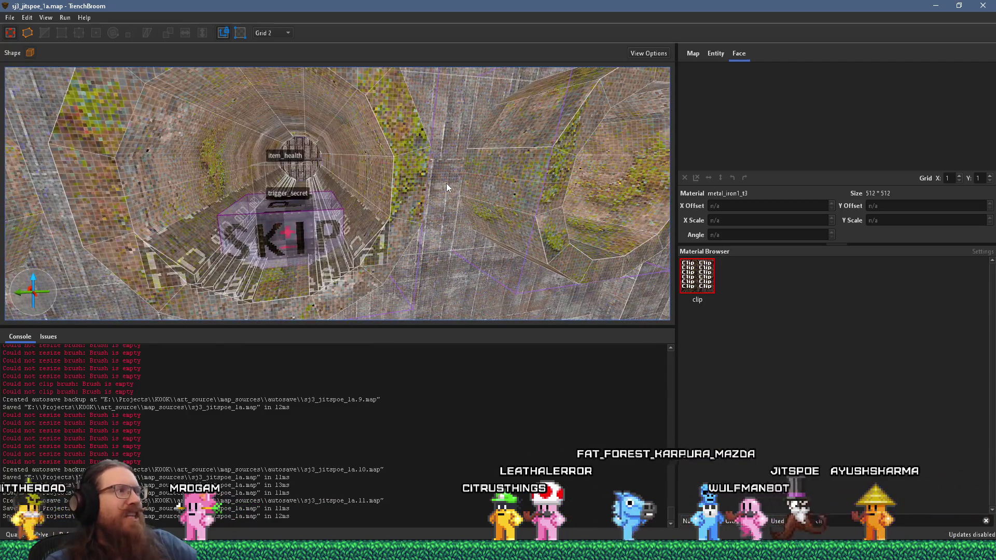
scroll(446, 182, "up", 6)
mouse_move(481, 157)
left_mouse_down()
mouse_move(491, 147)
mouse_move(190, 53)
left_mouse_up()
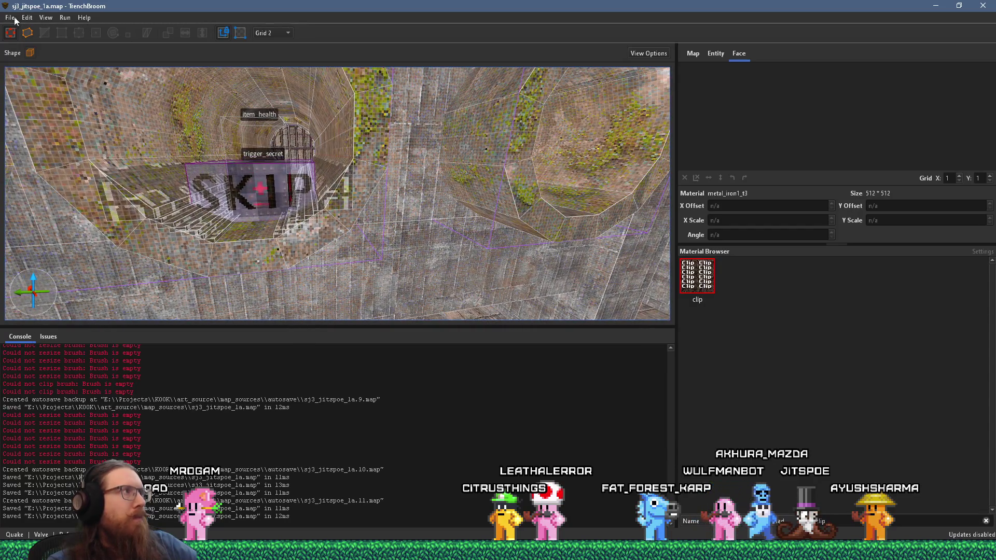
left_click(15, 21)
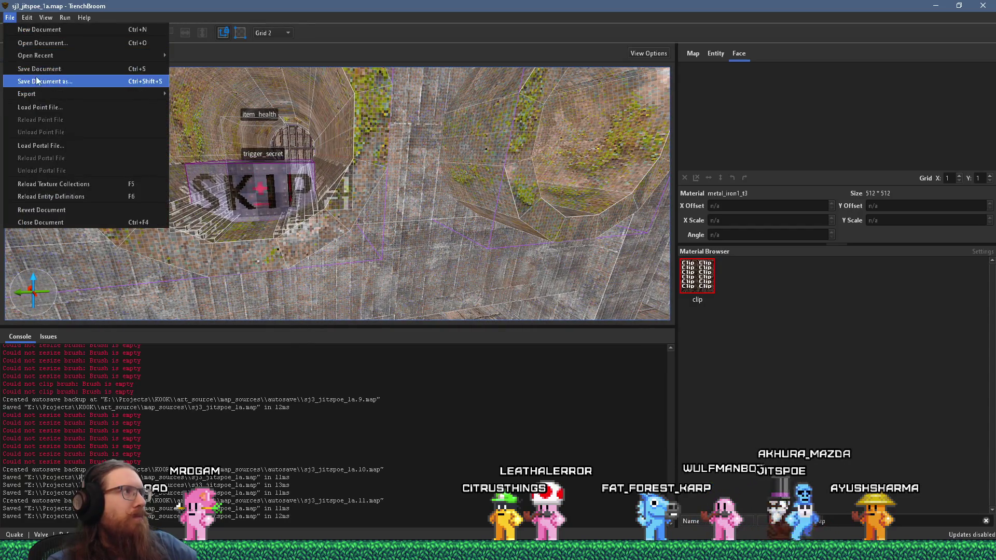
Save the map and compile it with the alkaline dev profile
left_click(46, 81)
left_click(83, 30)
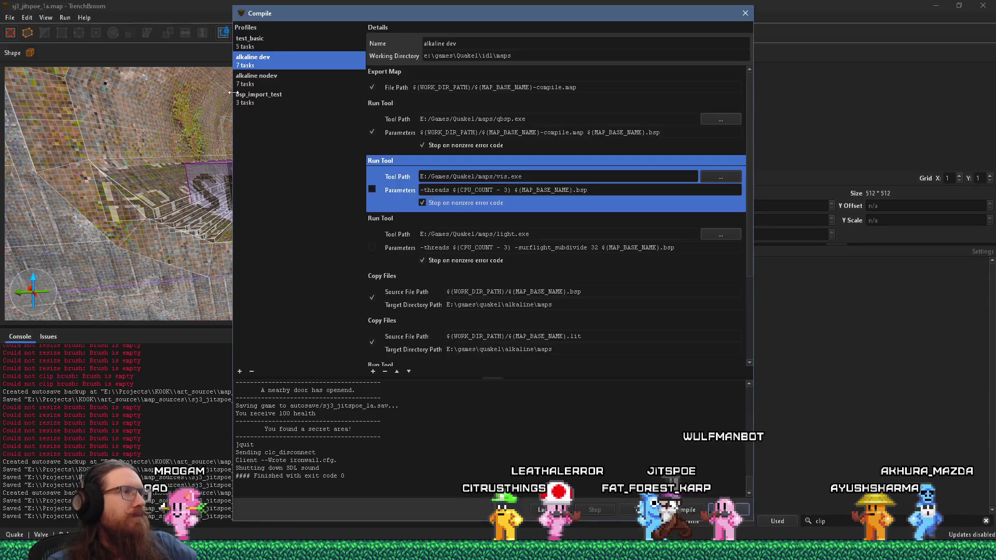
left_click(693, 515)
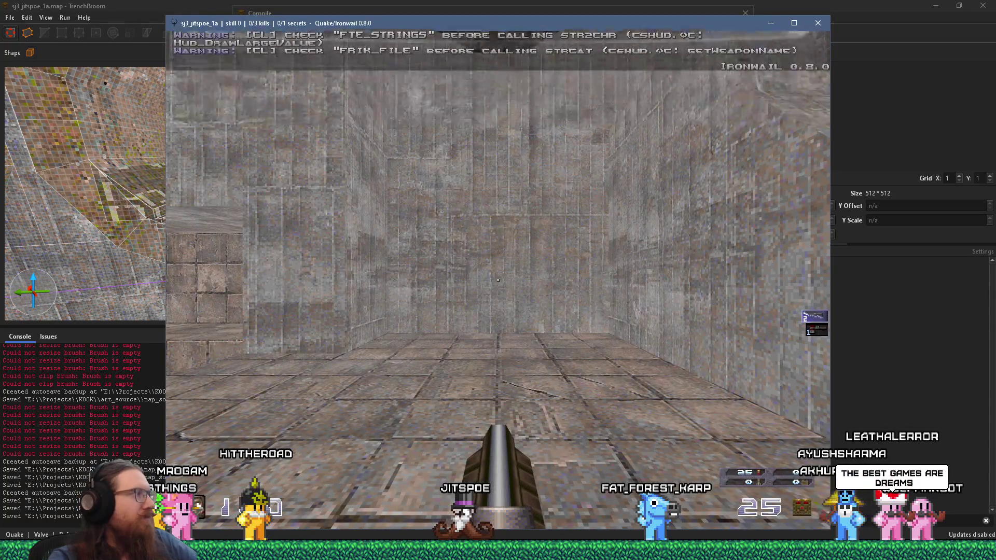
Walk the mossy corridor, press the wall button to open the door, then bring up the console
key("w")
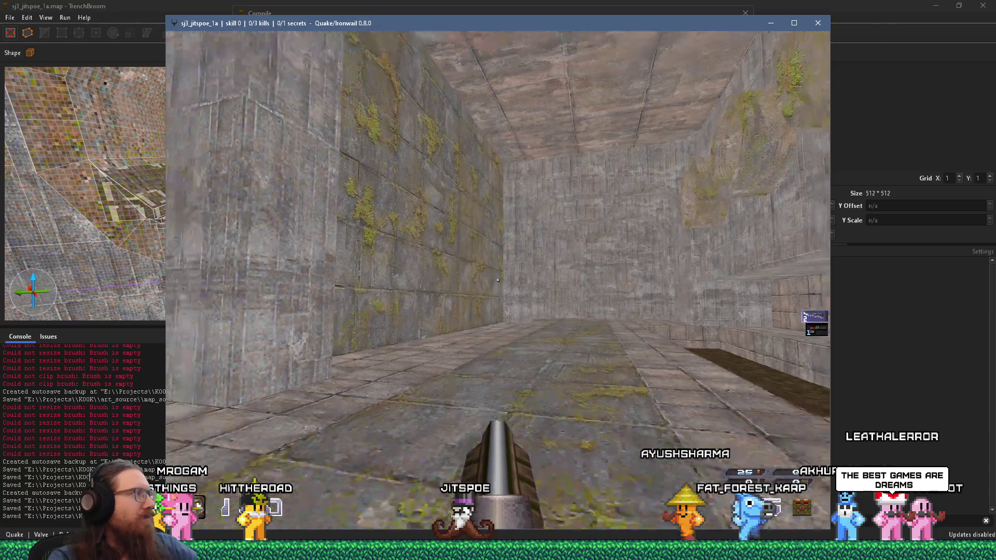
key("Right")
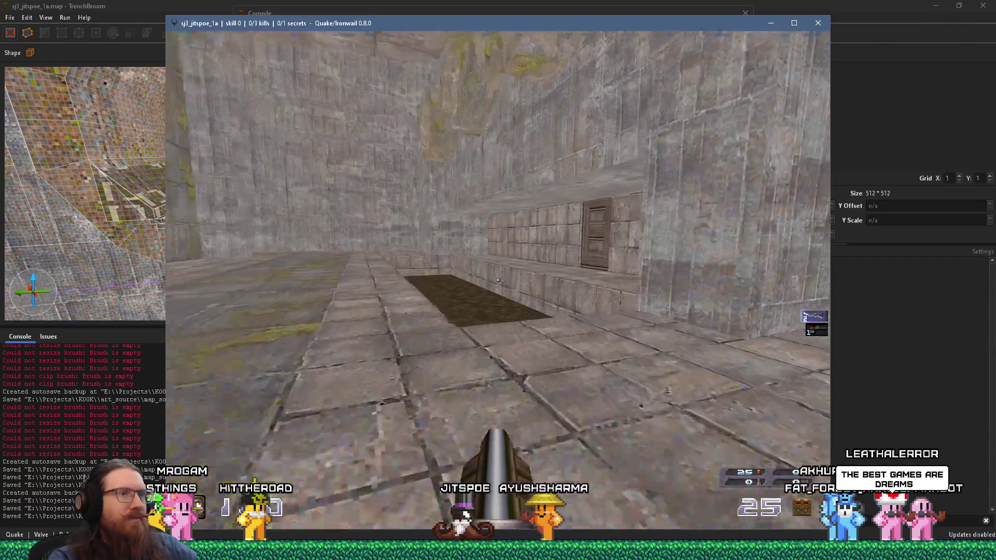
key("w")
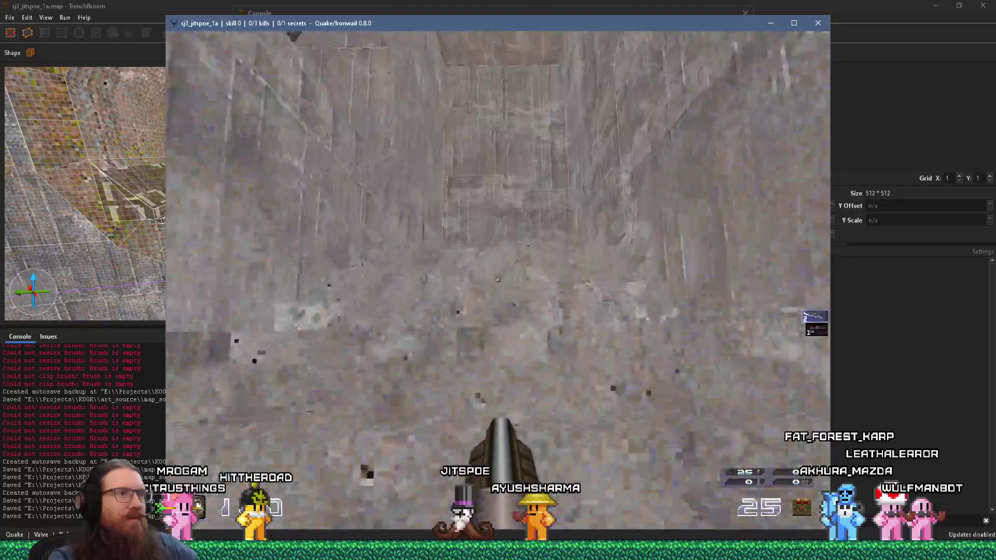
key("s")
key("s")
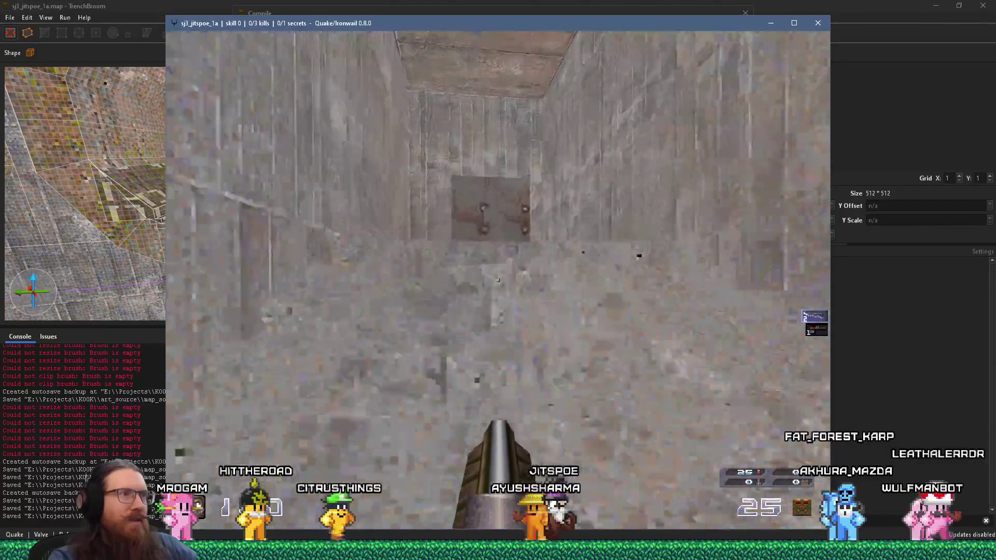
key("w")
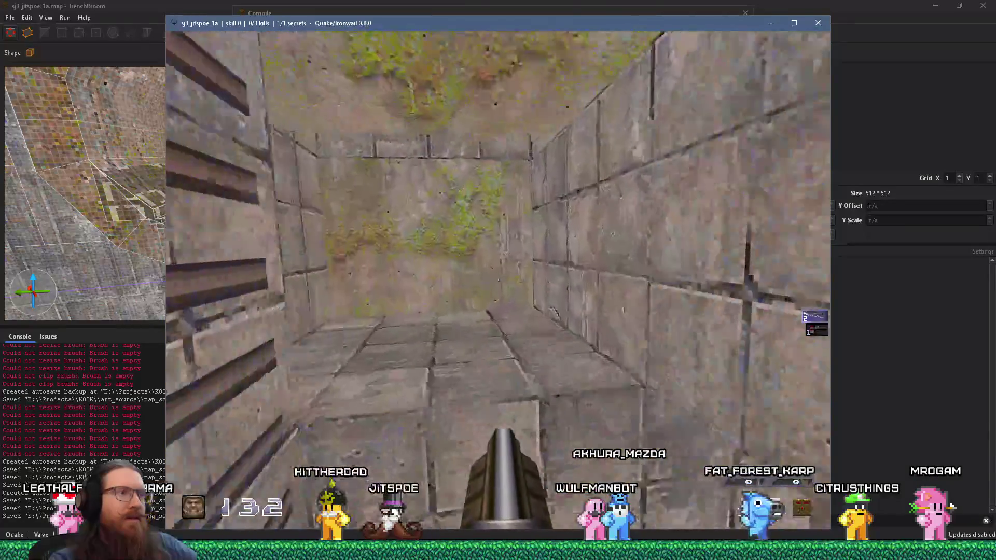
key("grave")
Quit Ironwail with the quit command, close the compile window, and show the worldspawn properties
type("quit")
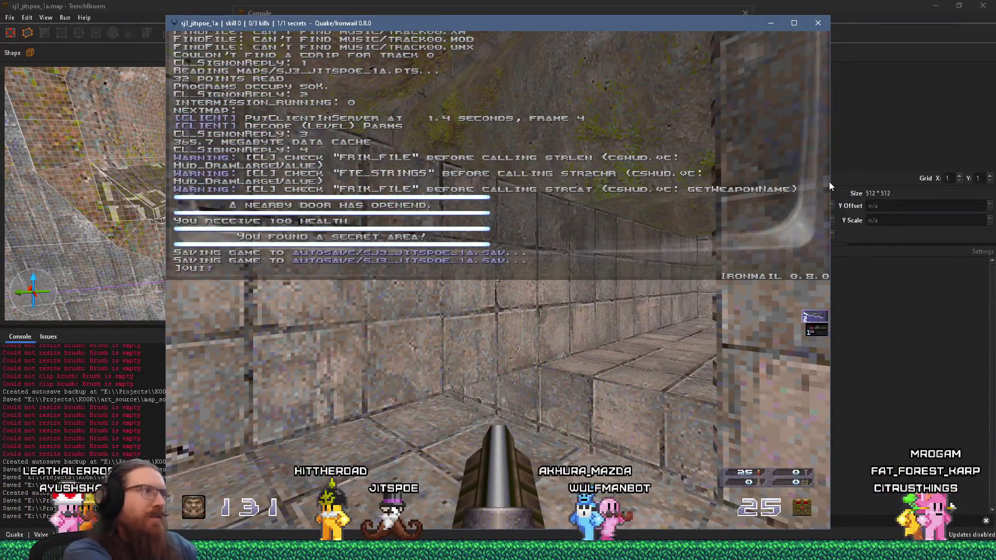
key("Return")
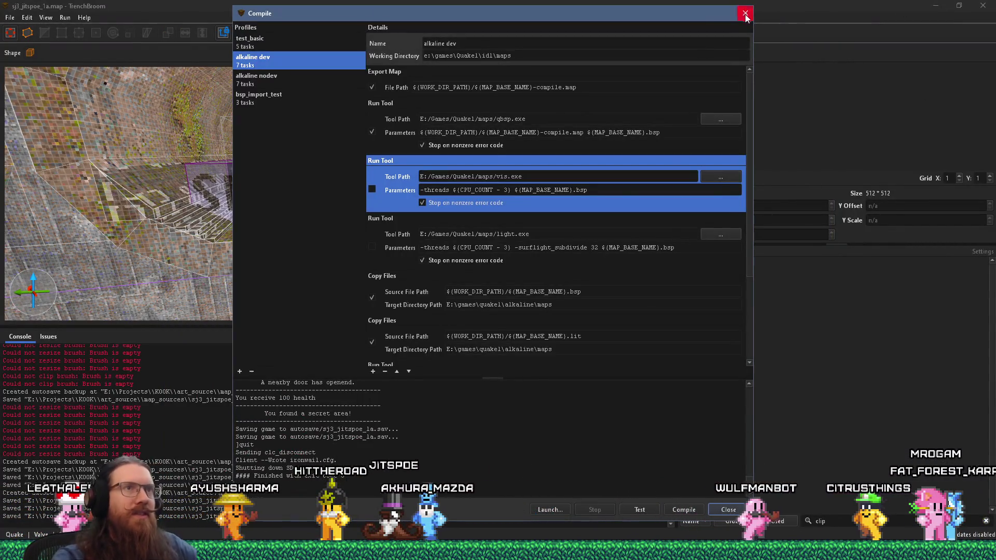
left_click(745, 14)
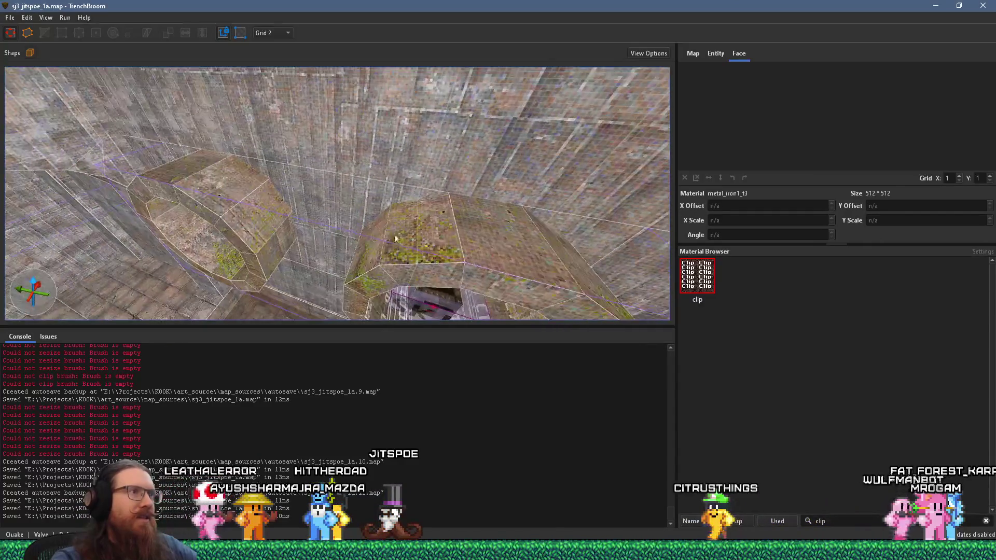
scroll(413, 256, "up", 10)
scroll(229, 232, "up", 8)
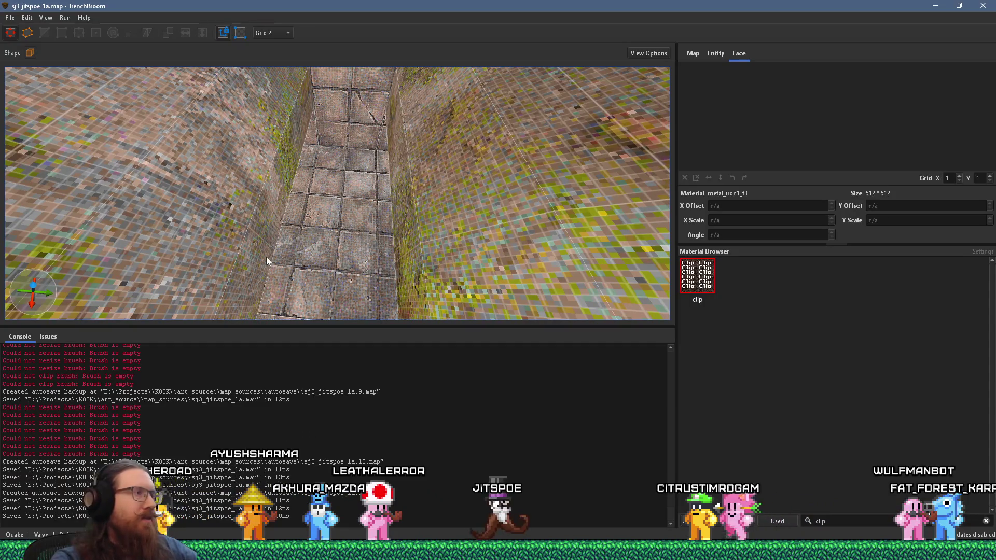
left_click(716, 54)
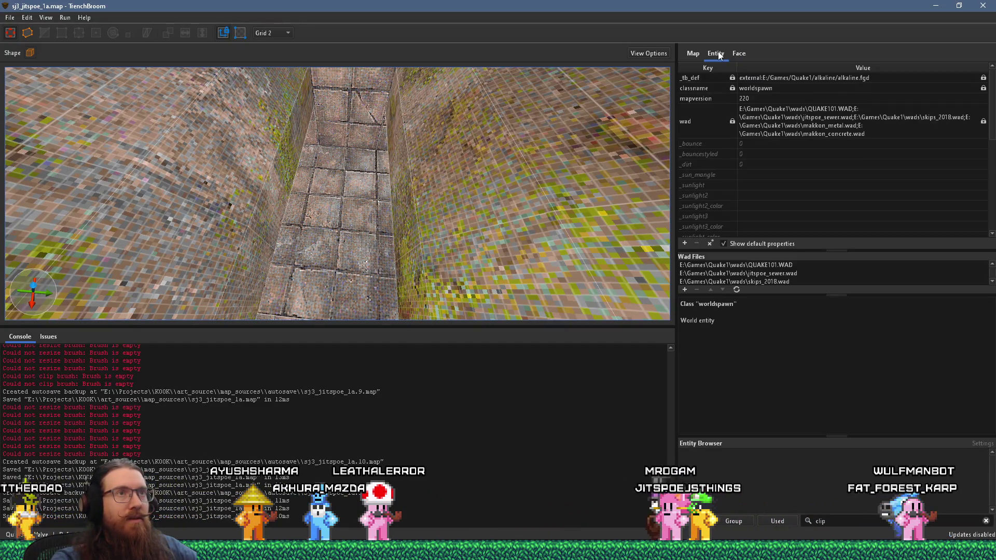
left_click(281, 33)
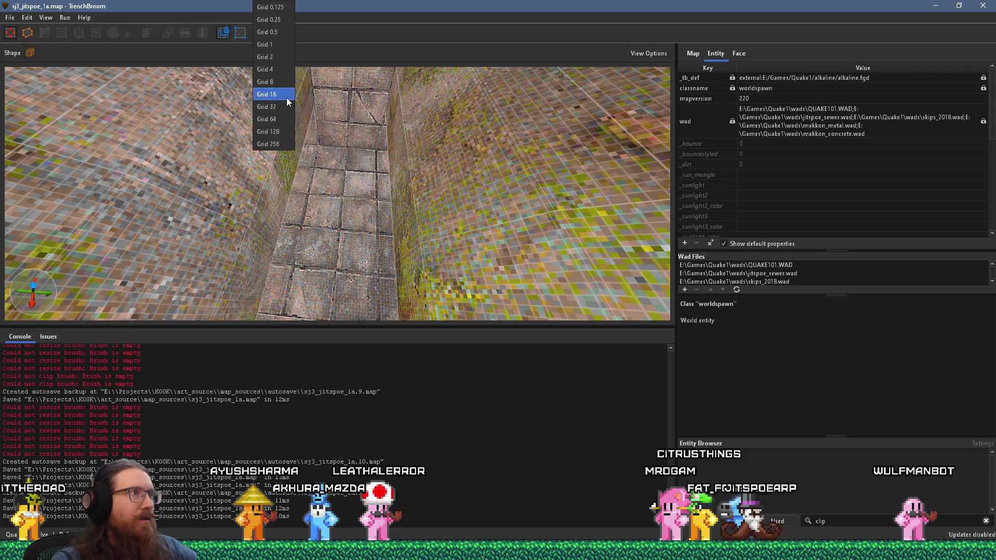
Set the grid to 16 and create an item_shells pickup on the corridor floor
left_click(267, 94)
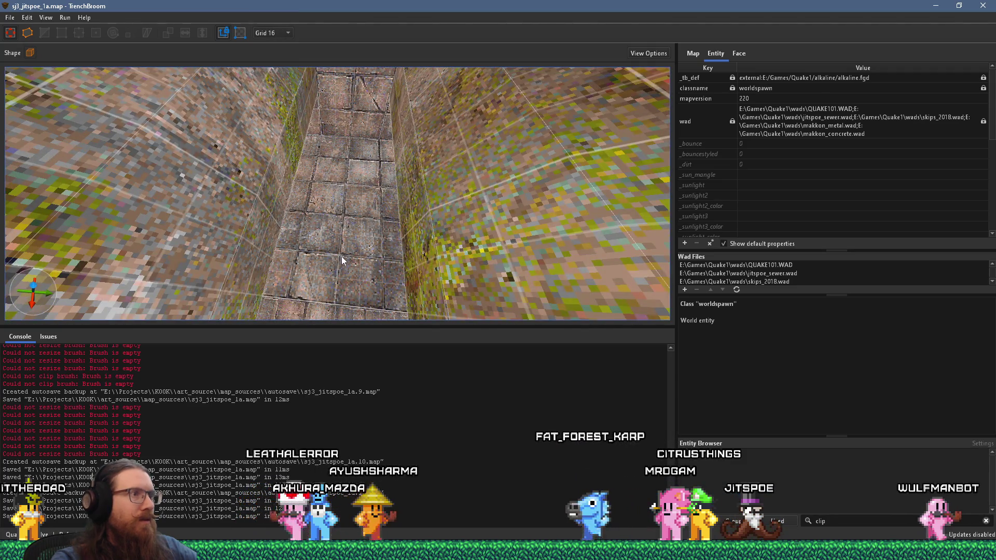
right_click(336, 258)
mouse_move(410, 427)
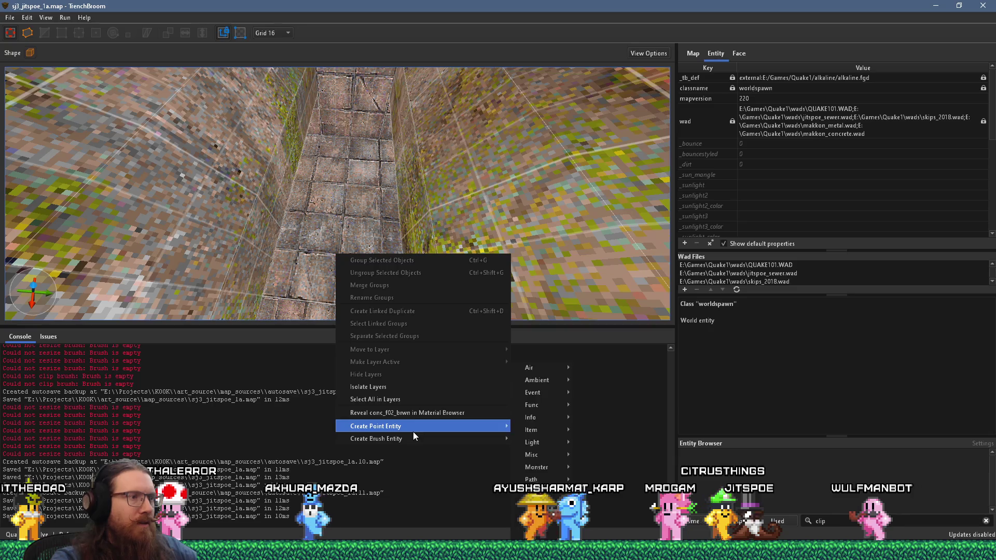
mouse_move(548, 431)
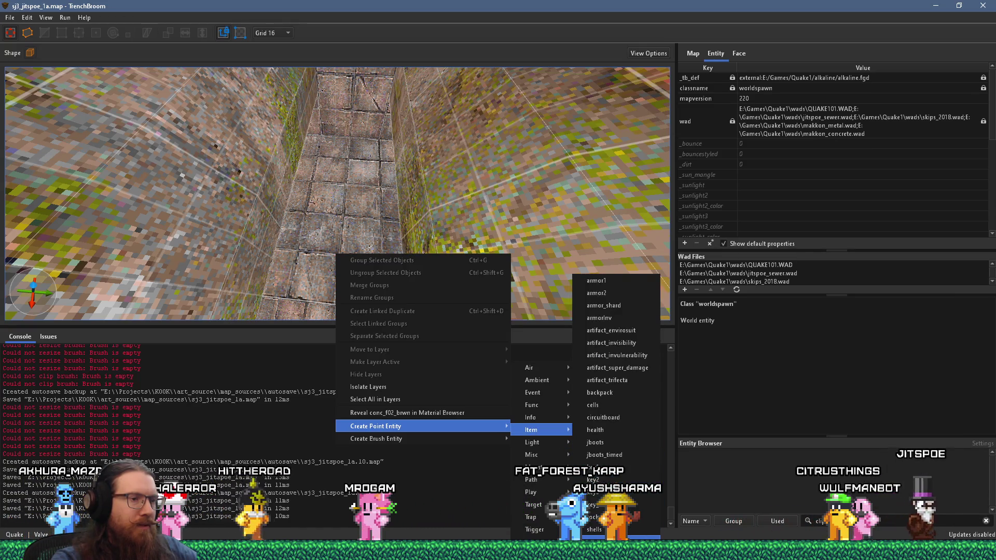
left_click(594, 530)
Switch to grid 8 and nudge the shells pickup 8 units to 432 1208 64, then deselect it
scroll(358, 249, "down", 2)
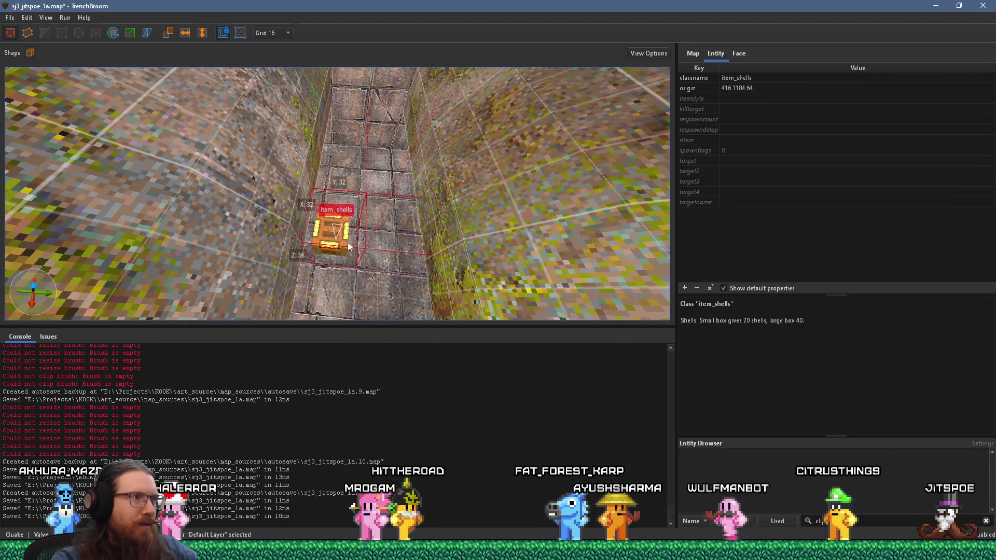
scroll(311, 197, "down", 2)
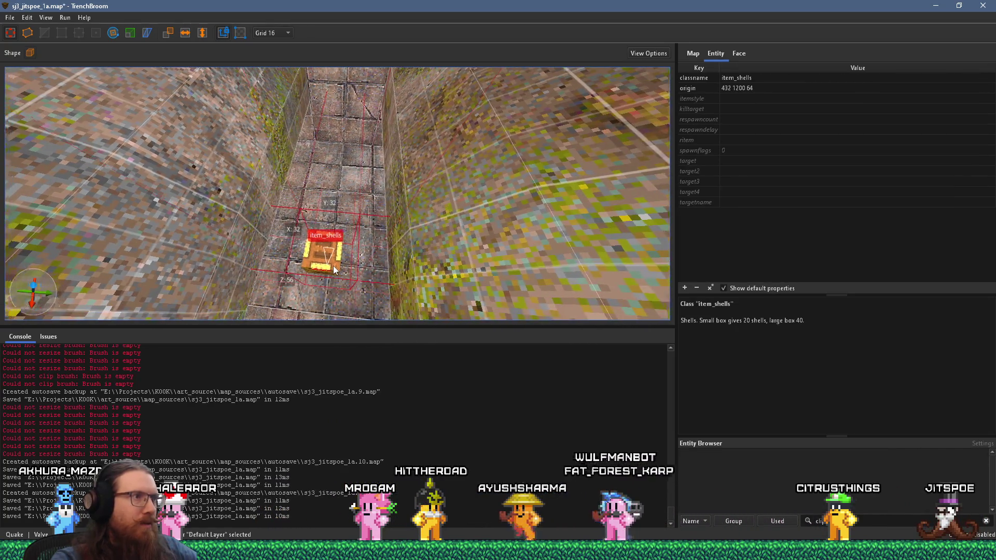
left_click(275, 33)
left_click(269, 80)
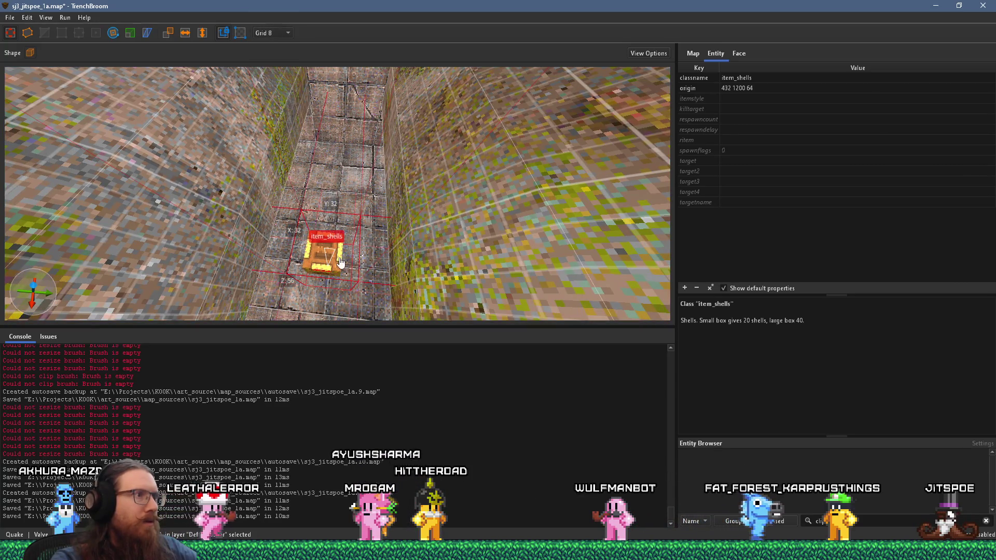
left_click_drag(321, 253, 334, 257)
scroll(337, 270, "up", 3)
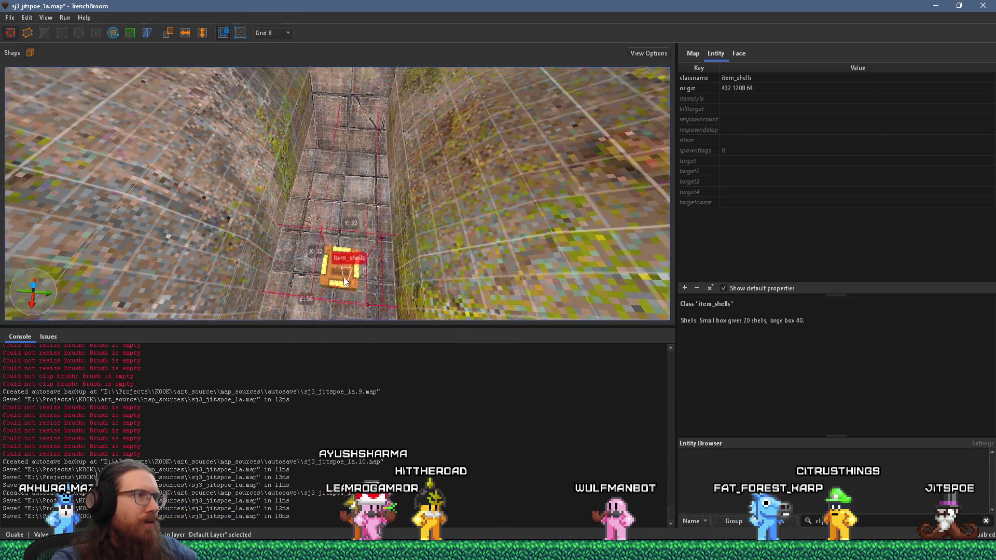
scroll(349, 192, "up", 3)
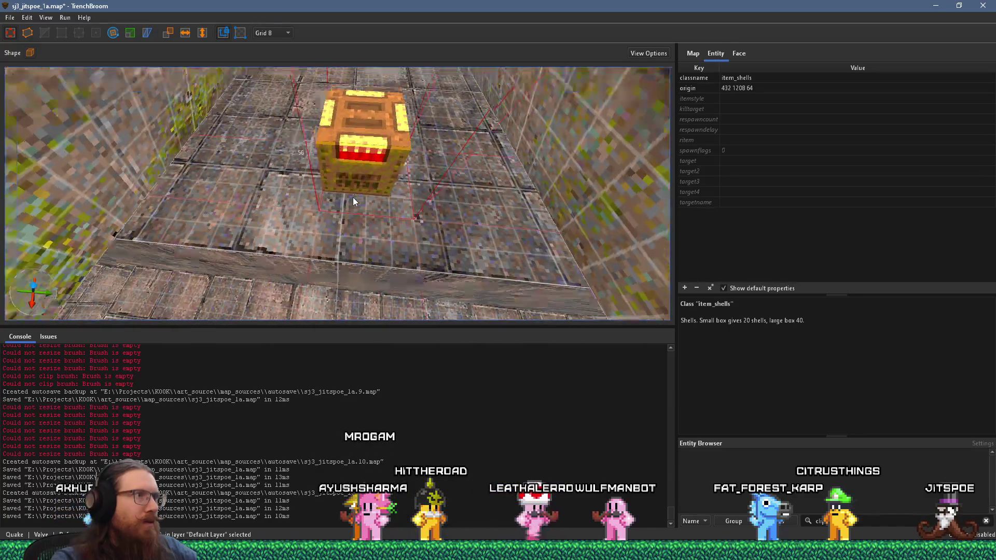
scroll(374, 234, "down", 3)
scroll(396, 278, "up", 3)
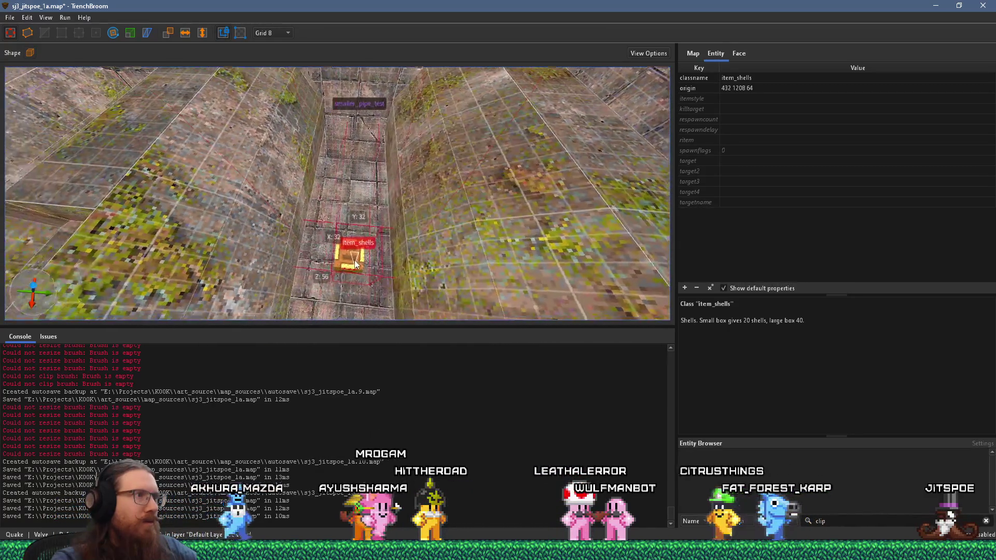
scroll(352, 274, "up", 5)
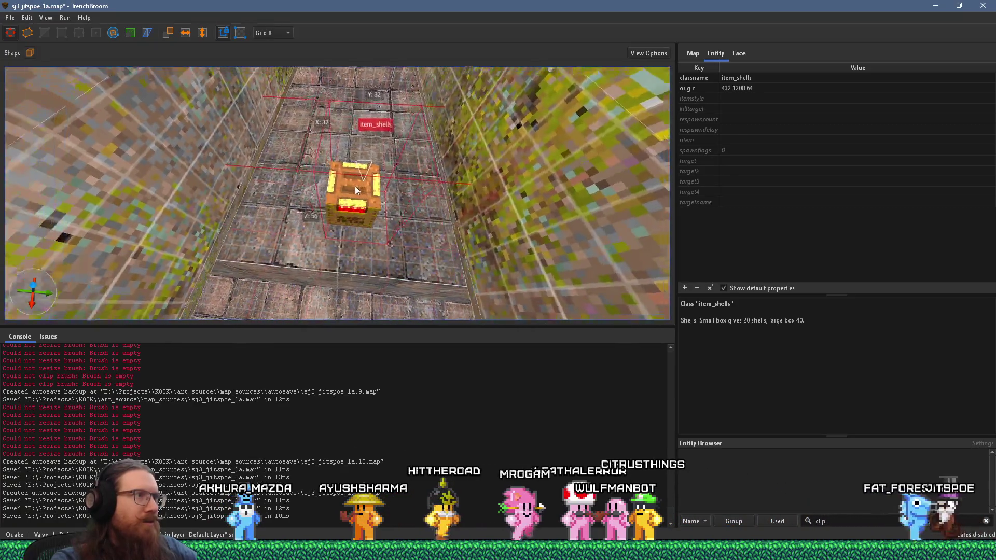
scroll(526, 256, "down", 1)
scroll(369, 232, "down", 5)
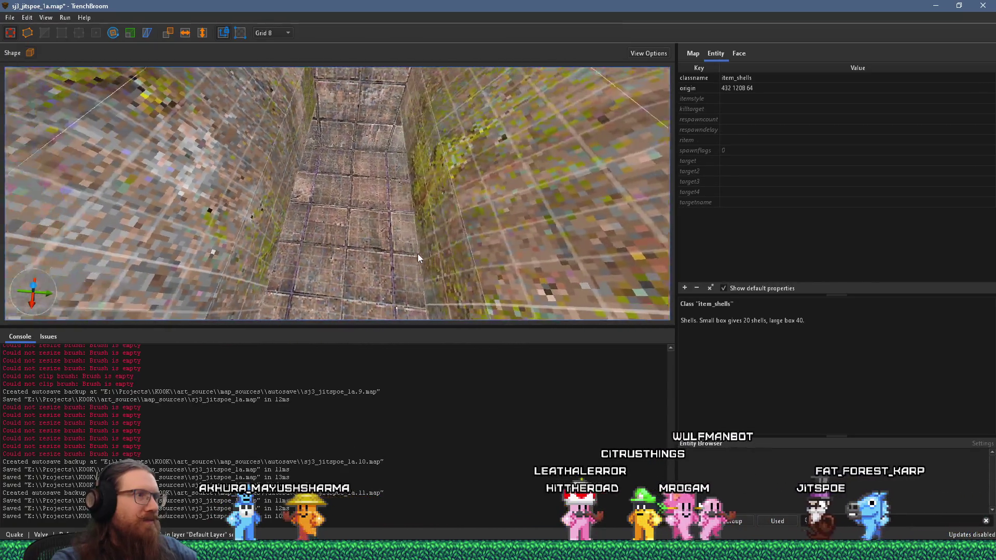
scroll(379, 229, "up", 2)
key("Escape")
scroll(325, 243, "up", 3)
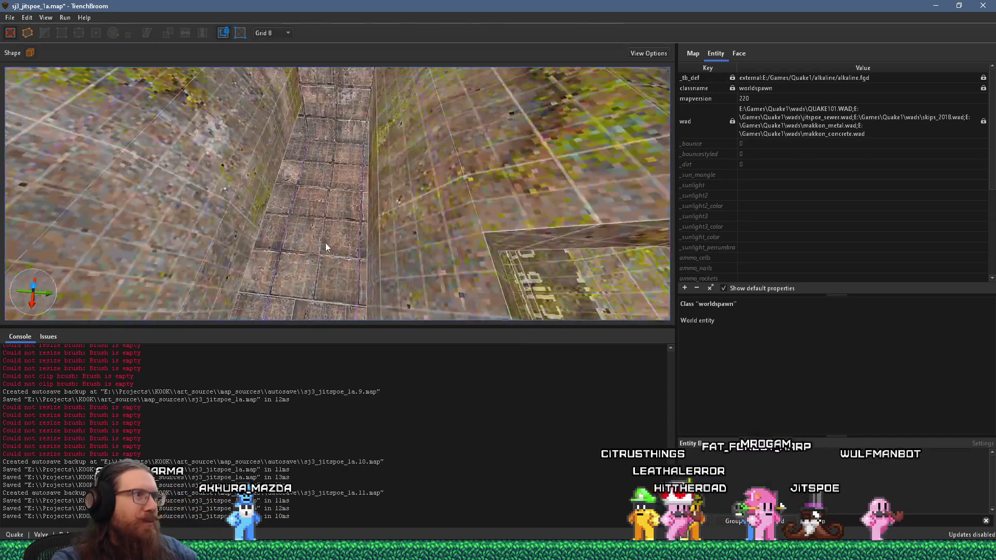
right_click(323, 258)
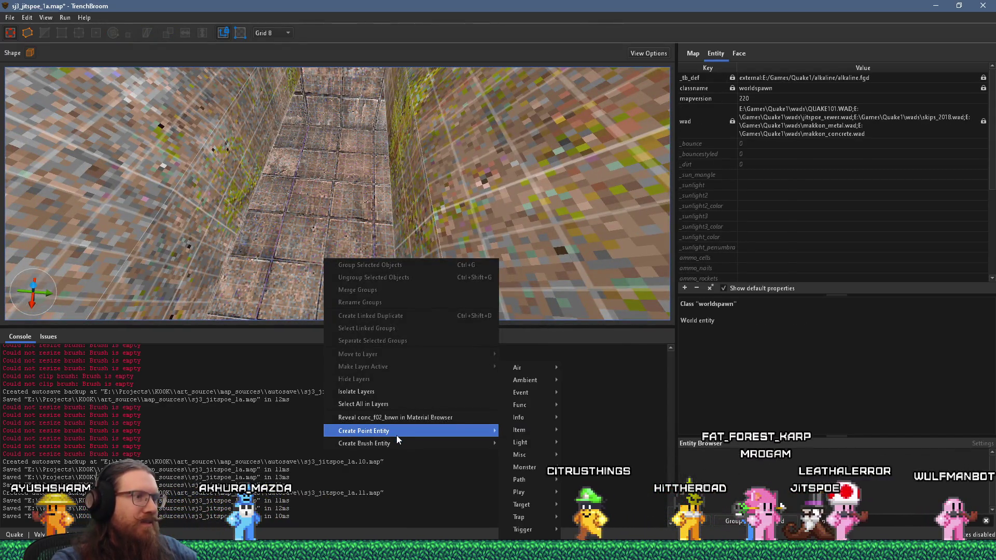
Create an item_armor_shard pickup and drag it further along the tunnel corridor into the row
mouse_move(482, 430)
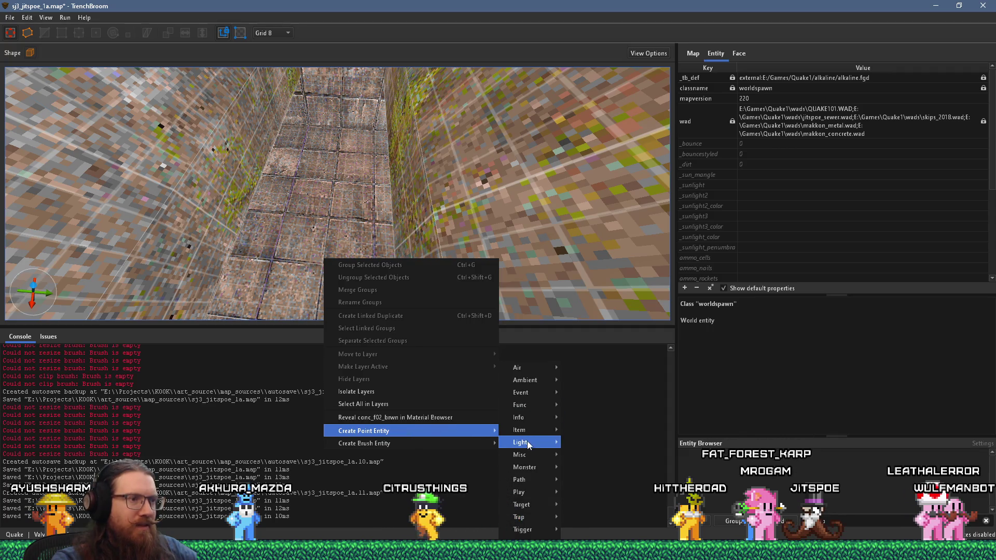
mouse_move(527, 440)
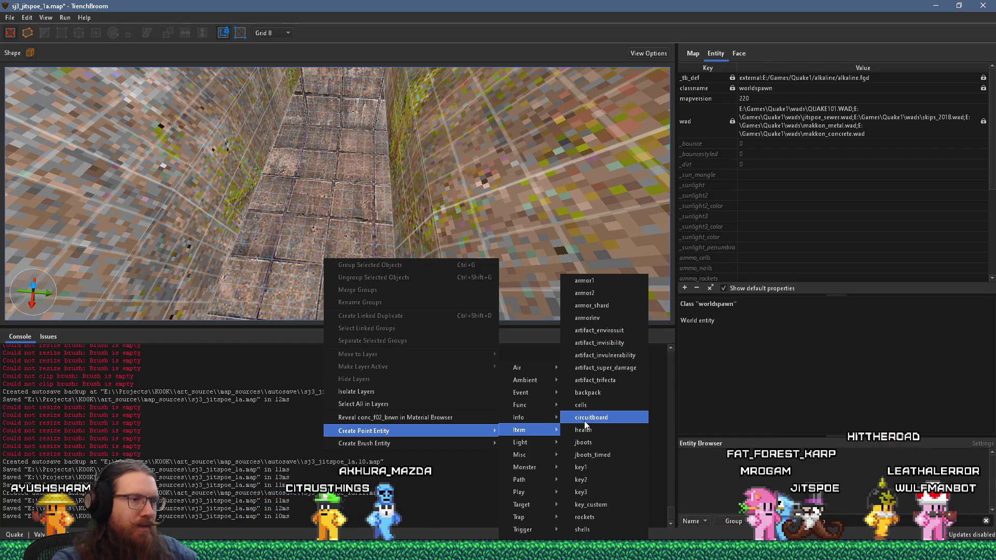
left_click(597, 310)
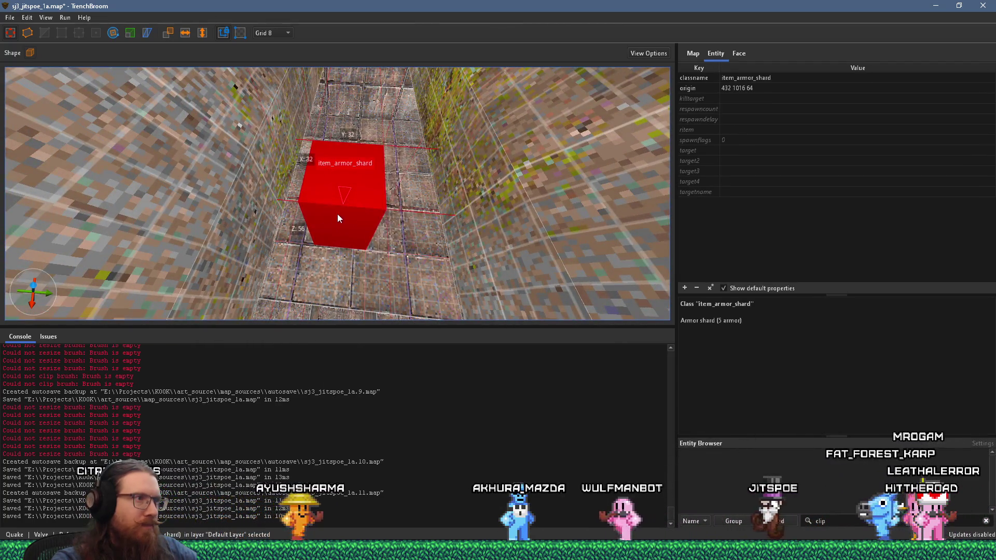
mouse_move(348, 238)
left_mouse_down()
mouse_move(329, 300)
mouse_move(350, 133)
left_mouse_up()
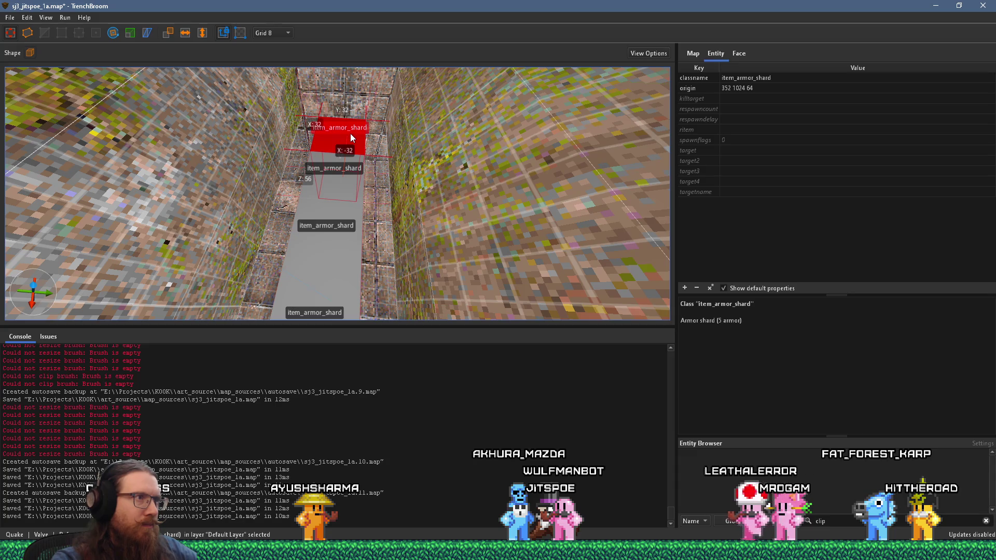
scroll(360, 214, "down", 2)
mouse_move(361, 217)
left_mouse_down()
mouse_move(390, 212)
mouse_move(408, 225)
mouse_move(332, 169)
mouse_move(337, 215)
left_mouse_up()
key("Escape")
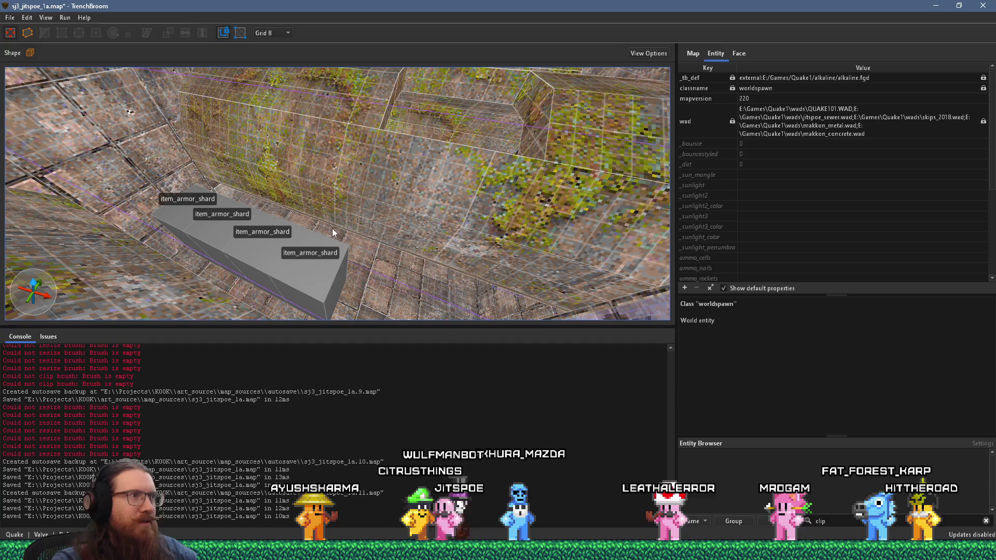
mouse_move(555, 186)
left_mouse_down()
mouse_move(467, 238)
mouse_move(555, 116)
mouse_move(452, 162)
mouse_move(447, 243)
mouse_move(229, 187)
mouse_move(271, 180)
mouse_move(318, 202)
left_mouse_up()
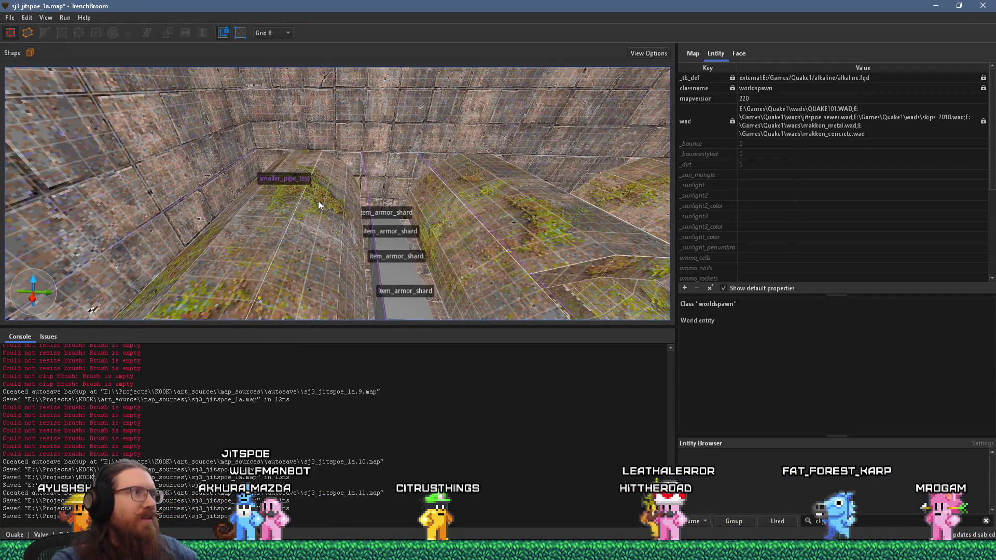
Compile sj3_jitspoe_1a with the alkaline dev profile and launch it in Ironwail
left_click(64, 17)
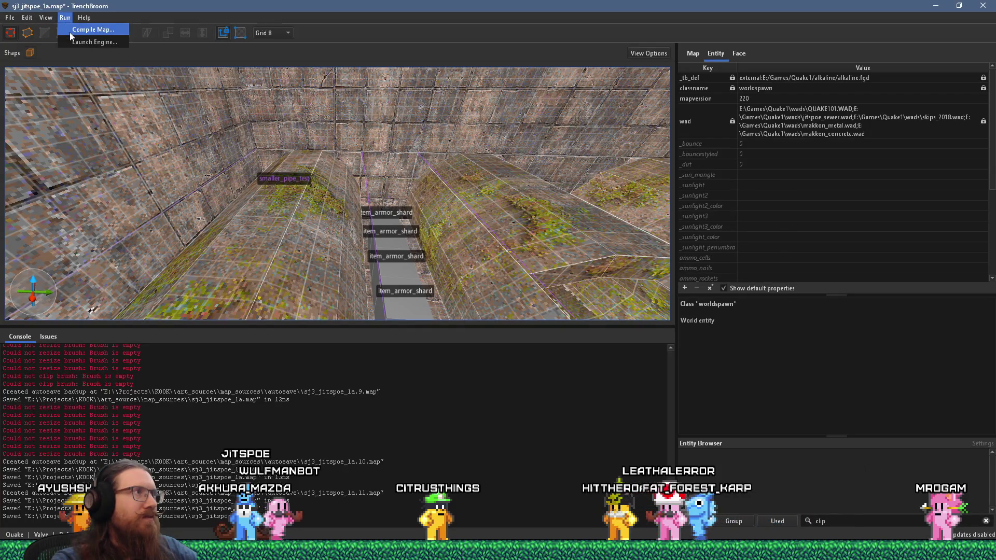
left_click(69, 32)
left_click(684, 509)
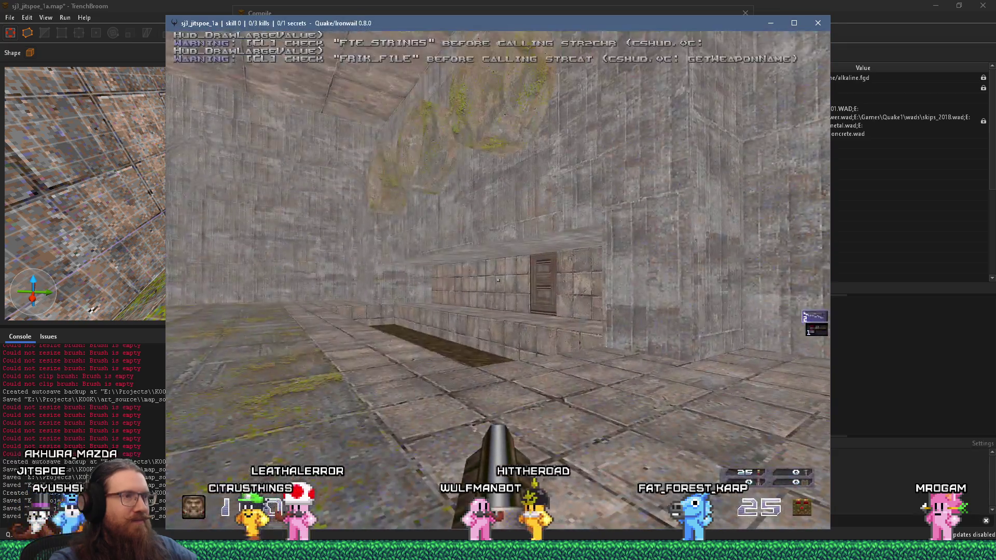
mouse_move(498, 281)
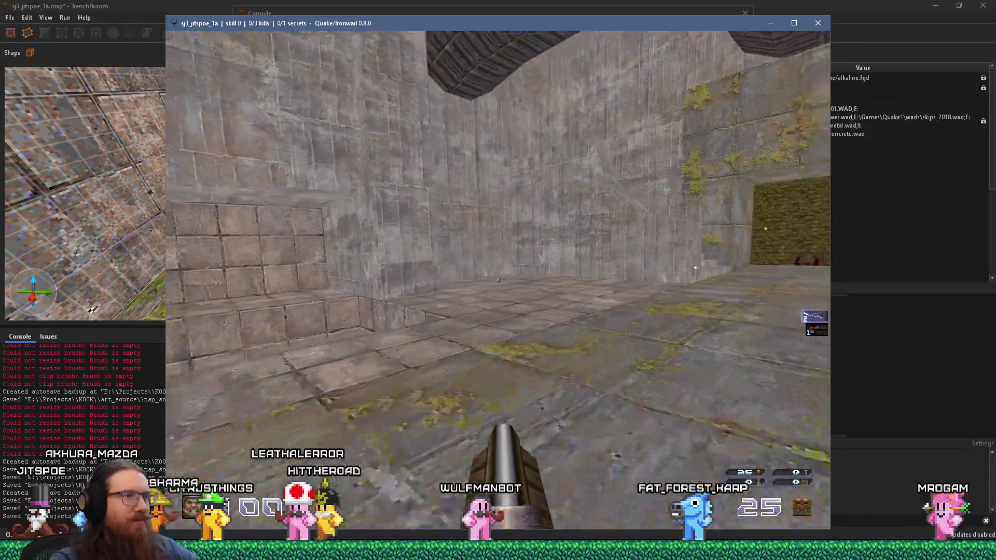
Shoot the bolted wall button at the green doorway and walk the mossy corridor to reach 1/1 secrets
key("w")
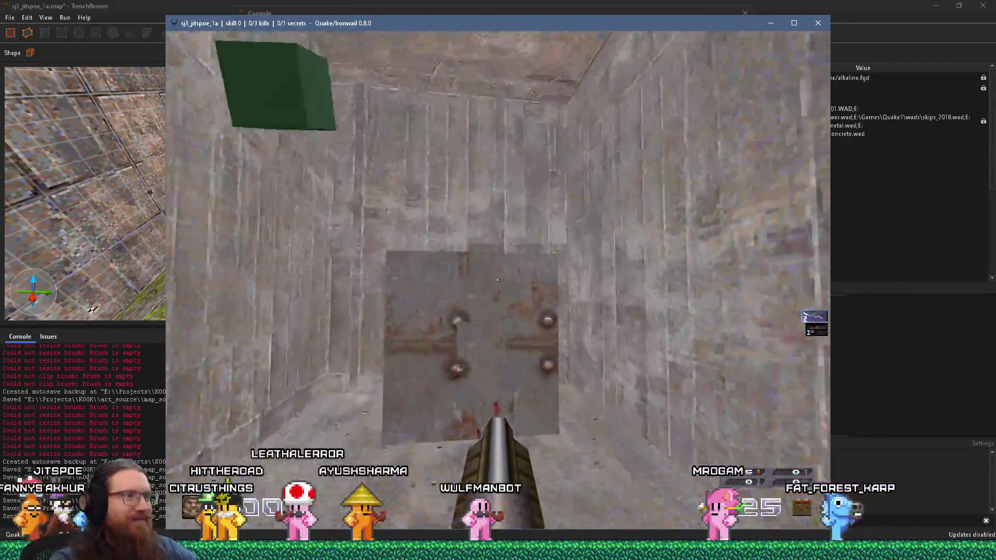
left_click(498, 280)
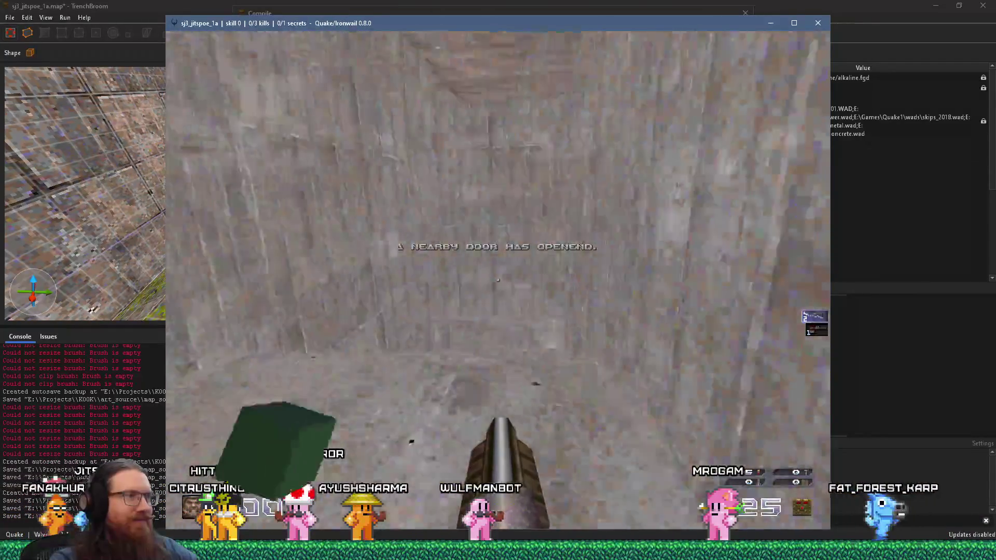
key("w")
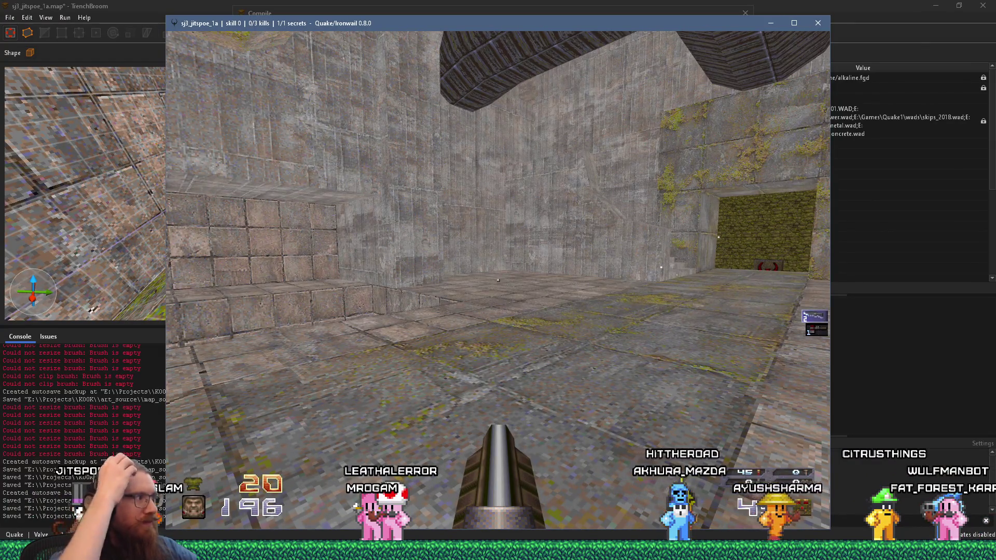
key("w")
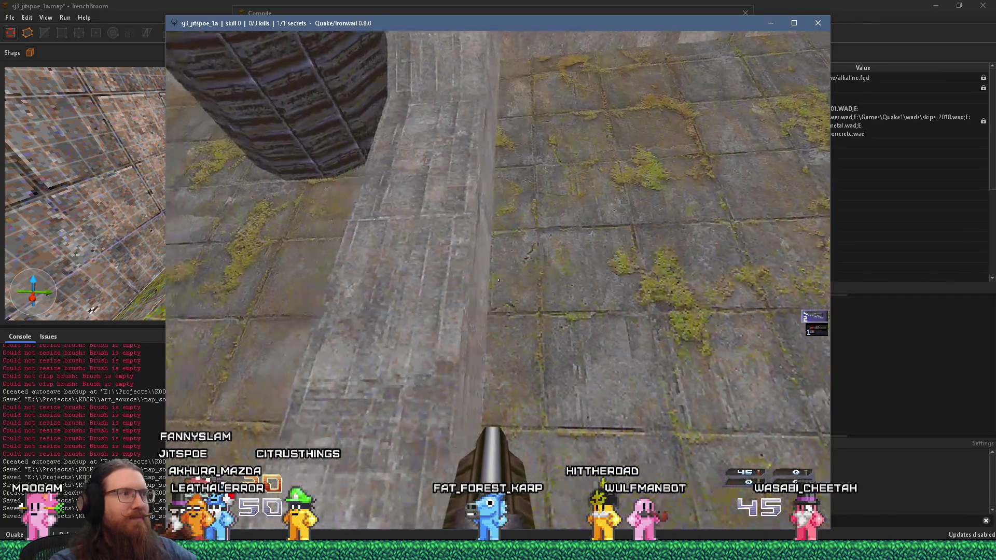
Walk through the round room and concrete room, past the door, toward the mossy alcove
key("w")
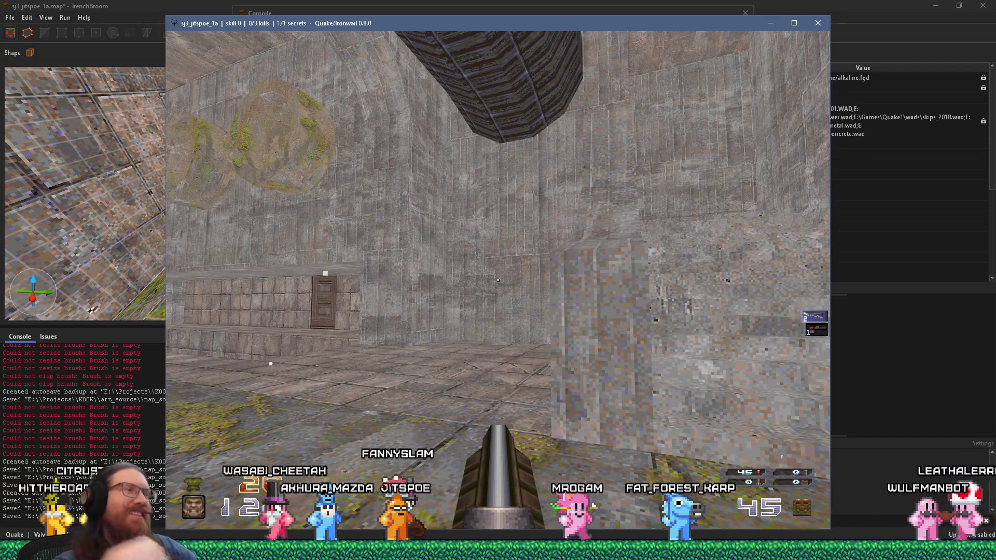
key("w")
key("w")
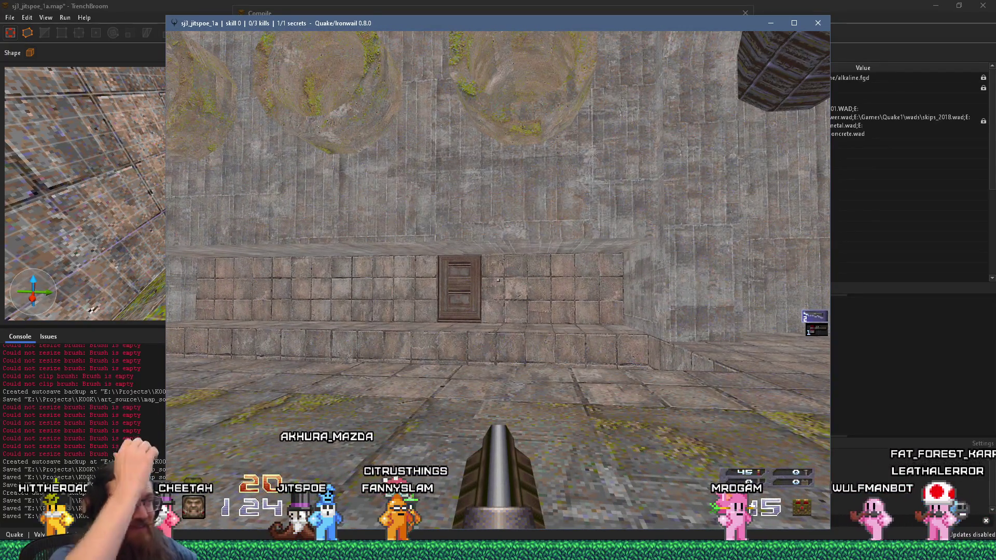
key("Left")
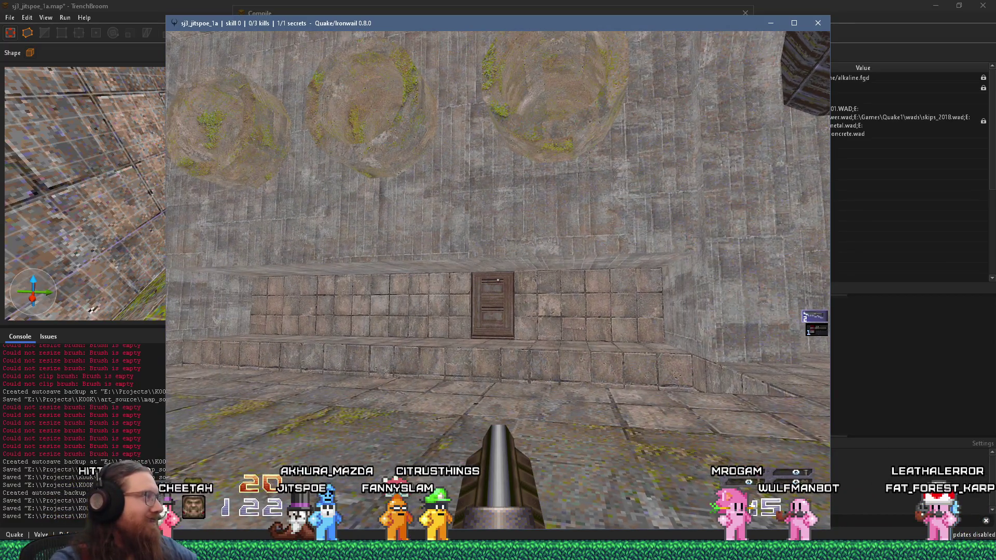
key("Right")
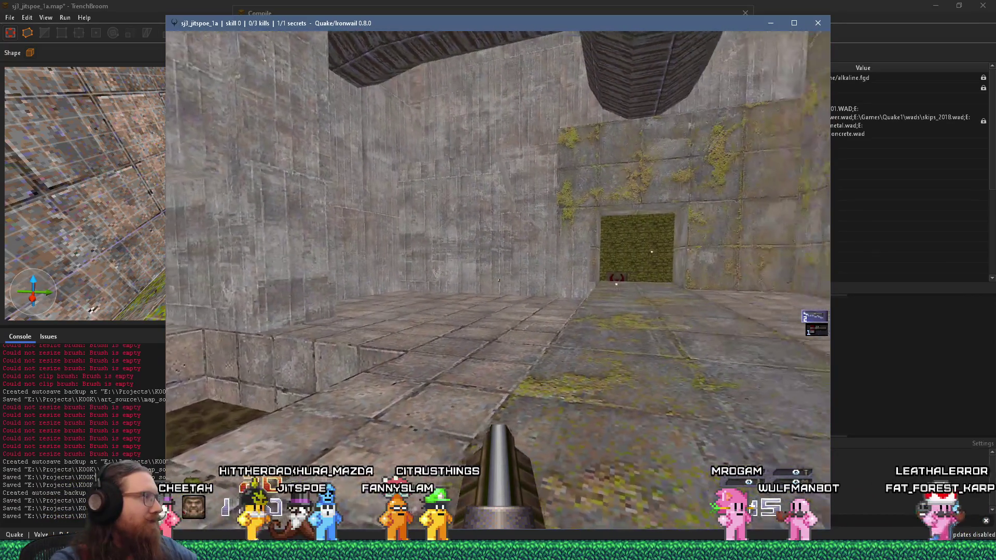
key("Right")
key("Up")
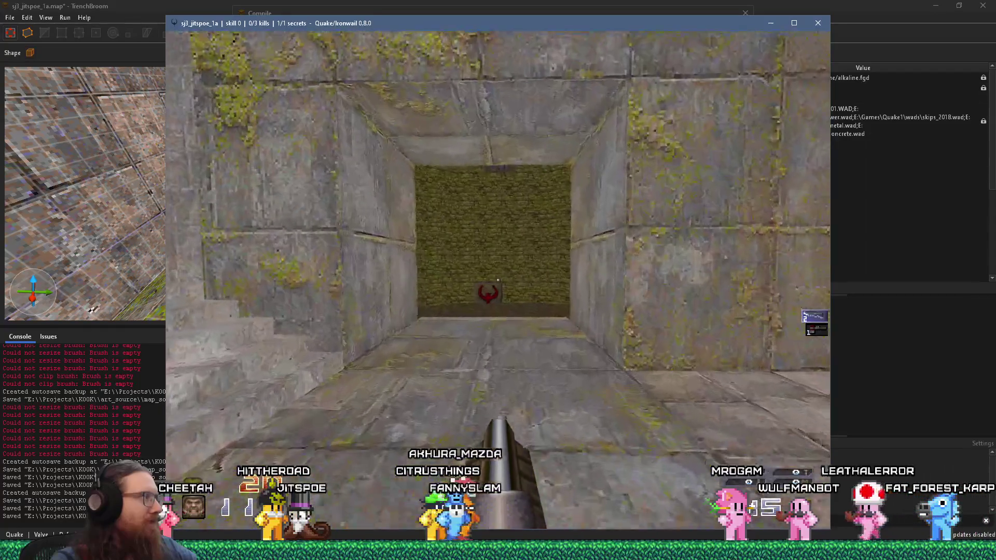
Walk from the mossy alcove past the door and under the arch beam along the corridor
key("Up")
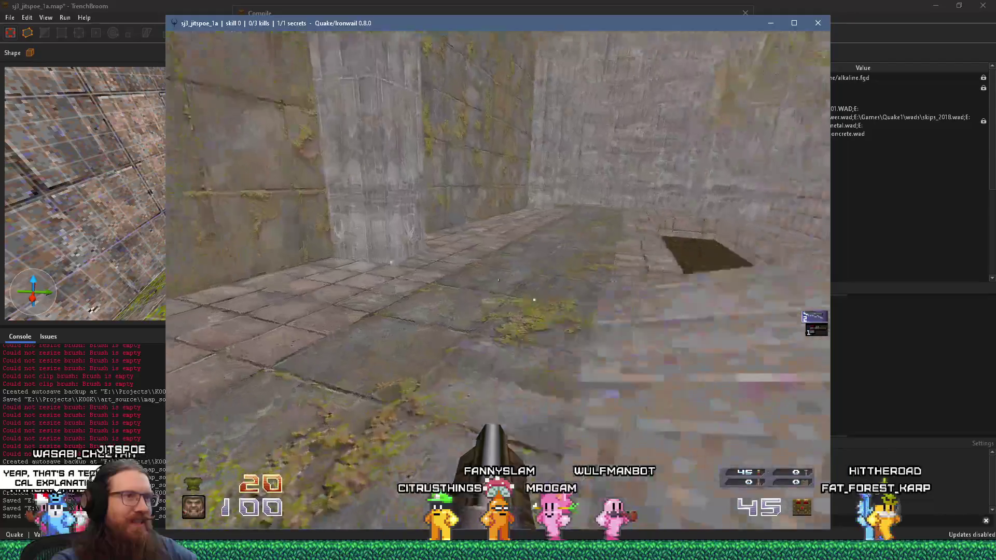
key("w")
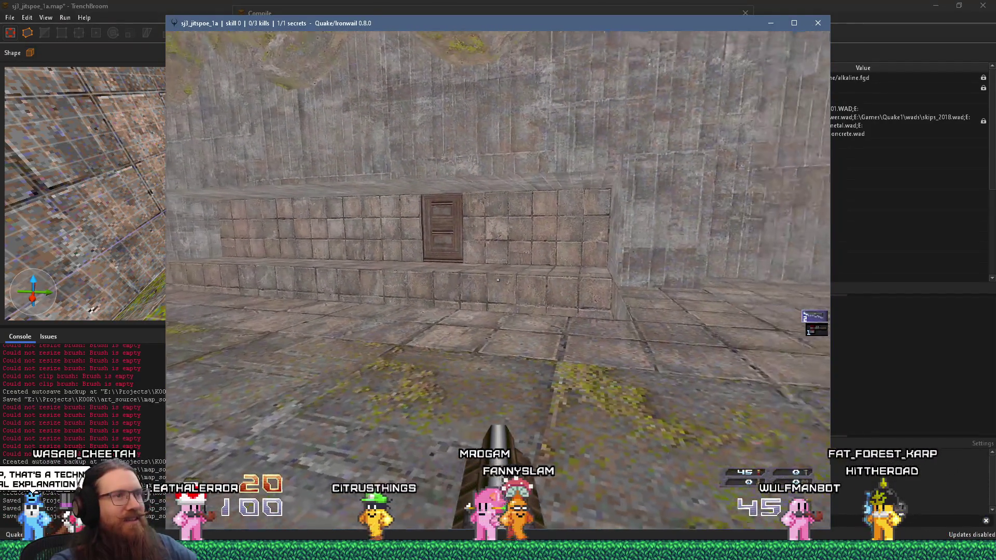
key("w")
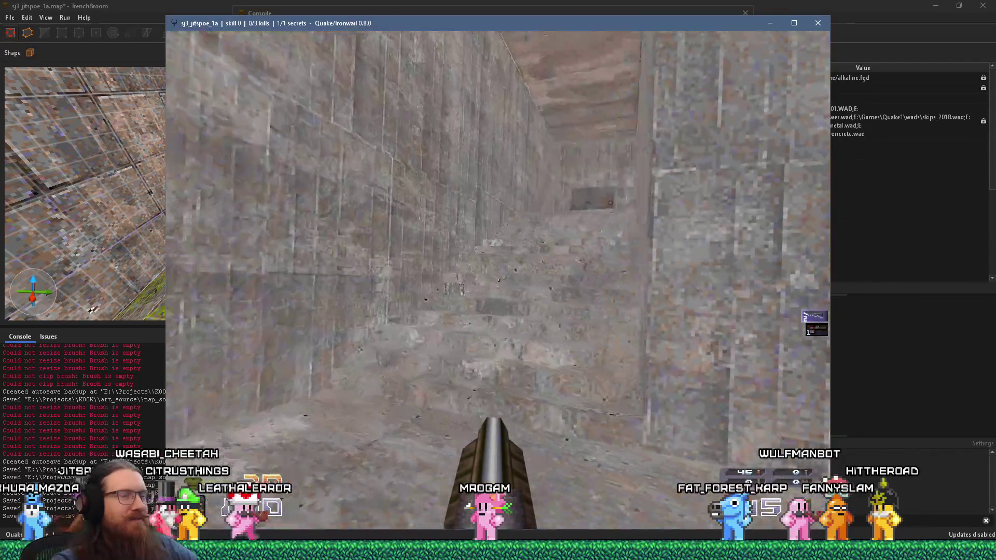
key("w")
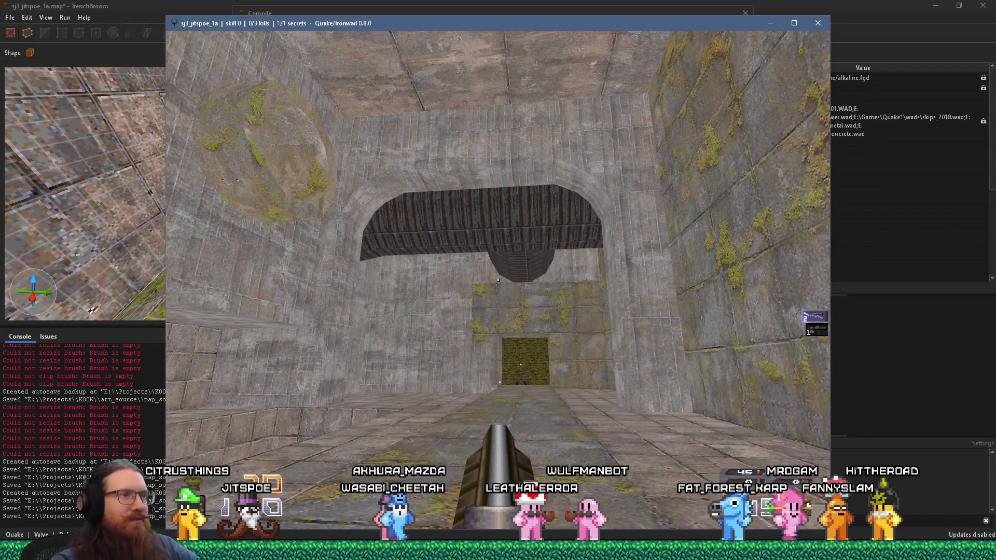
key("w")
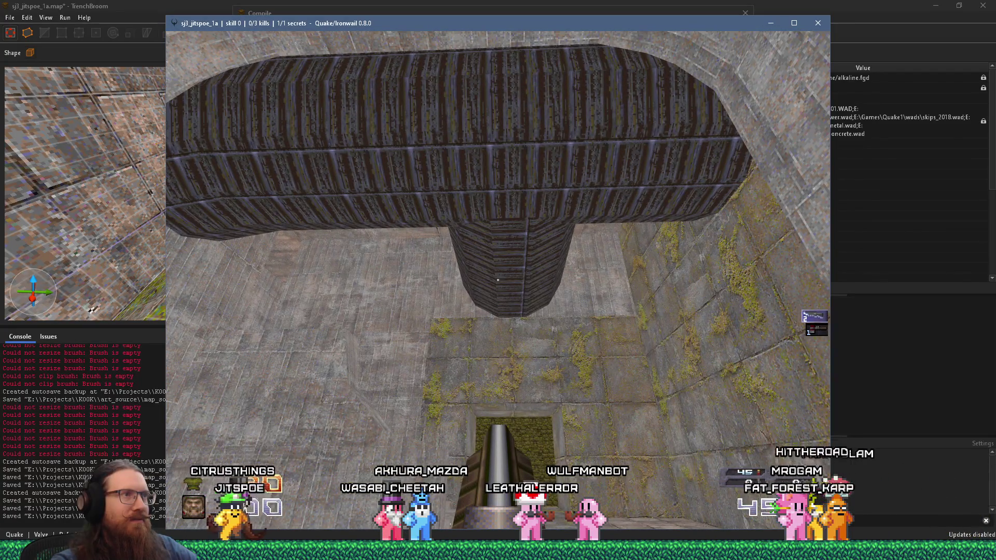
key("w")
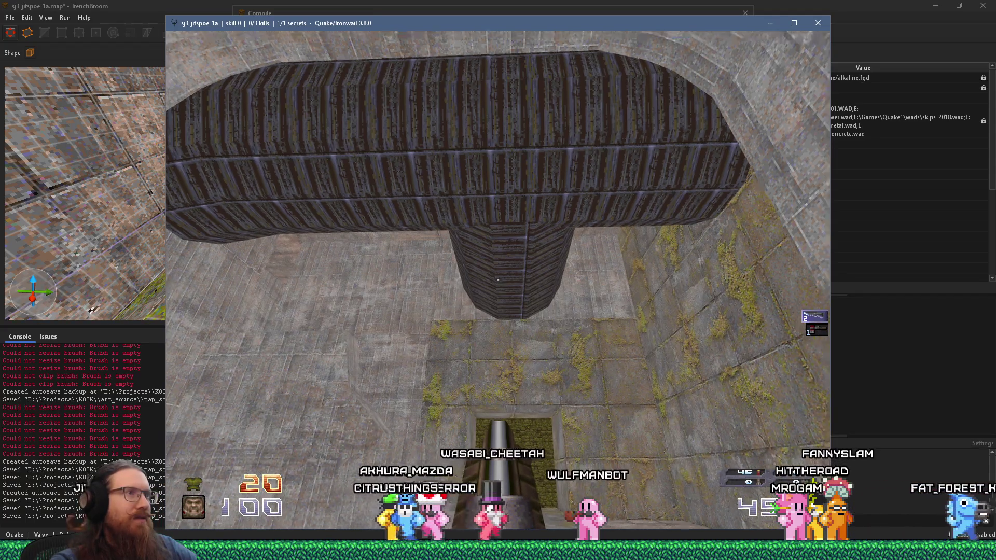
key("w")
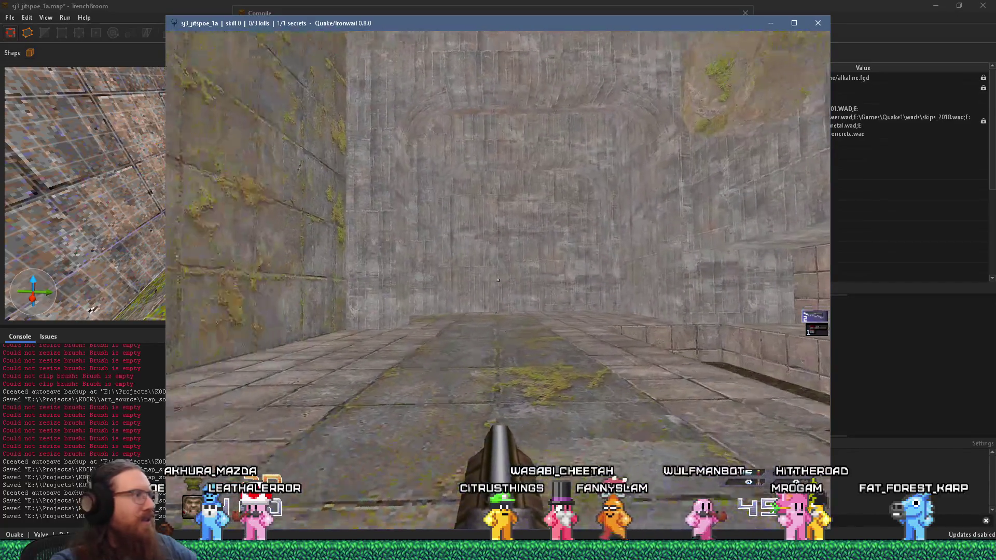
Quit Ironwail with the console 'quit' command and switch to the PureRef board
key("grave")
type("quit")
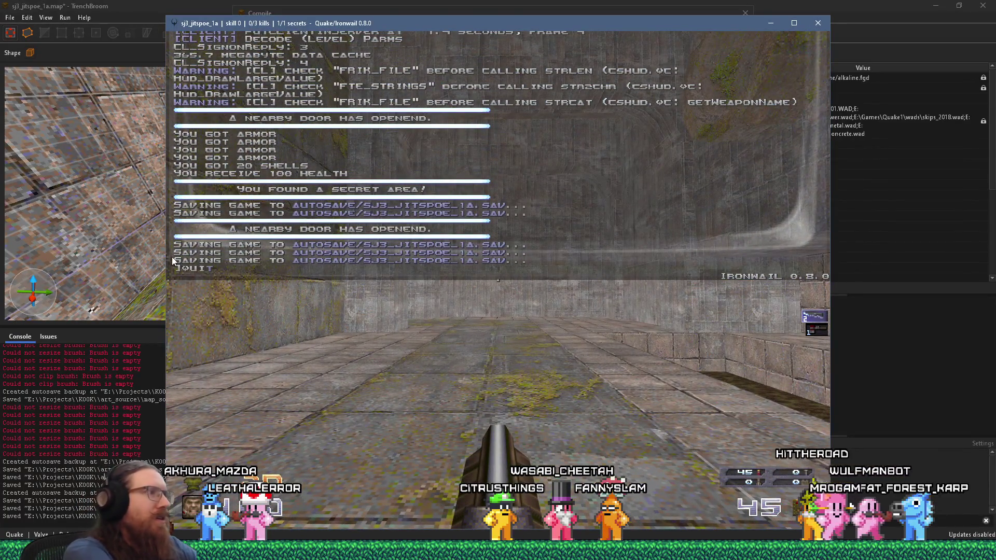
key("Return")
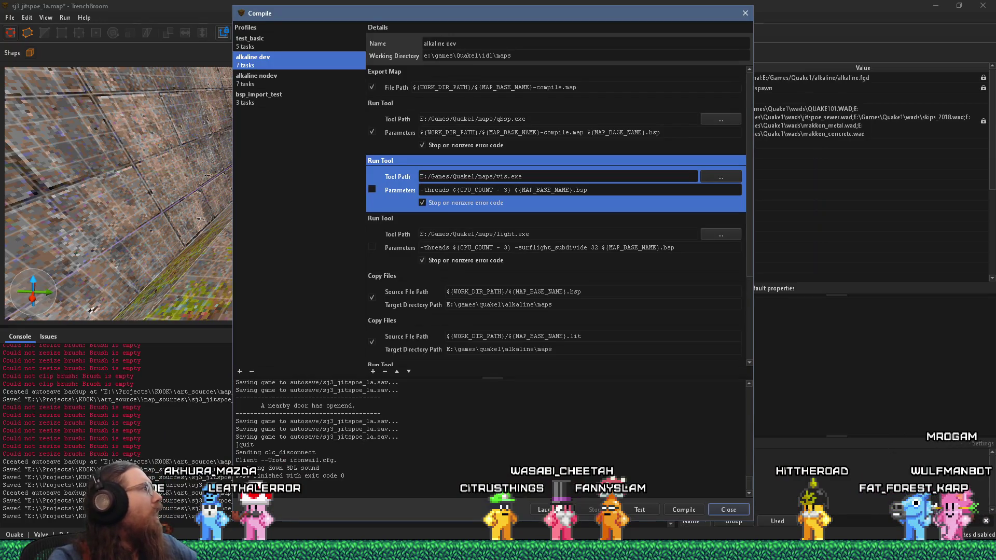
key("alt+Tab")
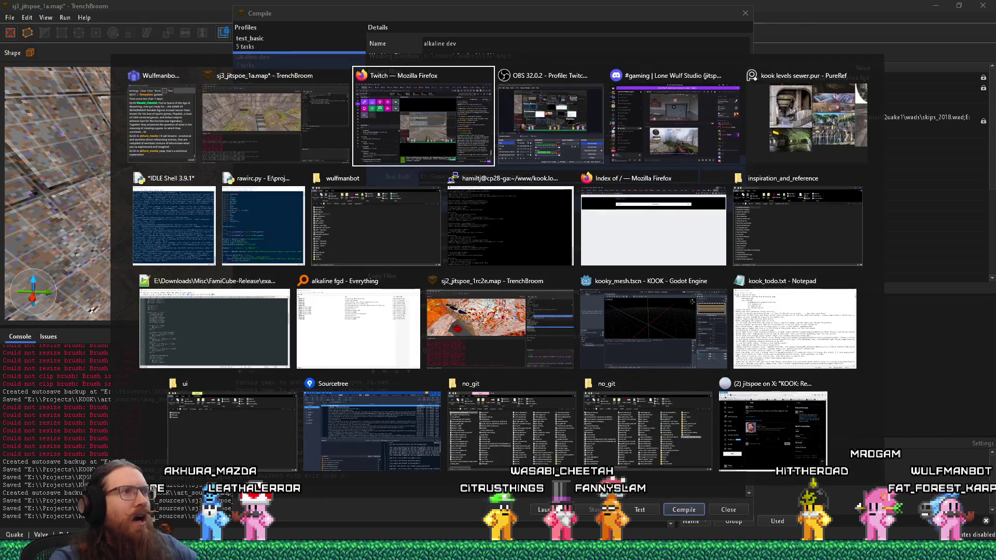
key("Tab")
key("Tab")
key("Tab")
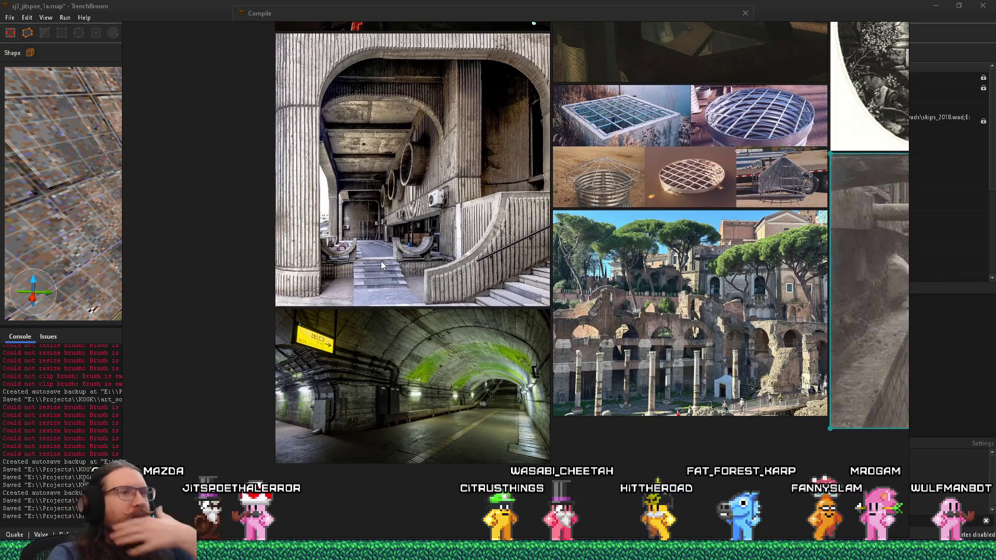
Zoom around the PureRef sewer and tunnel board and pan to reveal more images
scroll(445, 264, "down", 3)
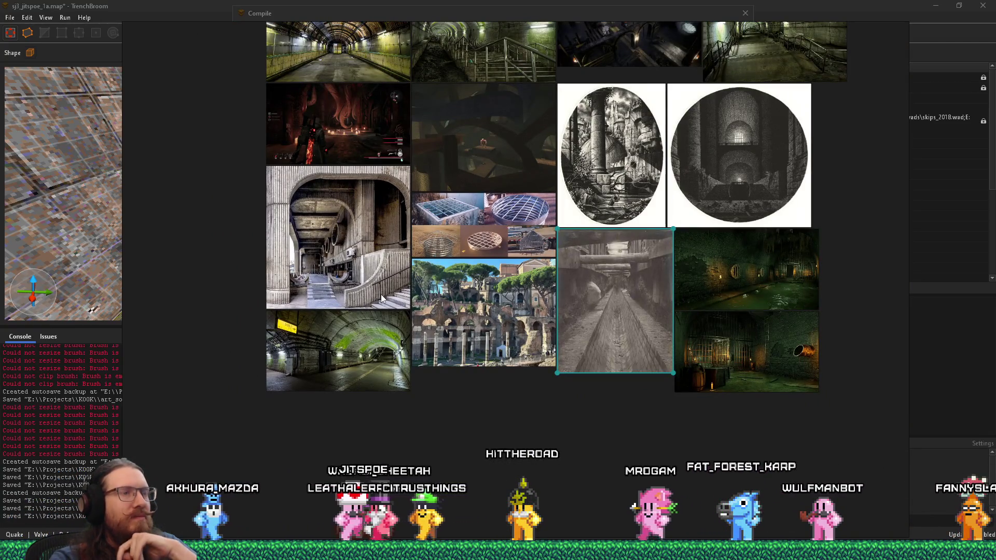
scroll(583, 390, "up", 3)
scroll(517, 349, "up", 4)
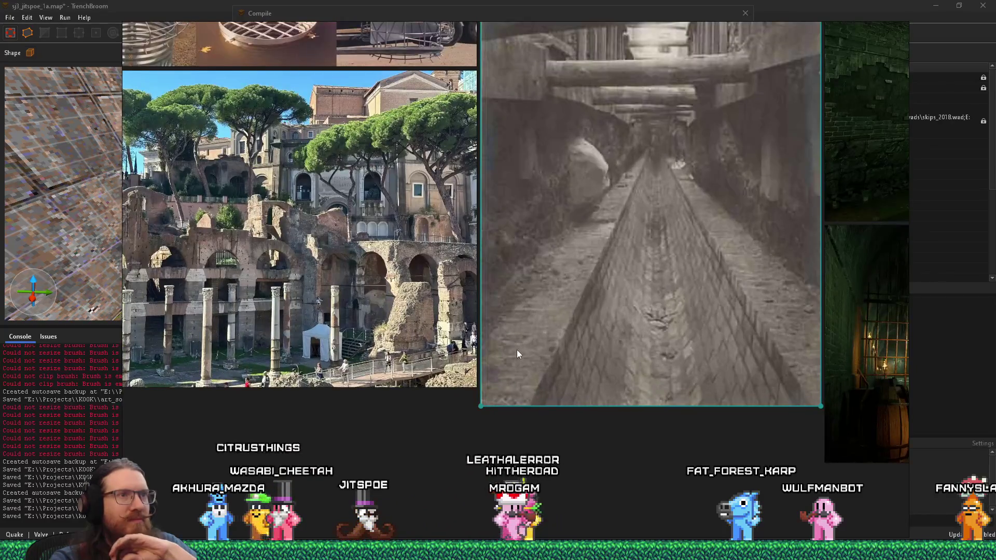
scroll(518, 349, "down", 4)
scroll(622, 335, "up", 2)
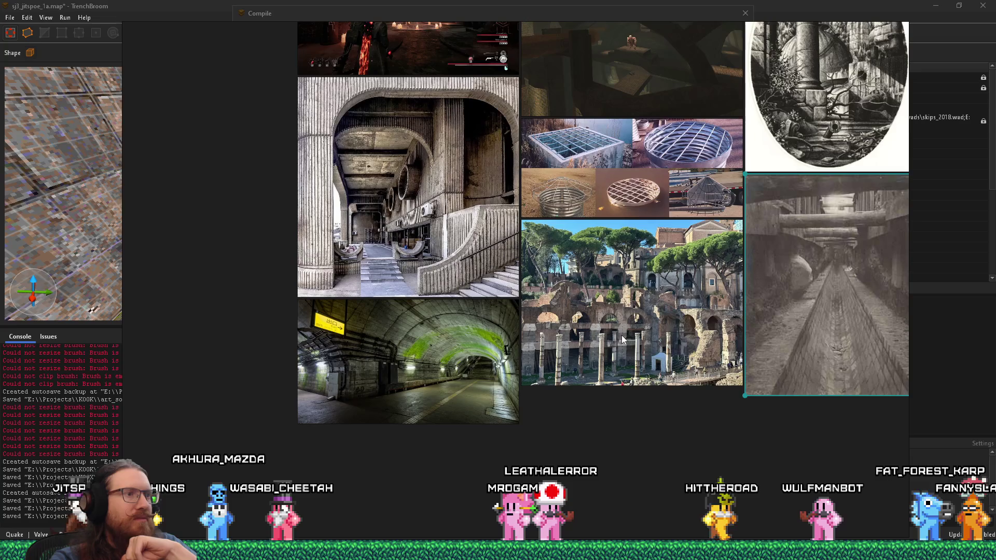
scroll(410, 405, "up", 5)
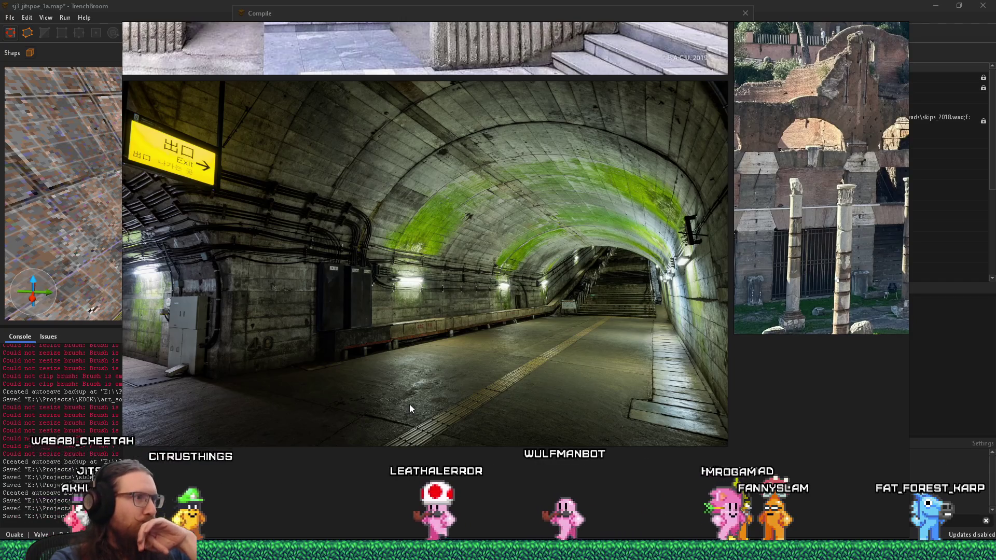
scroll(409, 404, "down", 3)
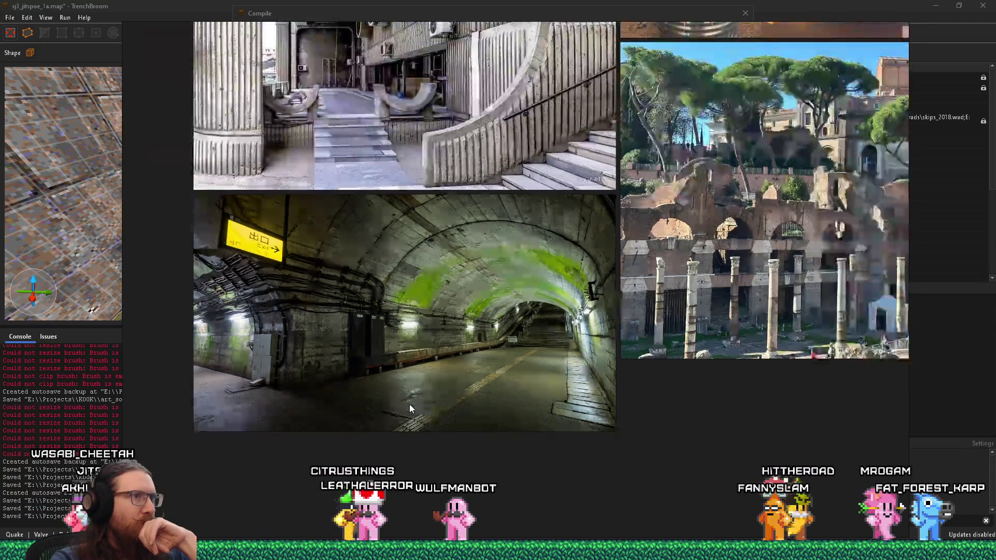
left_click_drag(415, 401, 417, 468)
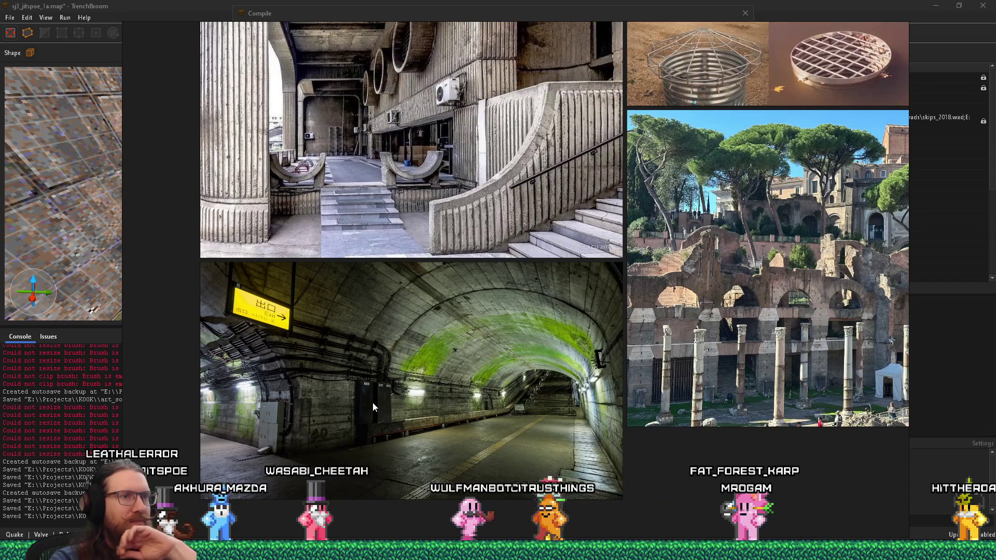
Zoom in on the tunnel photos, centring the large rusty one, then return to TrenchBroom
scroll(373, 403, "down", 3)
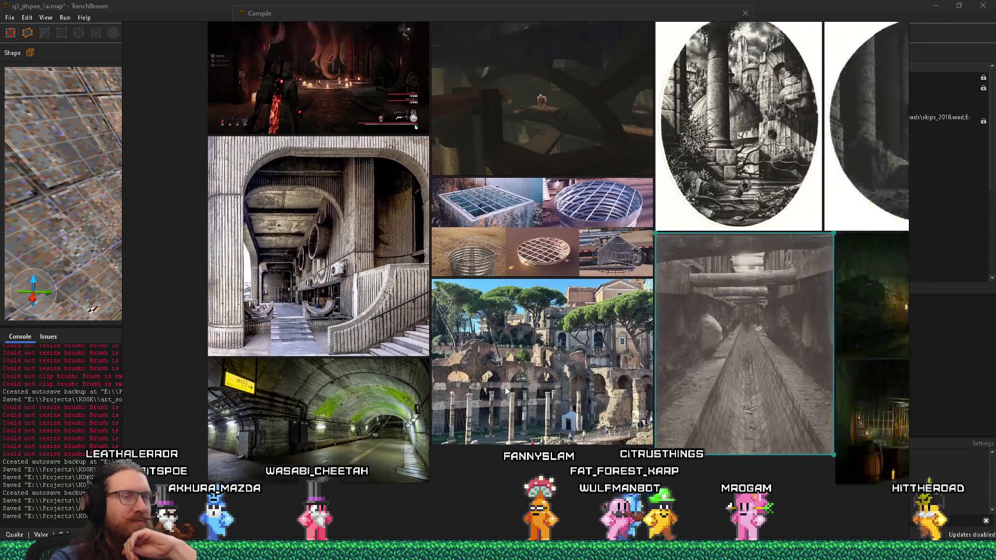
scroll(430, 318, "up", 5)
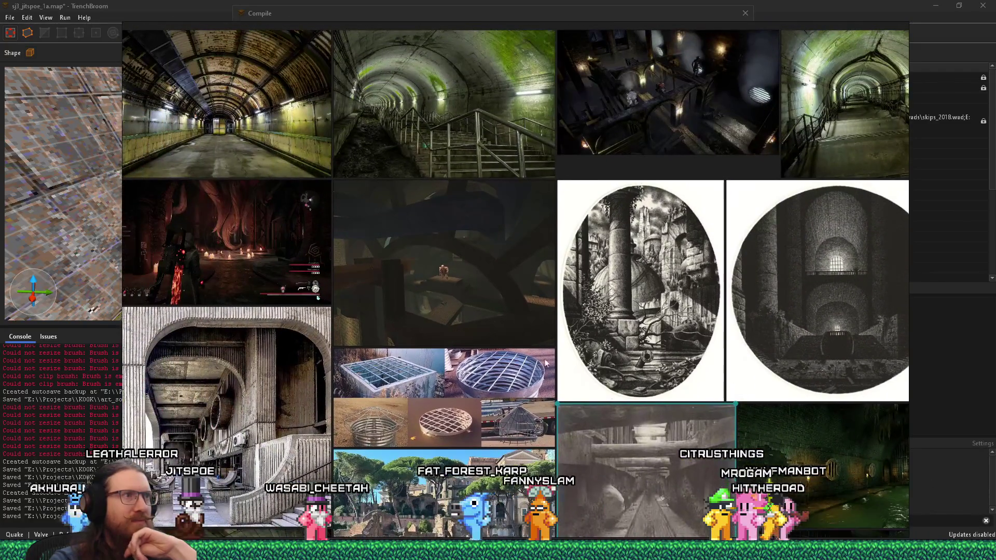
mouse_move(424, 428)
left_mouse_down()
mouse_move(272, 421)
mouse_move(189, 398)
left_mouse_up()
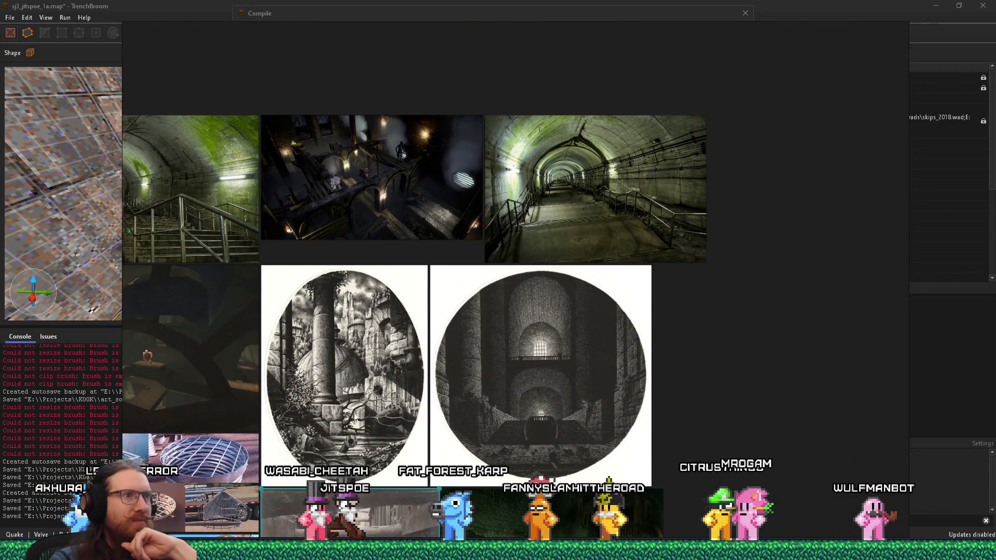
scroll(519, 371, "up", 3)
mouse_move(519, 366)
left_mouse_down()
mouse_move(506, 301)
mouse_move(466, 434)
left_mouse_up()
scroll(506, 300, "up", 2)
scroll(491, 343, "up", 2)
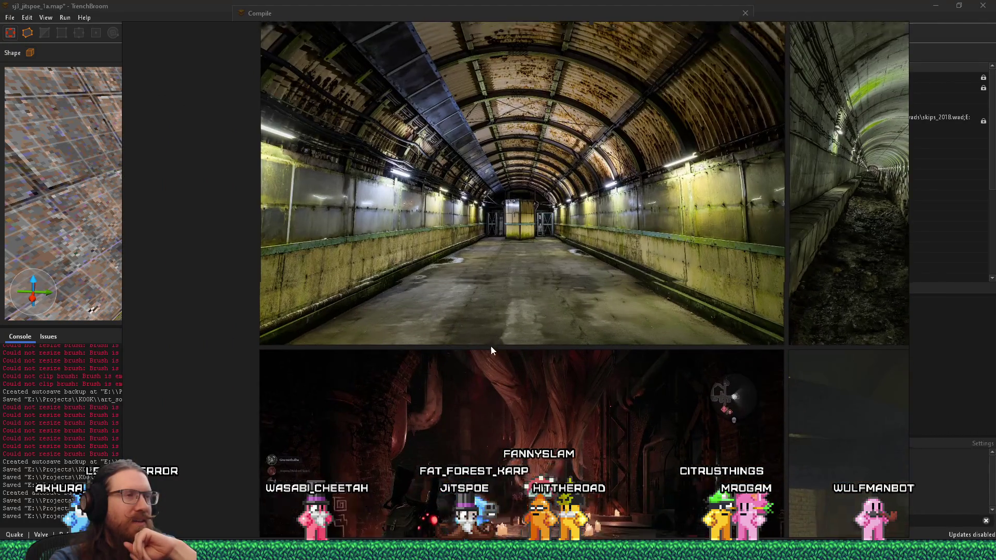
left_click_drag(492, 341, 473, 431)
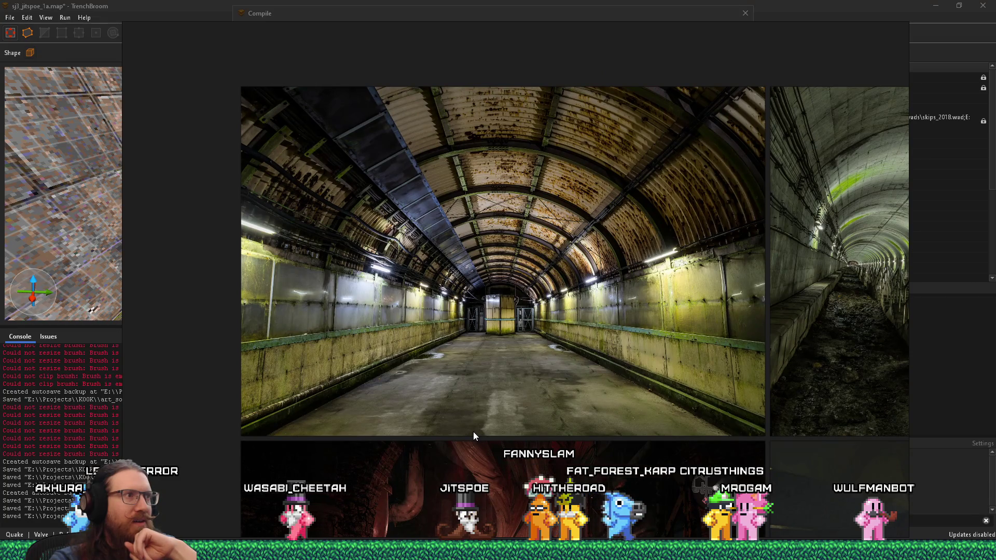
left_click_drag(473, 432, 268, 409)
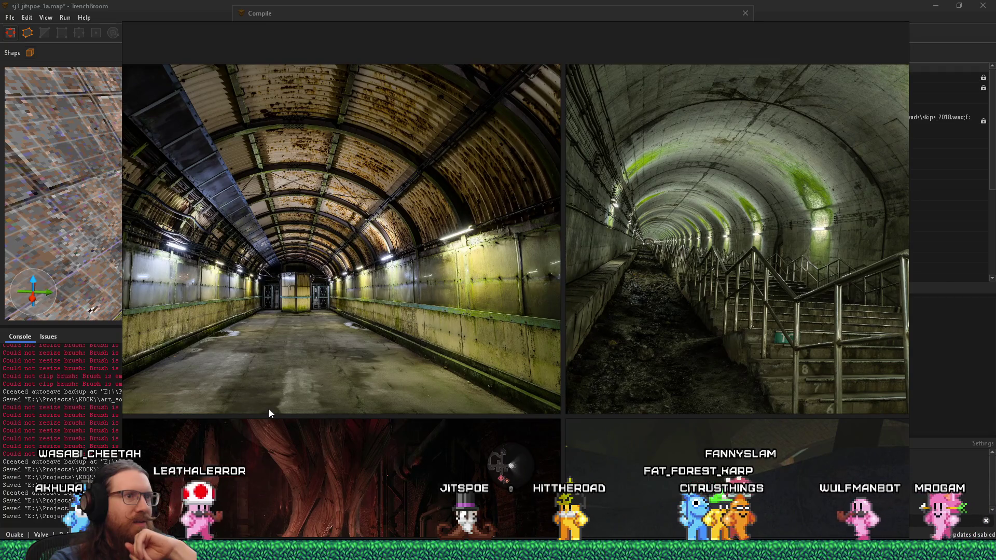
mouse_move(268, 409)
left_mouse_down()
mouse_move(350, 371)
mouse_move(448, 353)
left_mouse_up()
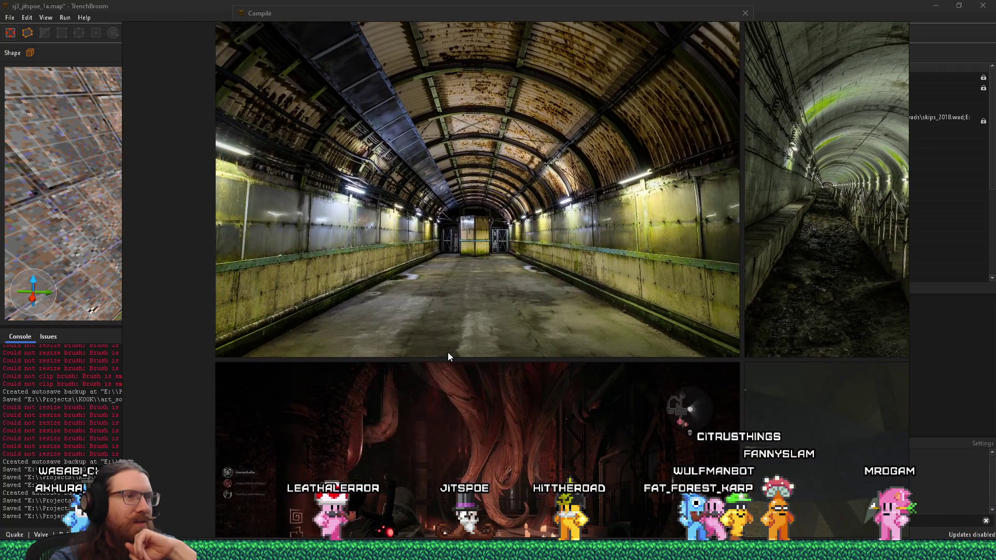
scroll(471, 435, "down", 3)
left_click_drag(471, 435, 519, 371)
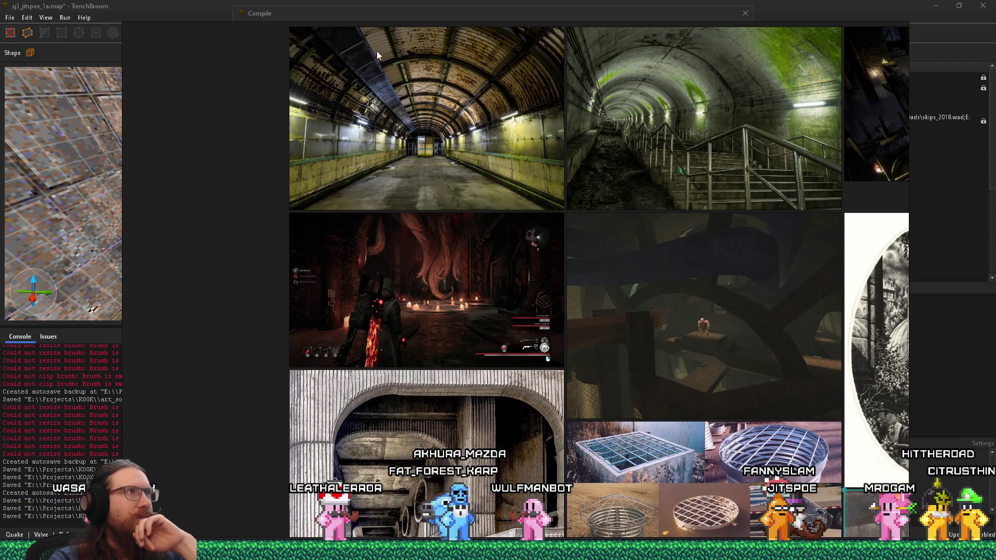
left_click(141, 2)
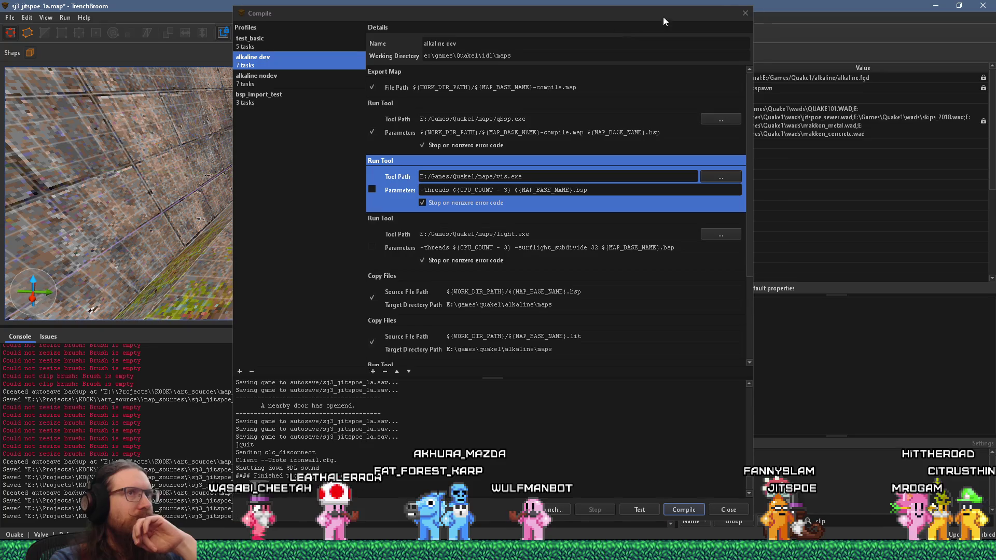
Close the Compile dialog and turn the 3D view up toward the mossy brick wall
left_click(745, 13)
mouse_move(453, 236)
left_mouse_down()
mouse_move(371, 167)
mouse_move(331, 203)
mouse_move(162, 204)
mouse_move(377, 117)
mouse_move(251, 229)
mouse_move(130, 253)
mouse_move(245, 233)
mouse_move(44, 246)
mouse_move(231, 228)
mouse_move(177, 226)
mouse_move(489, 244)
mouse_move(340, 245)
mouse_move(387, 263)
mouse_move(284, 190)
mouse_move(273, 209)
mouse_move(254, 80)
mouse_move(196, 169)
mouse_move(329, 166)
mouse_move(358, 252)
mouse_move(304, 261)
mouse_move(201, 255)
mouse_move(216, 265)
mouse_move(305, 245)
mouse_move(245, 282)
mouse_move(222, 281)
left_mouse_up()
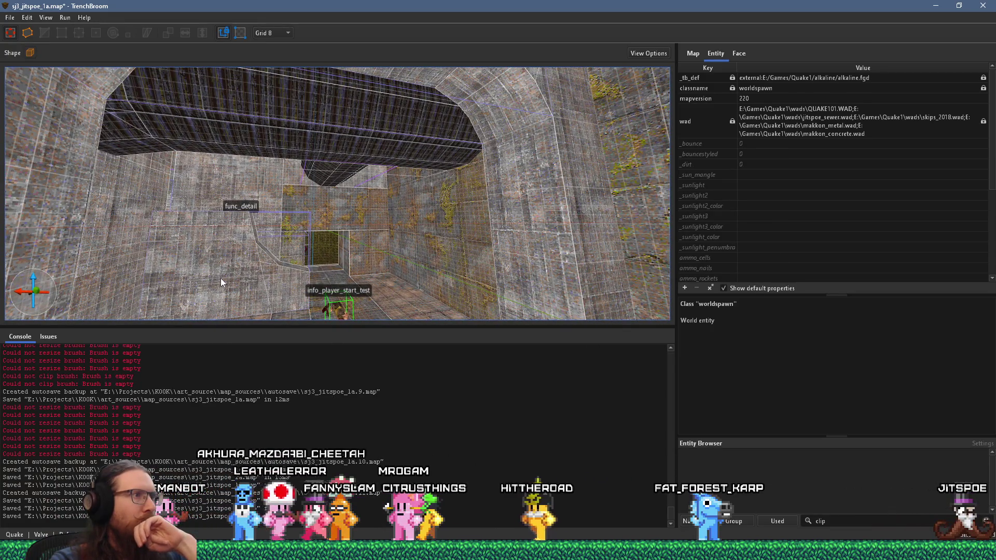
Orbit and fly through the tunnel room to inspect the stairs and trigger_multiple, then switch to PureRef
scroll(220, 278, "down", 5)
mouse_move(368, 279)
left_mouse_down()
mouse_move(323, 294)
mouse_move(350, 284)
mouse_move(237, 300)
left_mouse_up()
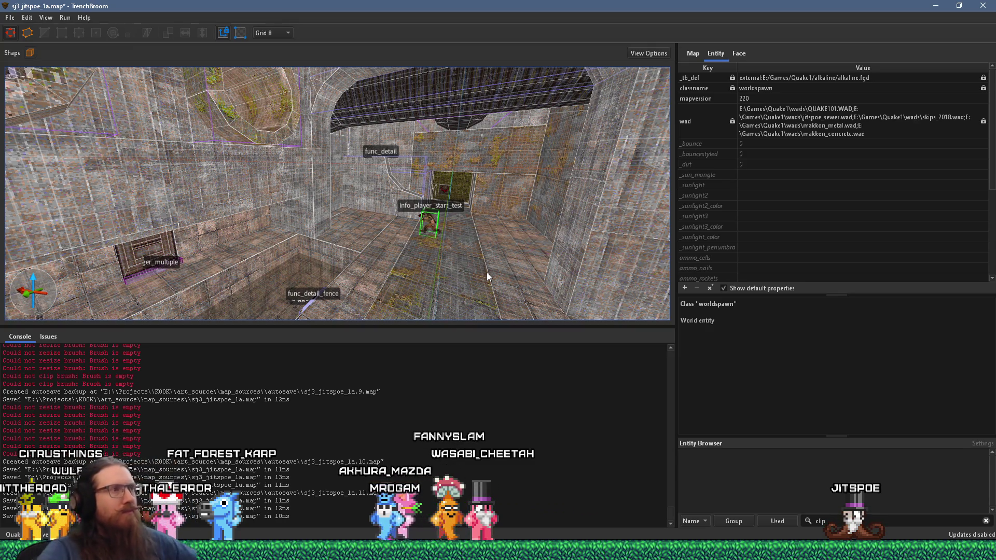
mouse_move(487, 212)
left_mouse_down()
mouse_move(322, 202)
mouse_move(394, 245)
mouse_move(329, 229)
mouse_move(146, 151)
mouse_move(371, 199)
left_mouse_up()
key("w")
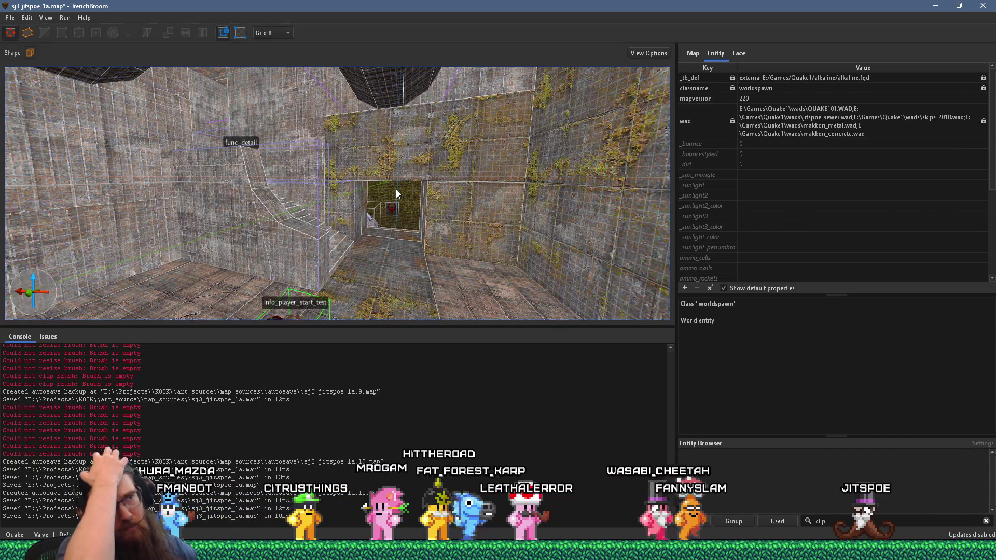
left_click_drag(395, 137, 321, 162)
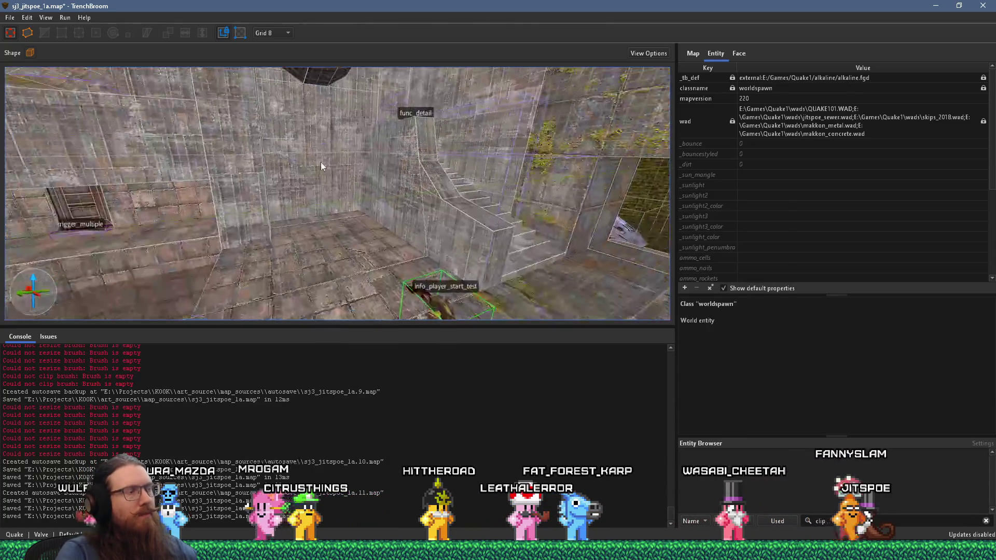
mouse_move(205, 154)
left_mouse_down()
mouse_move(379, 129)
mouse_move(92, 122)
mouse_move(260, 113)
mouse_move(454, 123)
mouse_move(409, 121)
left_mouse_up()
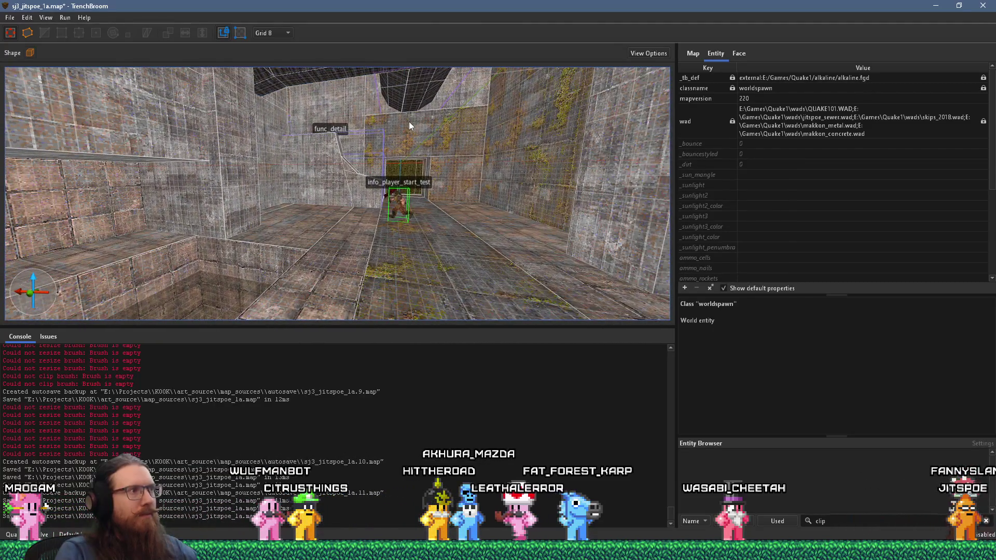
key("alt+Tab")
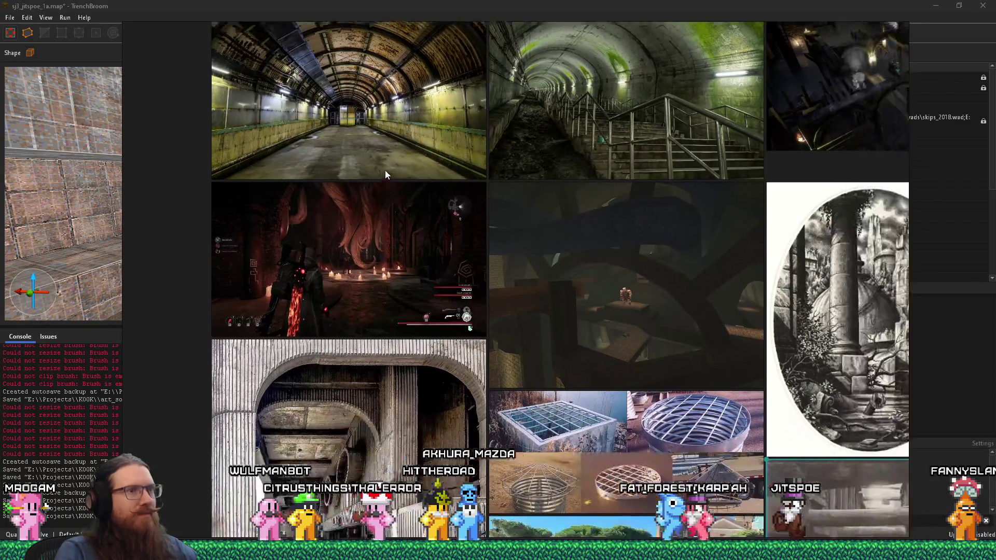
left_click_drag(392, 176, 366, 149)
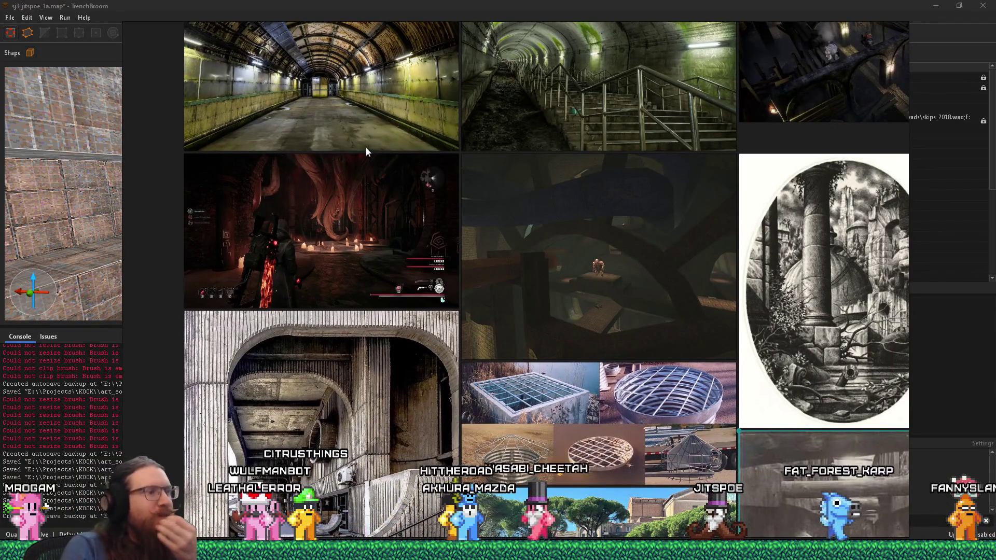
scroll(375, 136, "up", 3)
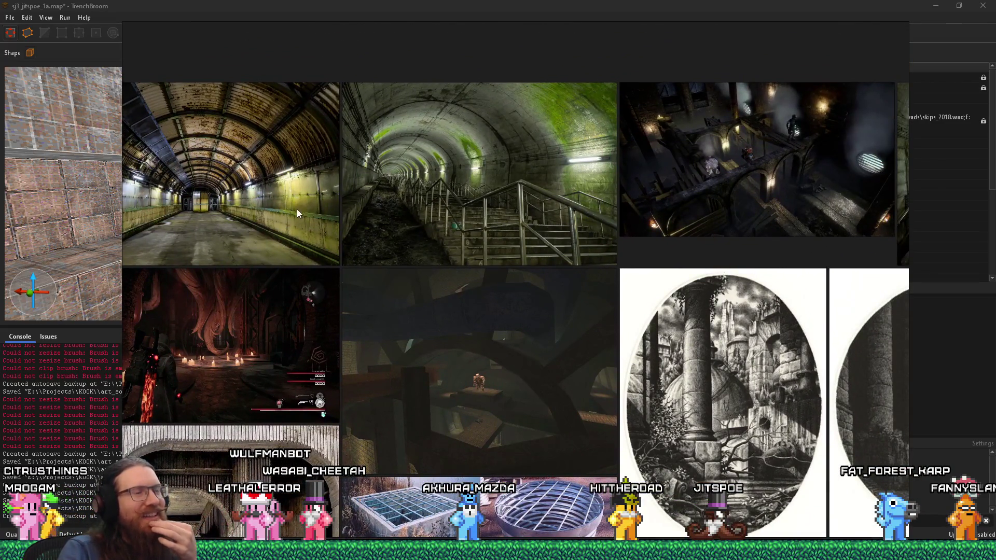
scroll(297, 210, "down", 4)
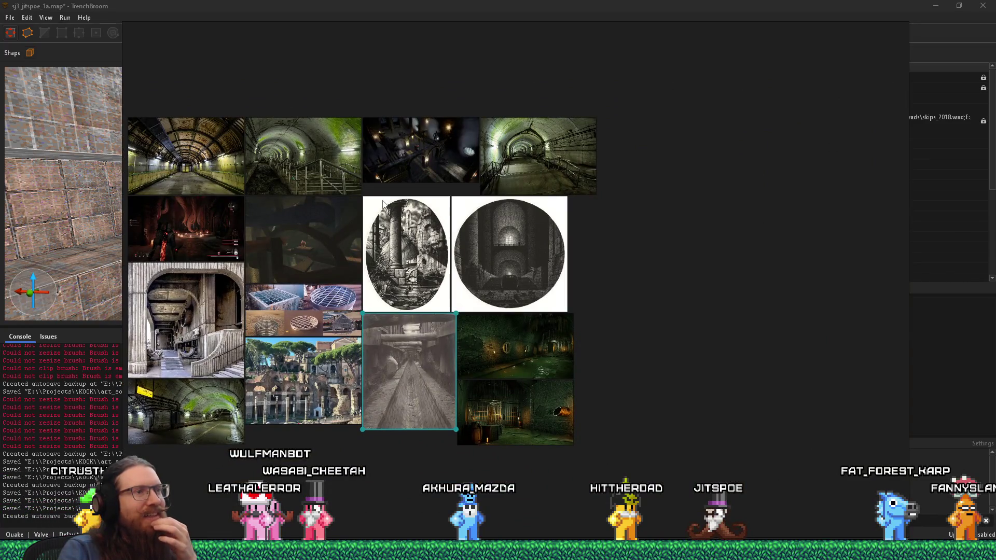
scroll(482, 237, "up", 3)
mouse_move(518, 288)
left_mouse_down()
mouse_move(494, 177)
mouse_move(736, 180)
mouse_move(385, 173)
left_mouse_up()
scroll(543, 275, "up", 3)
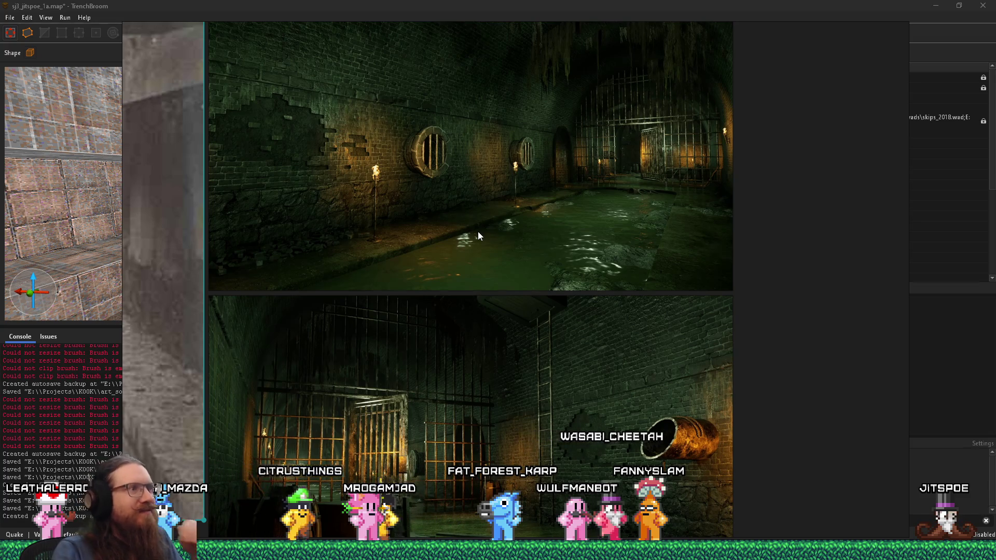
left_click_drag(435, 227, 540, 222)
scroll(539, 222, "up", 2)
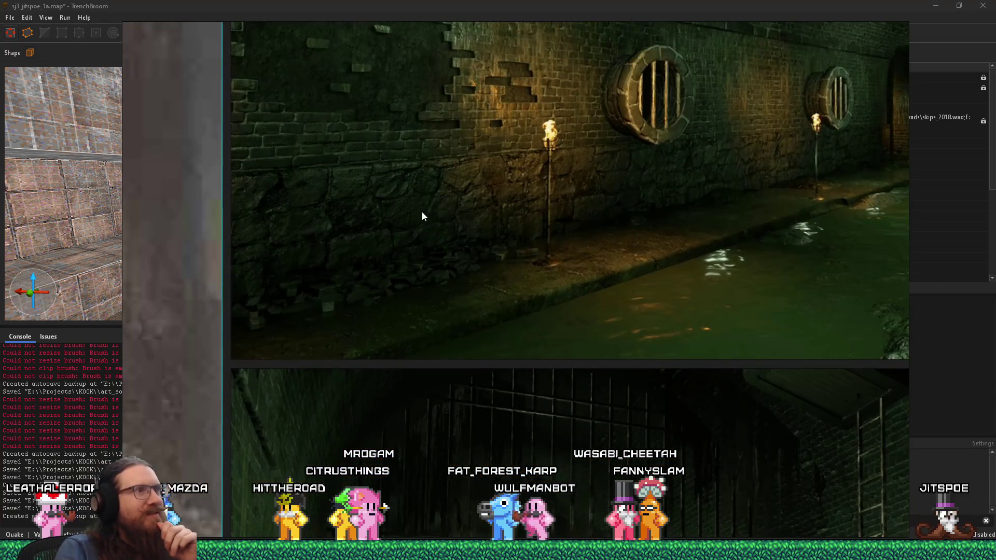
left_click_drag(427, 212, 456, 221)
scroll(456, 221, "down", 2)
left_click_drag(367, 211, 478, 199)
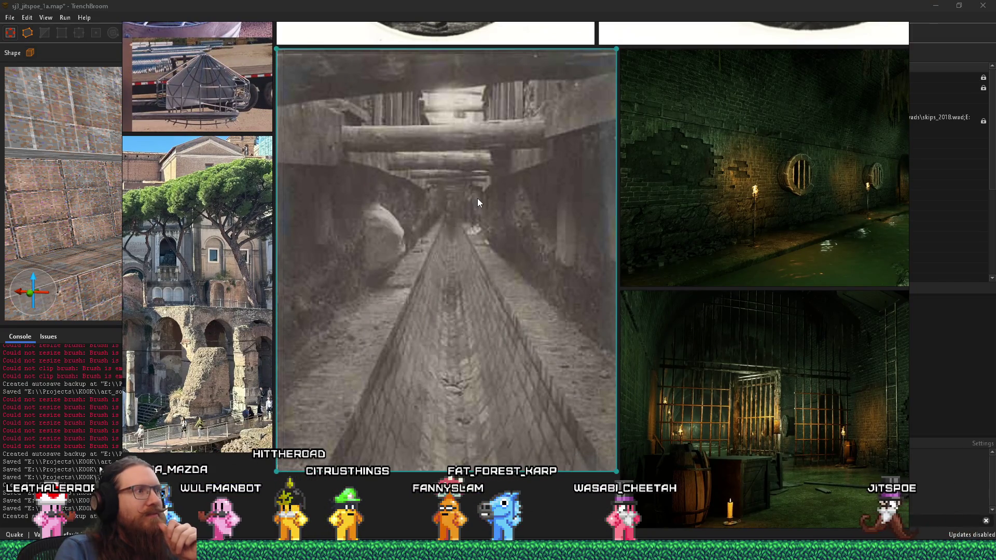
left_click_drag(453, 203, 670, 175)
mouse_move(425, 213)
left_mouse_down()
mouse_move(519, 194)
mouse_move(605, 210)
mouse_move(624, 282)
left_mouse_up()
scroll(627, 307, "up", 2)
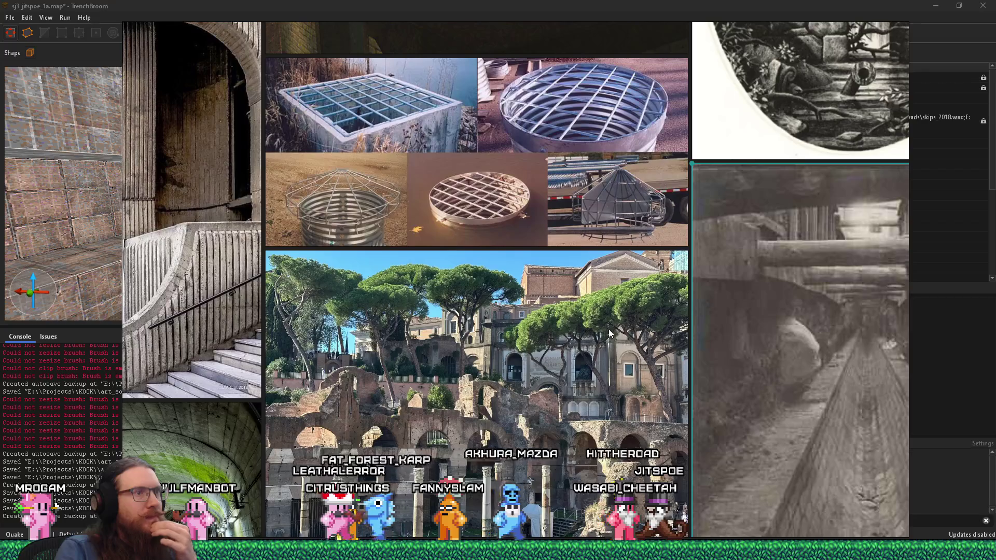
scroll(574, 309, "down", 5)
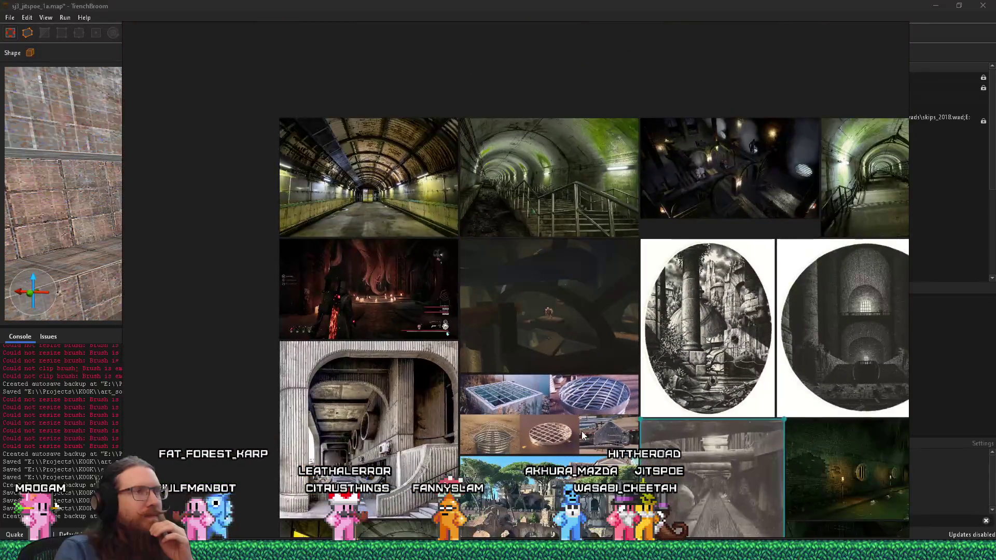
left_click_drag(648, 326, 442, 312)
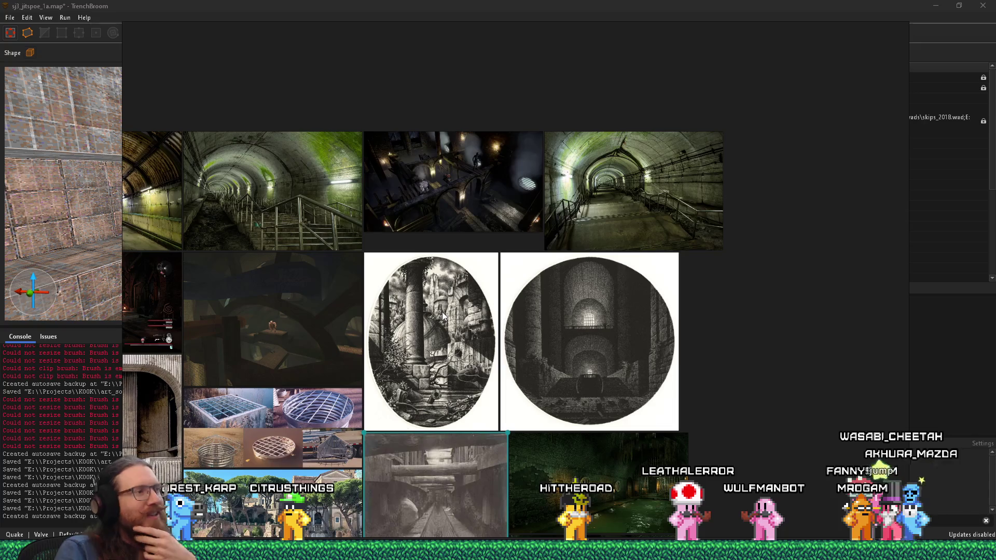
left_click_drag(431, 356, 536, 229)
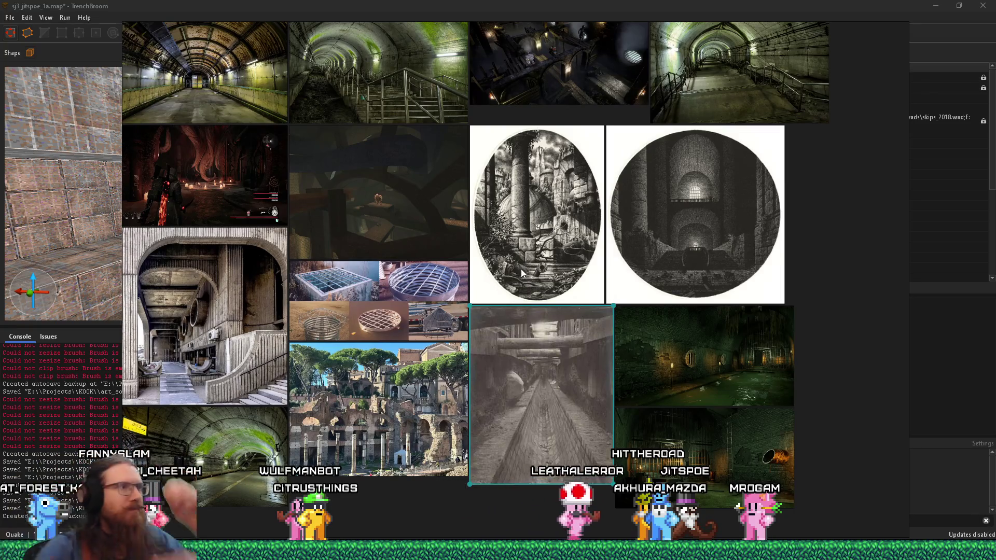
left_click_drag(486, 214, 537, 251)
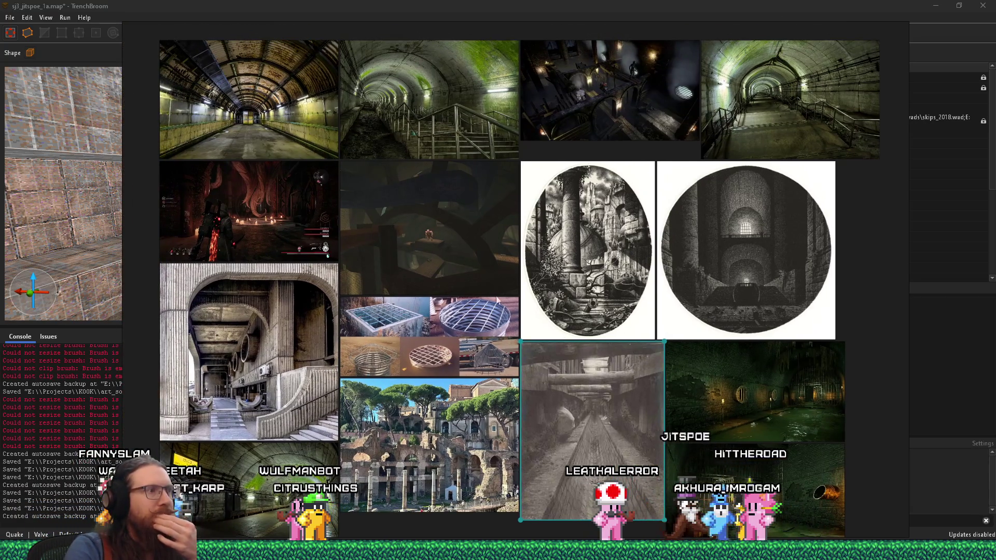
left_click_drag(505, 285, 523, 149)
scroll(377, 327, "up", 3)
mouse_move(468, 241)
left_mouse_down()
mouse_move(389, 281)
mouse_move(283, 284)
left_mouse_up()
left_click_drag(602, 290, 353, 256)
left_click_drag(584, 275, 417, 277)
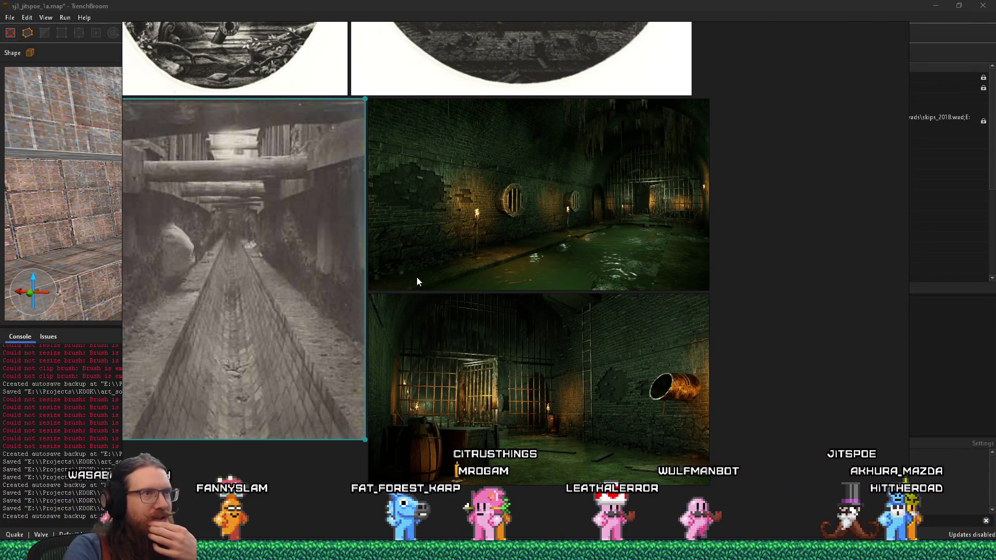
scroll(416, 277, "up", 2)
mouse_move(390, 239)
left_mouse_down()
mouse_move(495, 241)
mouse_move(593, 341)
left_mouse_up()
scroll(517, 282, "down", 5)
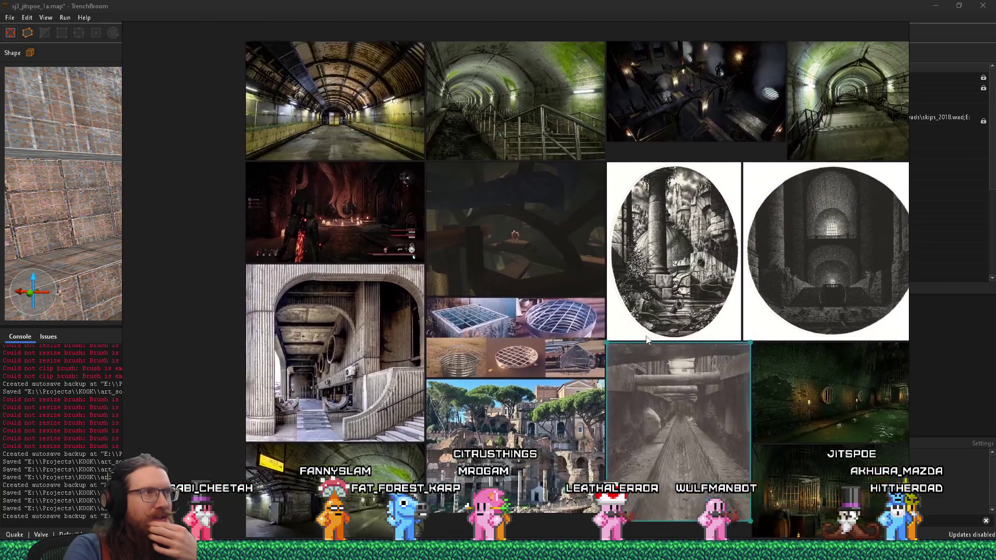